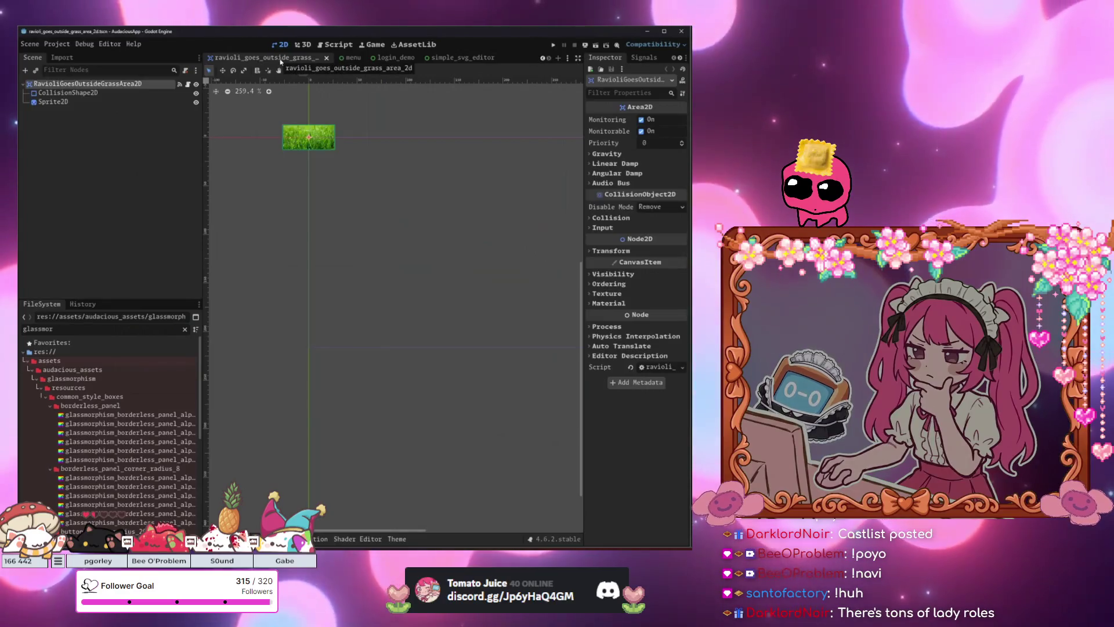
Step: Close the ravioli_goes_outside_grass_area_2d scene and run the menu scene from its tab's context menu
middle_click(264, 61)
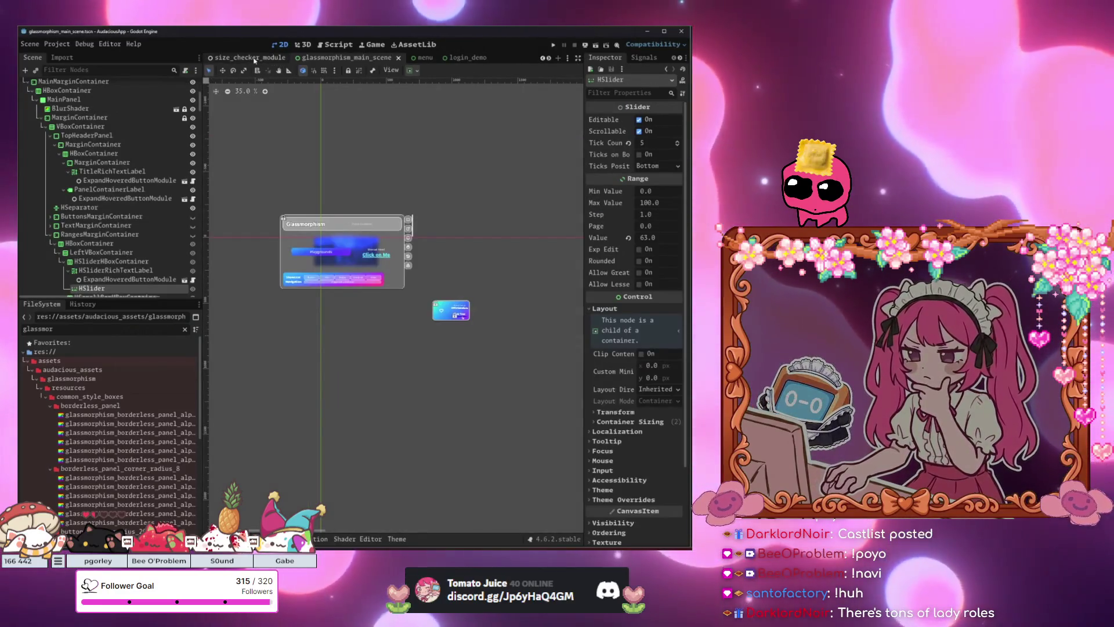
left_click(423, 58)
right_click(419, 58)
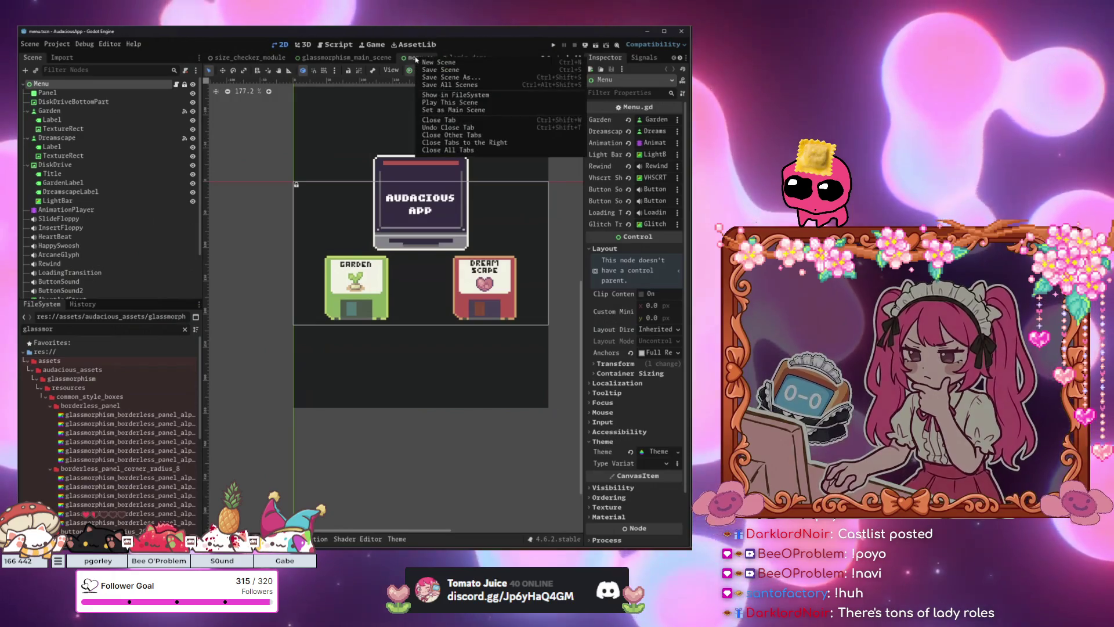
left_click(451, 110)
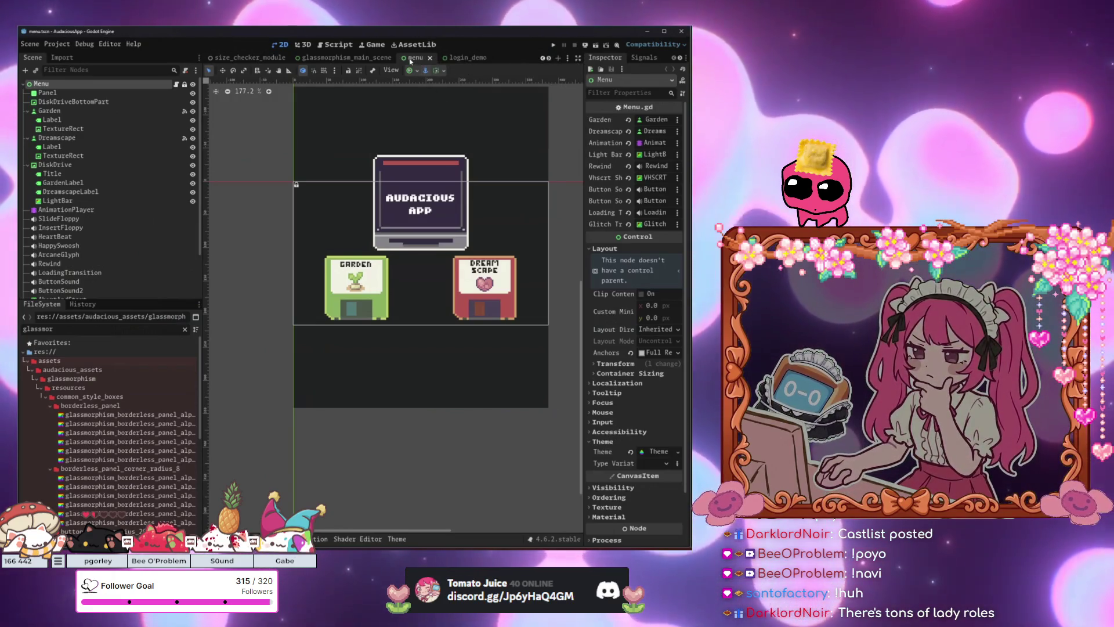
right_click(410, 61)
left_click(448, 107)
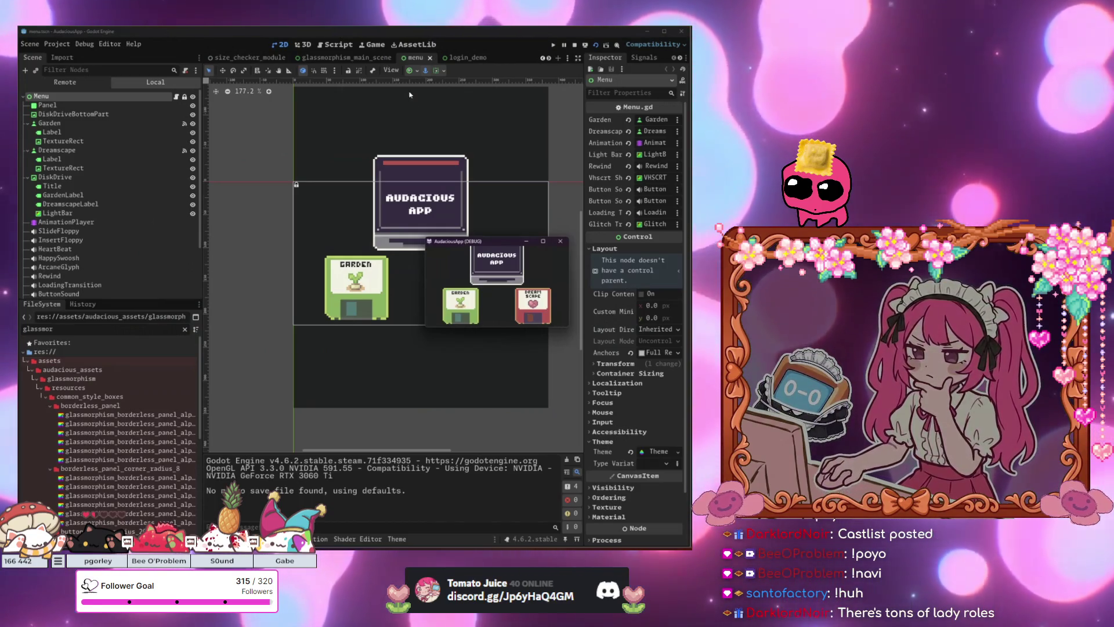
Step: Move the game window to the upper left, load the Dream Scape floppy, then eject it
mouse_move(482, 240)
left_mouse_down()
mouse_move(327, 183)
mouse_move(159, 167)
left_mouse_up()
left_click(200, 221)
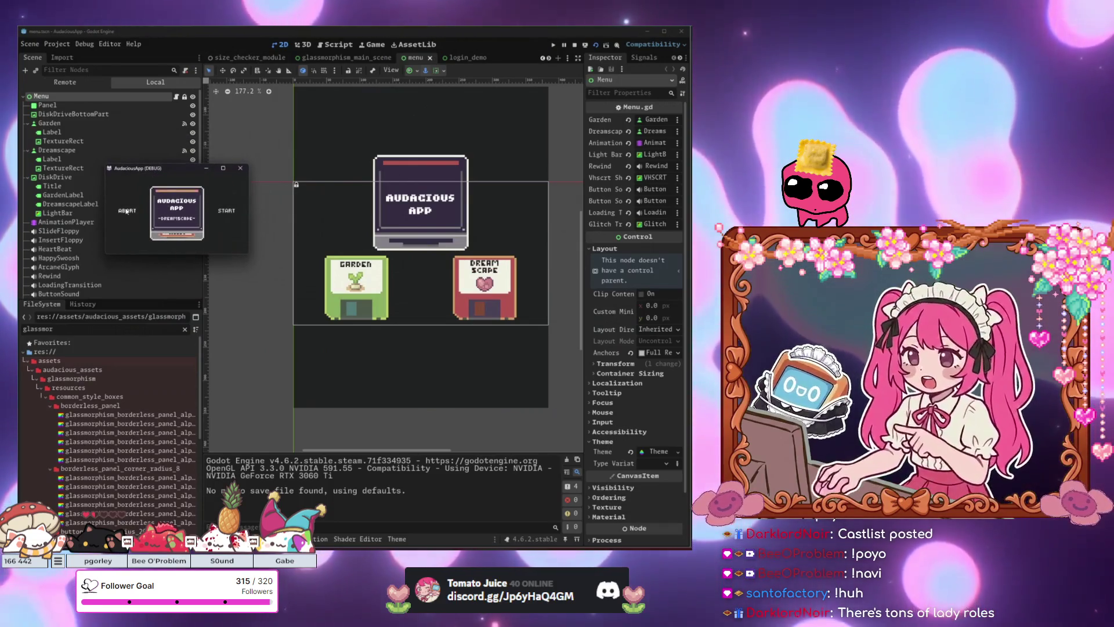
left_click(127, 211)
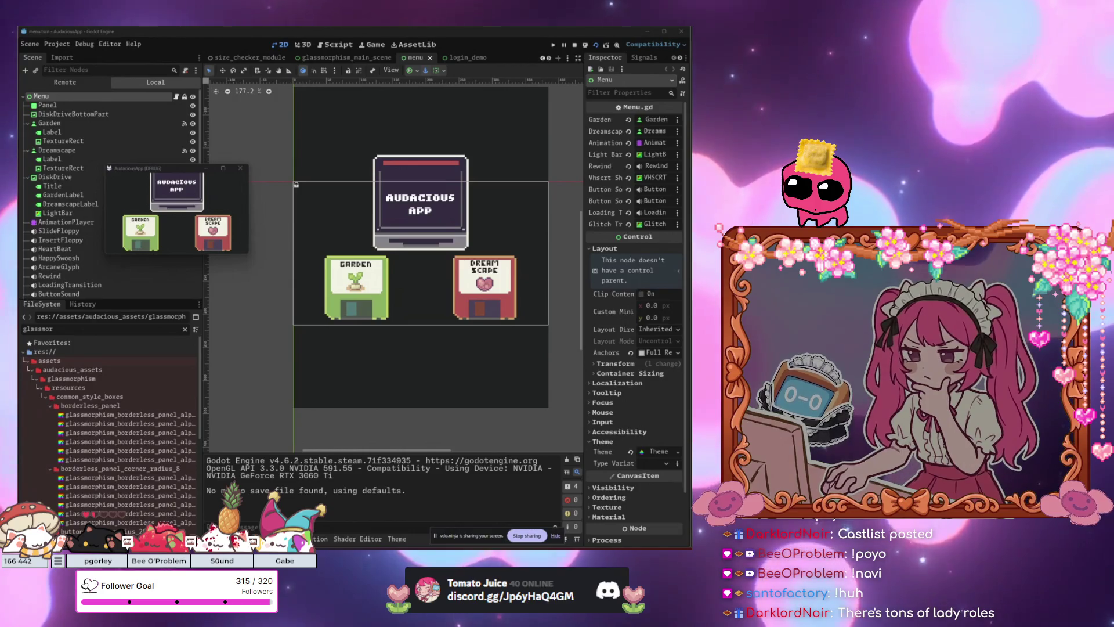
mouse_move(1108, 145)
left_mouse_down()
mouse_move(1034, 144)
mouse_move(507, 56)
mouse_move(481, 67)
mouse_move(506, 54)
left_mouse_up()
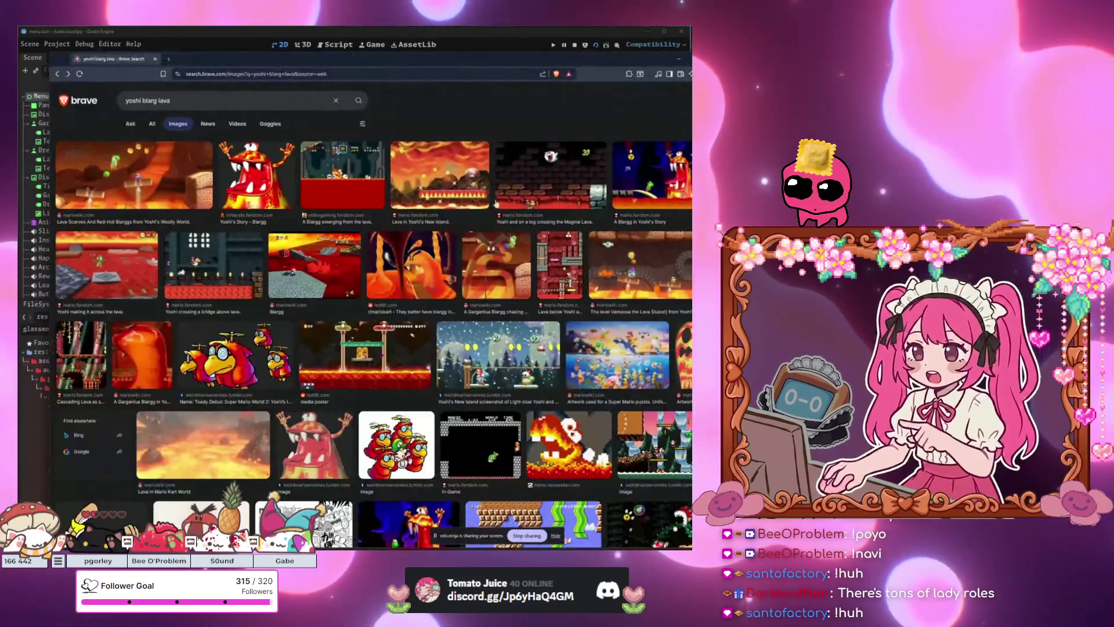
scroll(497, 203, "down", 3)
left_click(313, 372)
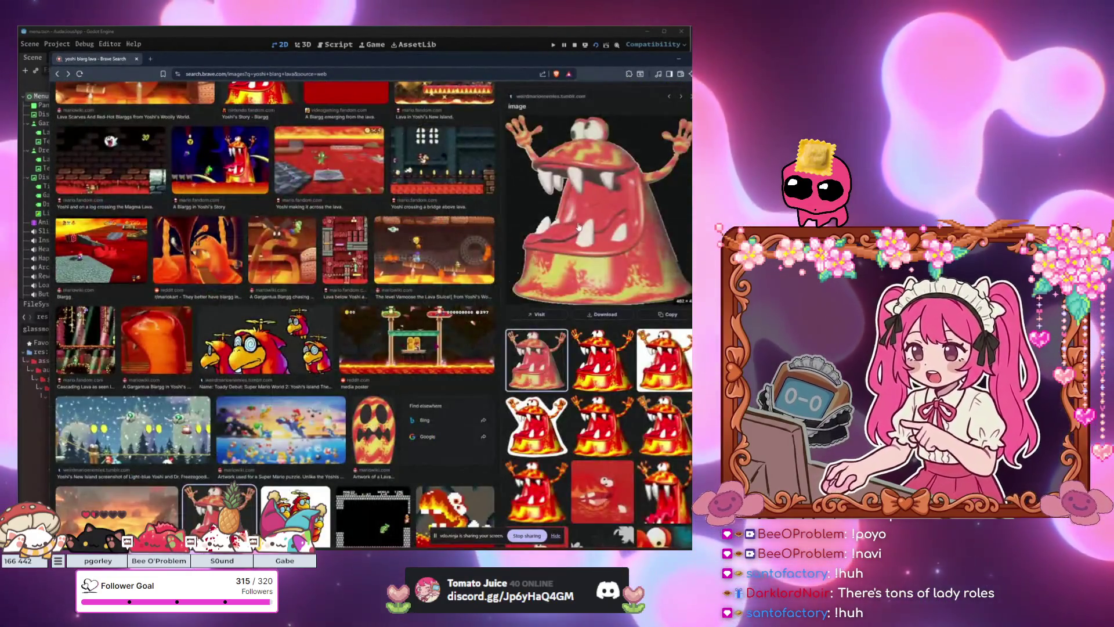
scroll(473, 257, "down", 5)
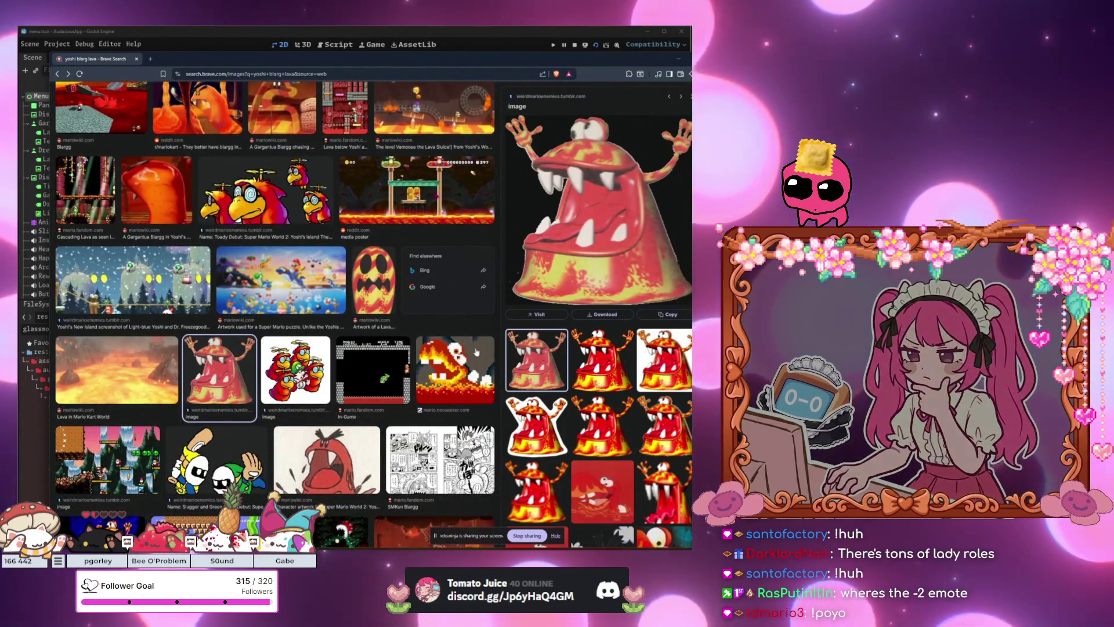
left_click(476, 352)
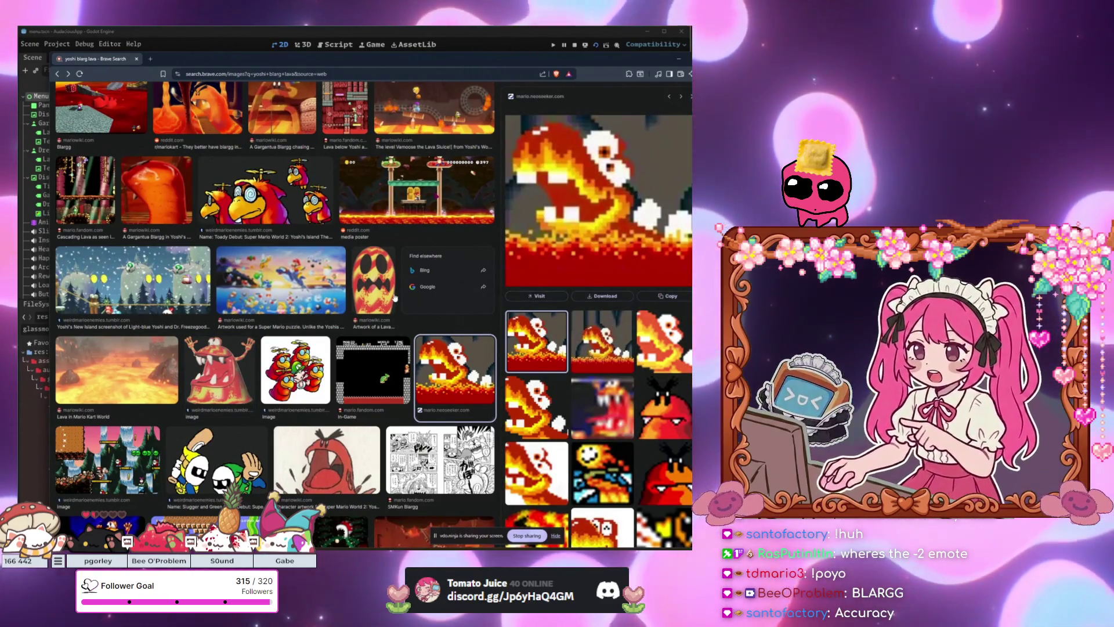
scroll(382, 294, "down", 5)
scroll(383, 295, "down", 2)
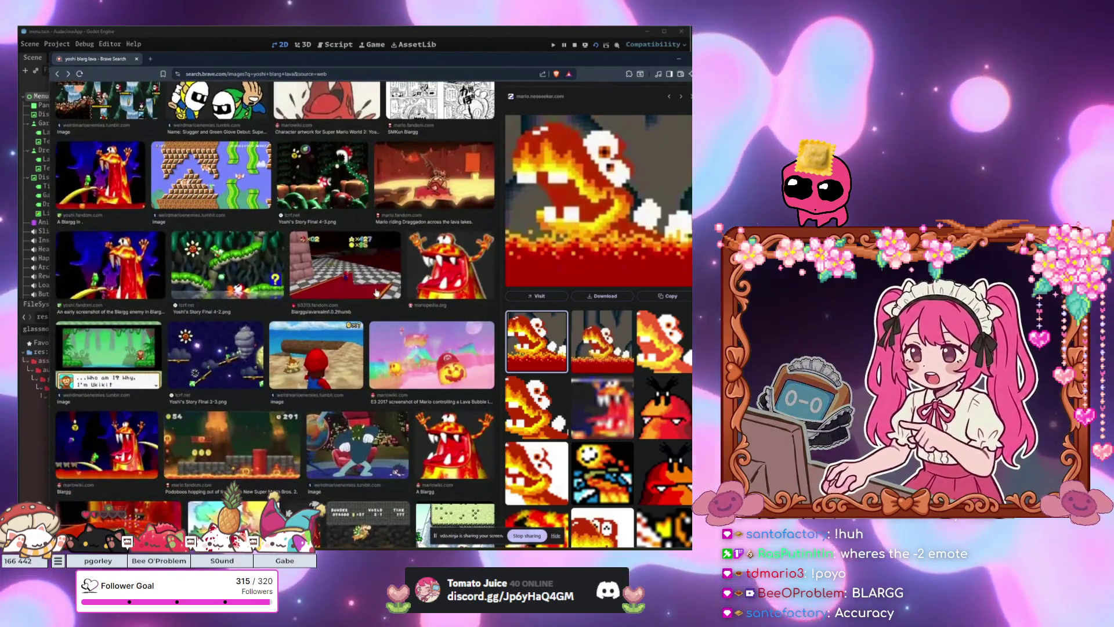
scroll(116, 285, "down", 1)
scroll(116, 285, "down", 3)
scroll(389, 302, "down", 3)
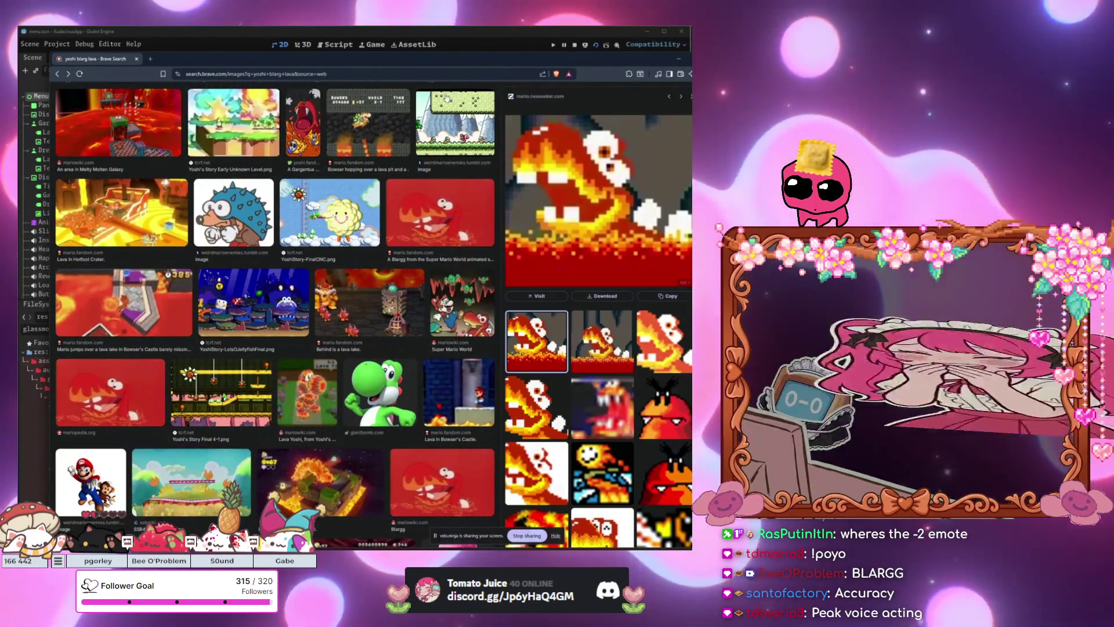
left_click_drag(397, 57, 394, 57)
left_click(676, 59)
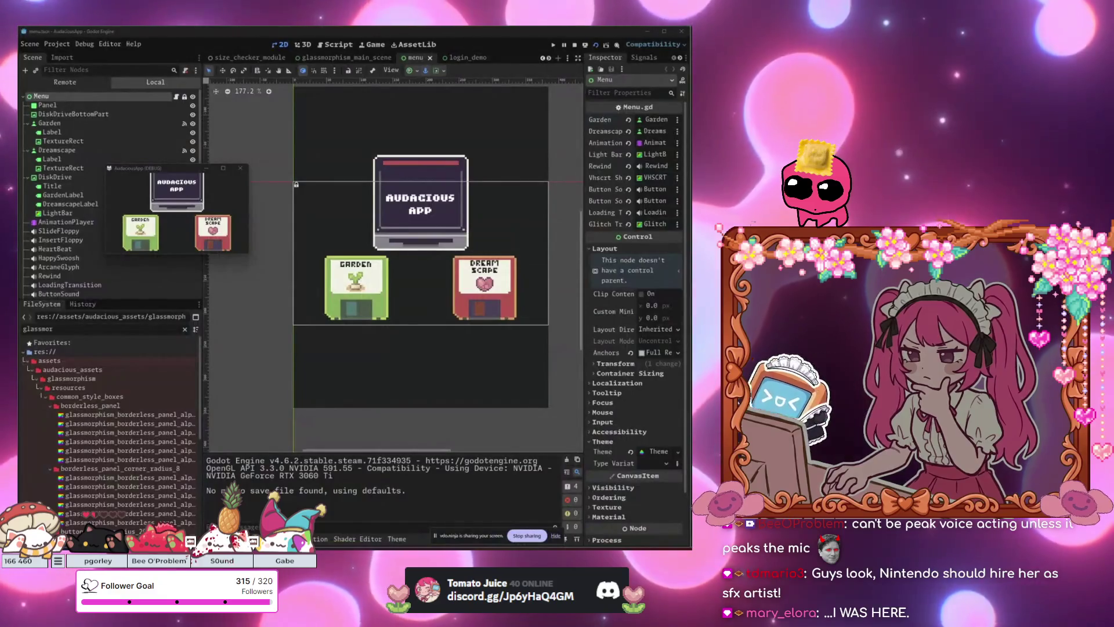
mouse_move(688, 162)
left_mouse_down()
mouse_move(429, 156)
mouse_move(253, 110)
mouse_move(272, 104)
left_mouse_up()
scroll(520, 376, "down", 2)
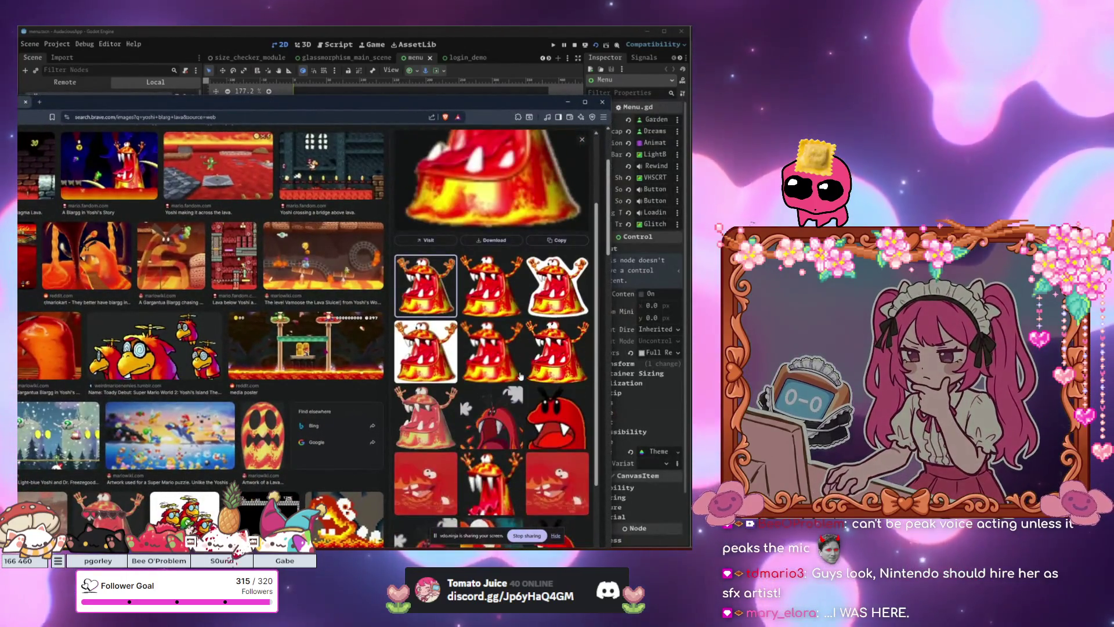
scroll(520, 376, "up", 2)
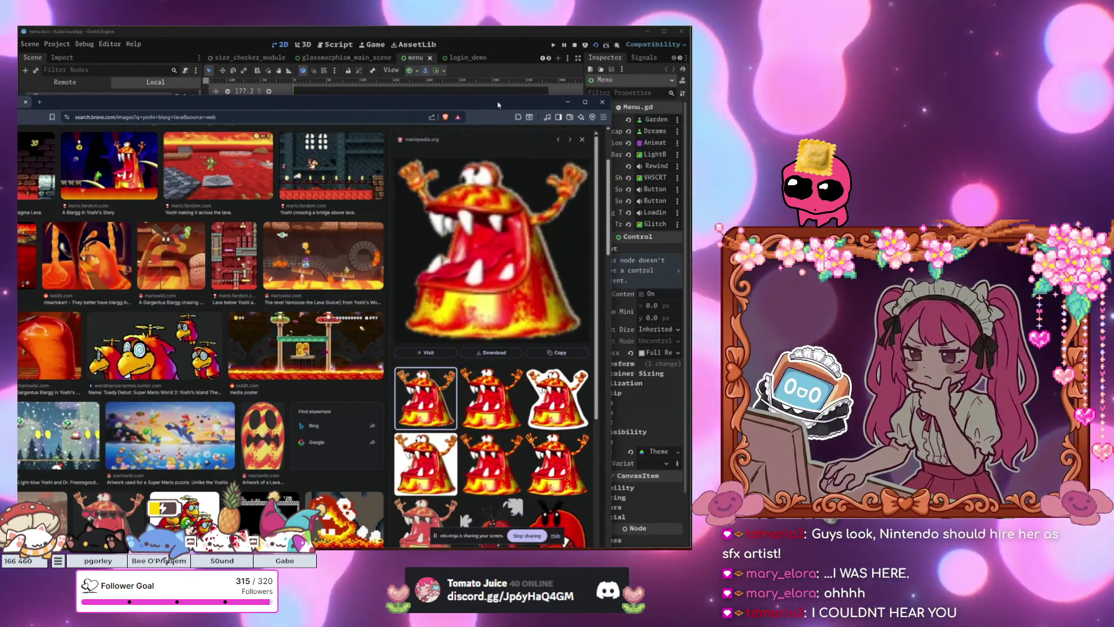
left_click_drag(493, 102, 470, 117)
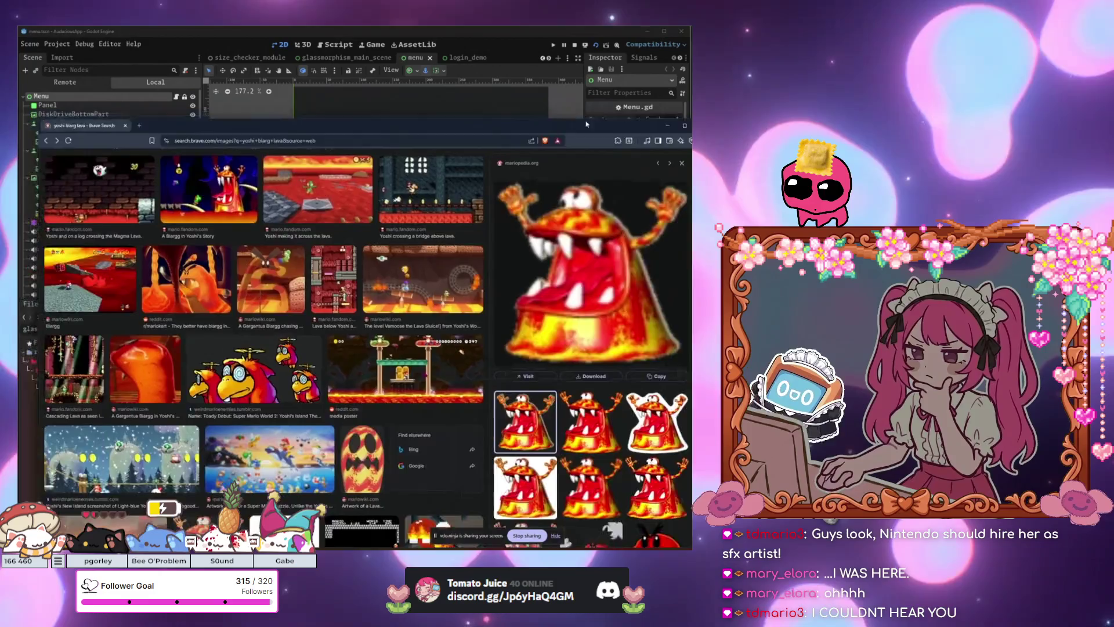
left_click(553, 44)
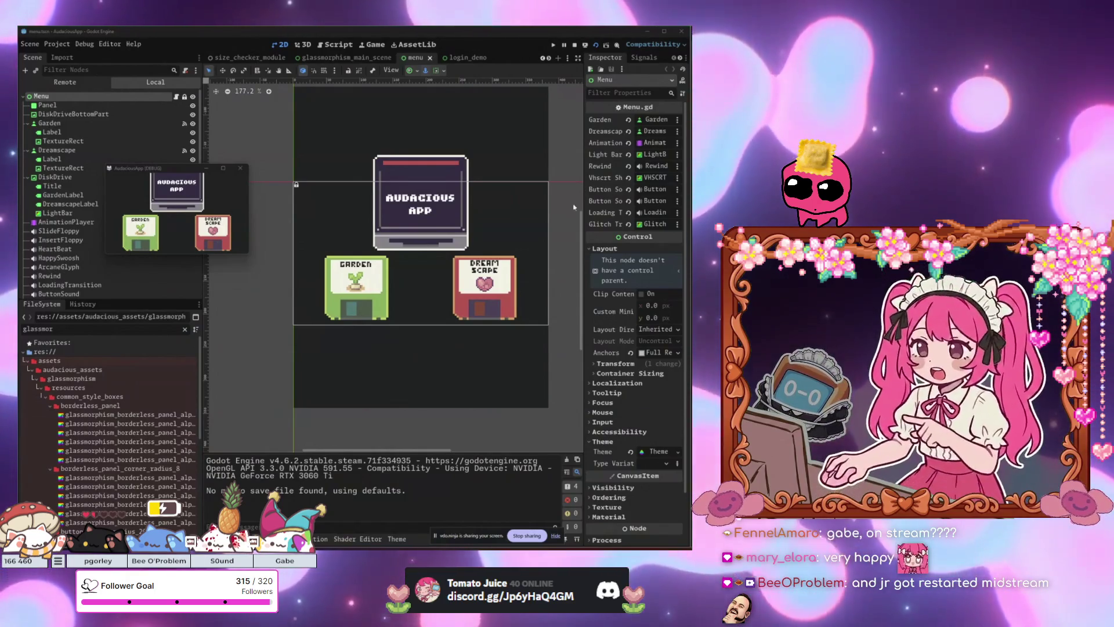
Step: Load and eject the Garden floppy, then close the AudaciousApp (DEBUG) window
left_click_drag(185, 171, 273, 193)
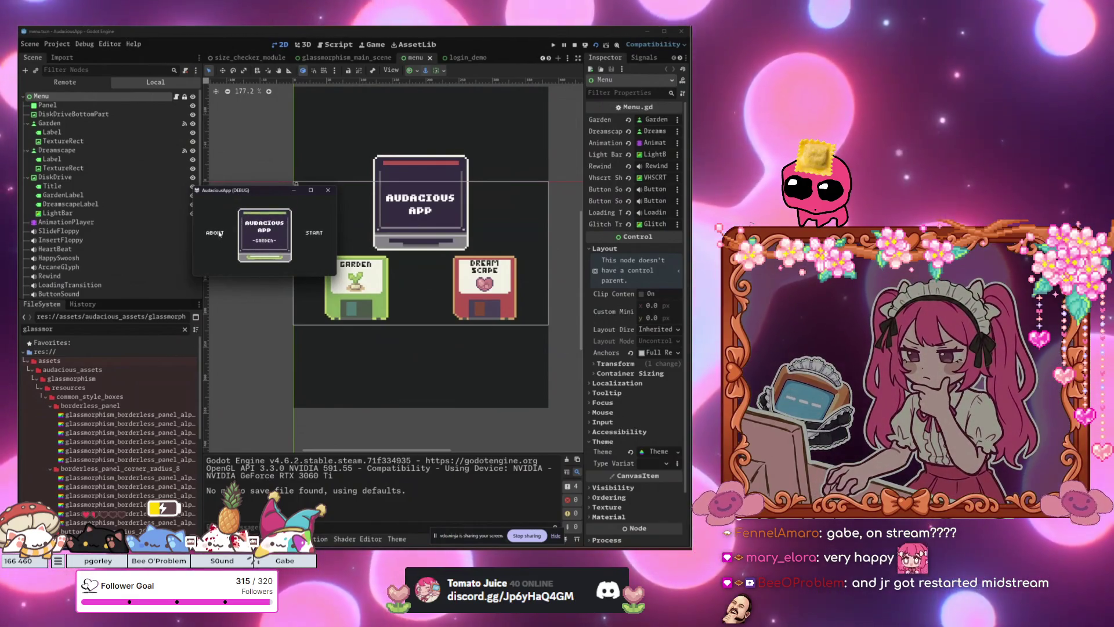
left_click(228, 254)
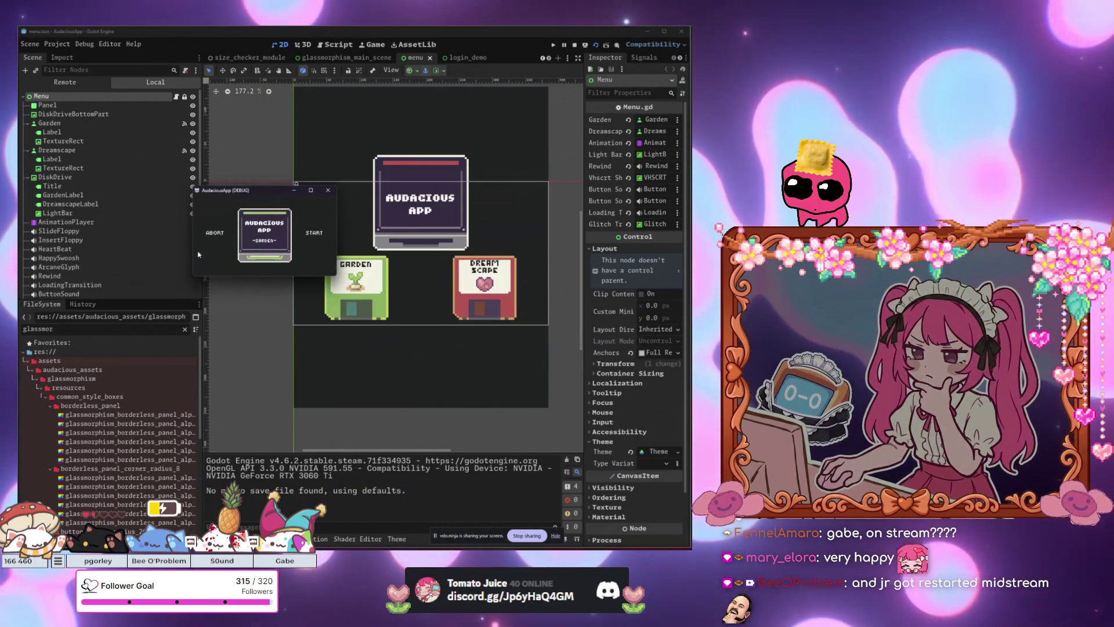
left_click(213, 233)
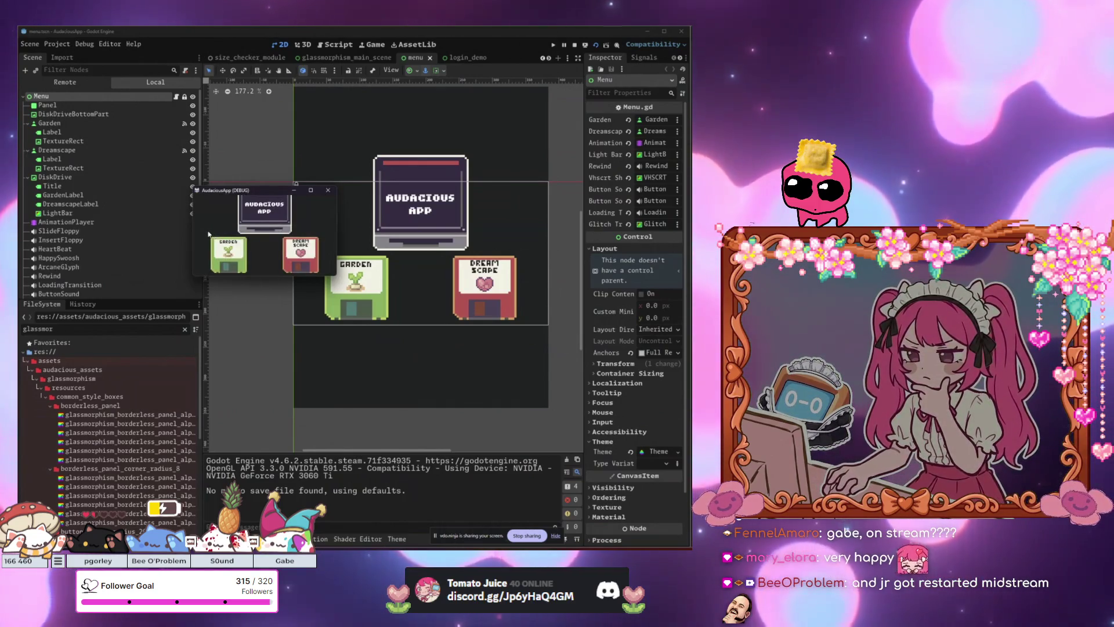
left_click(330, 190)
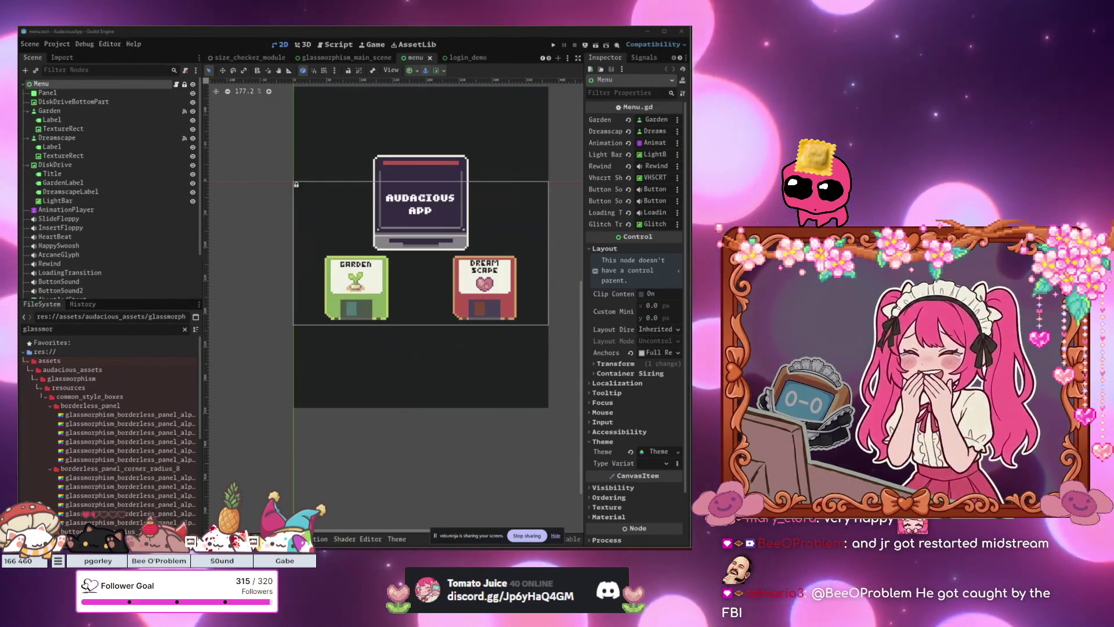
left_click_drag(689, 131, 348, 117)
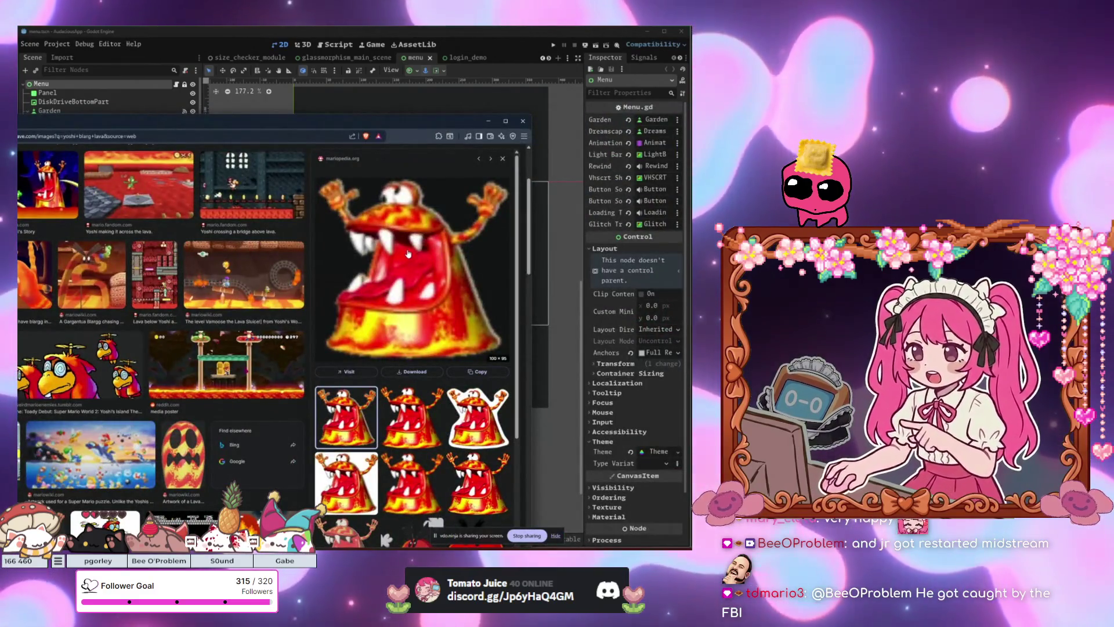
Step: Scroll the Blargg image preview, then drag the Brave window off to the right
scroll(407, 261, "down", 2)
scroll(408, 290, "up", 2)
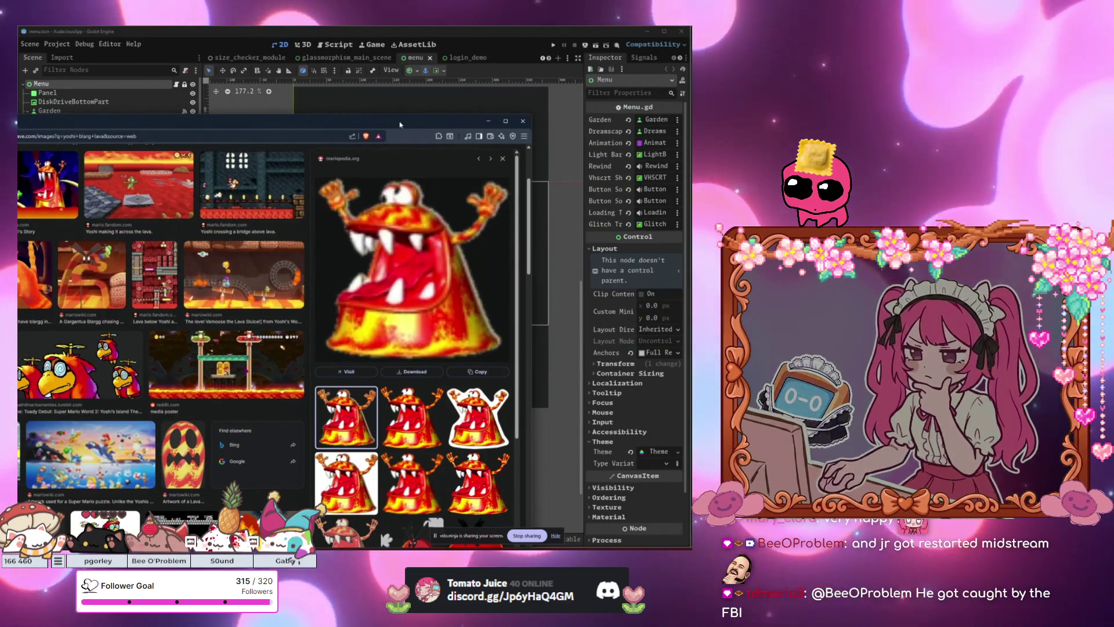
mouse_move(399, 124)
left_mouse_down()
mouse_move(690, 125)
mouse_move(448, 126)
left_mouse_up()
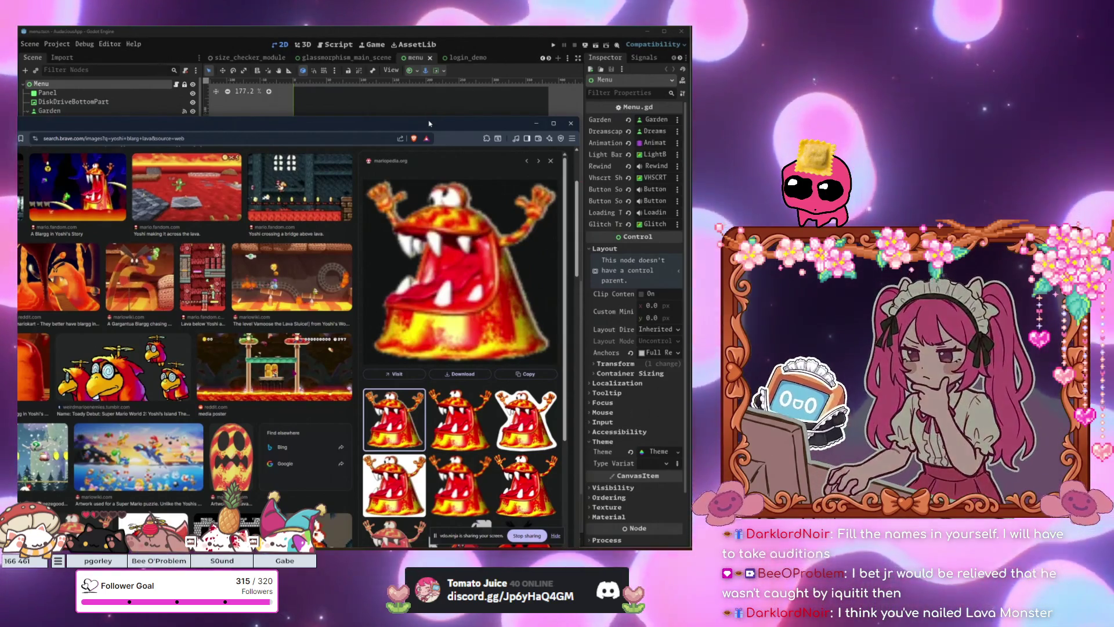
left_click_drag(429, 124, 1108, 99)
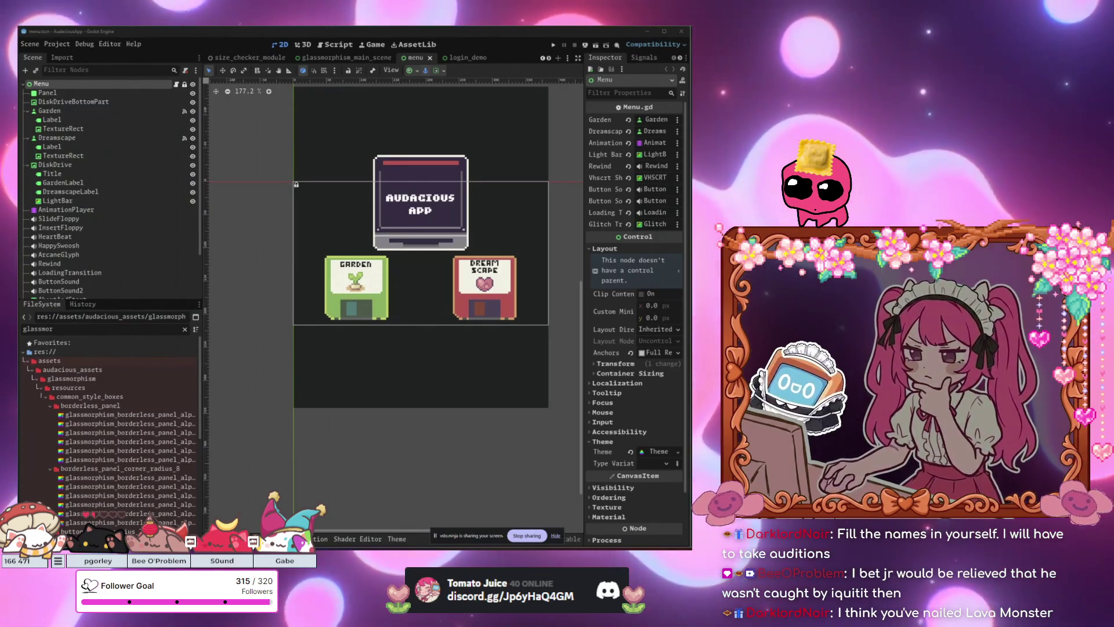
Step: Cycle through the open scenes: glassmorphism main, menu, login_demo and my_workflow_demo
left_click(344, 61)
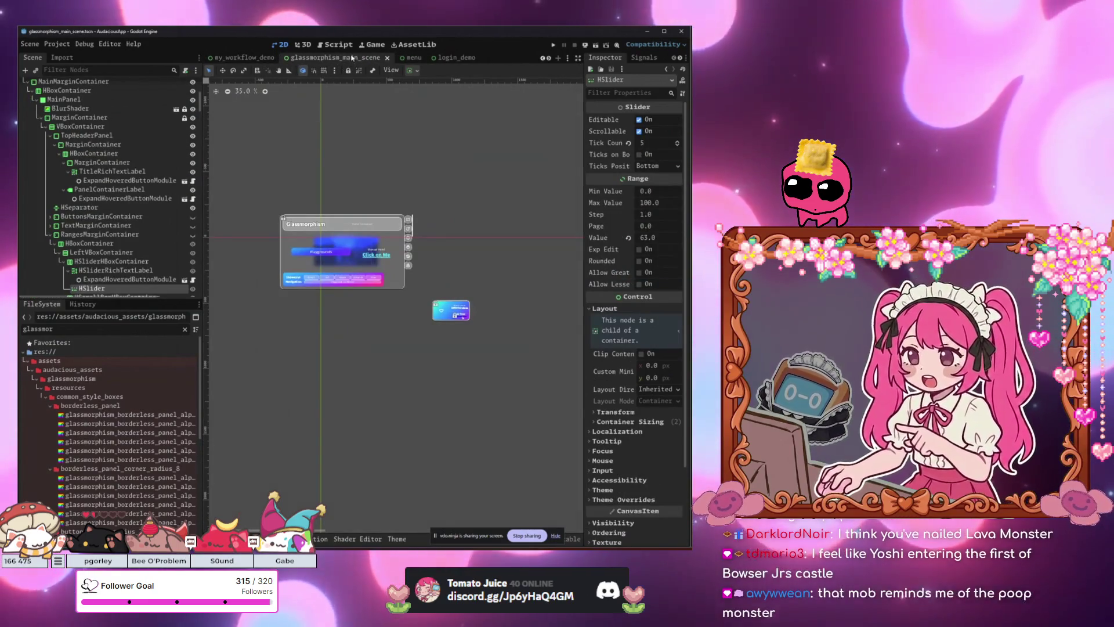
left_click(406, 59)
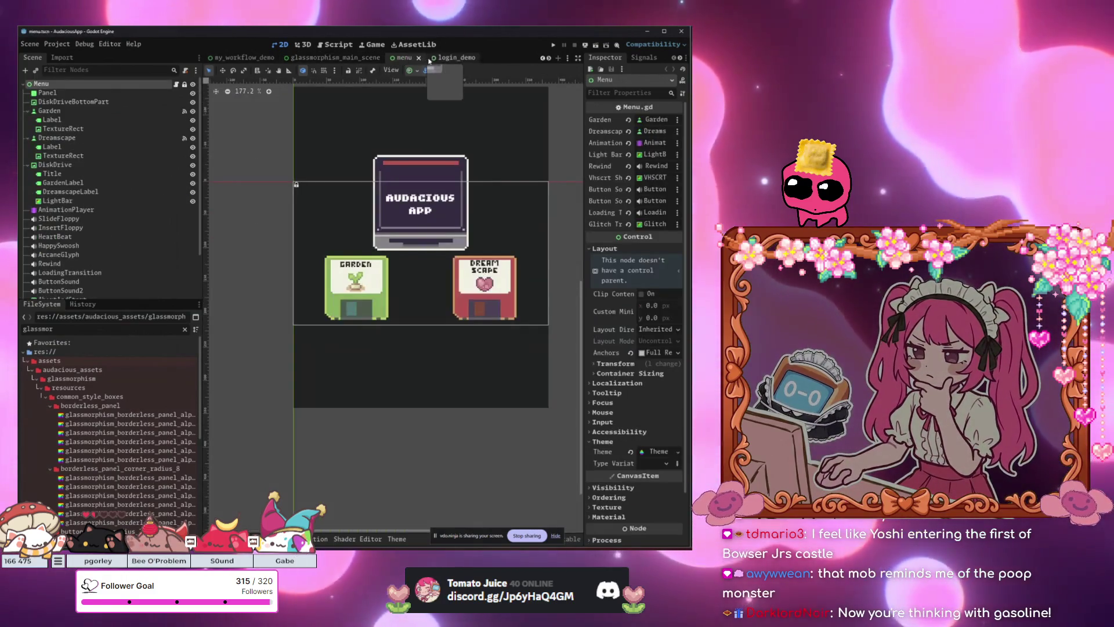
key("ctrl+Tab")
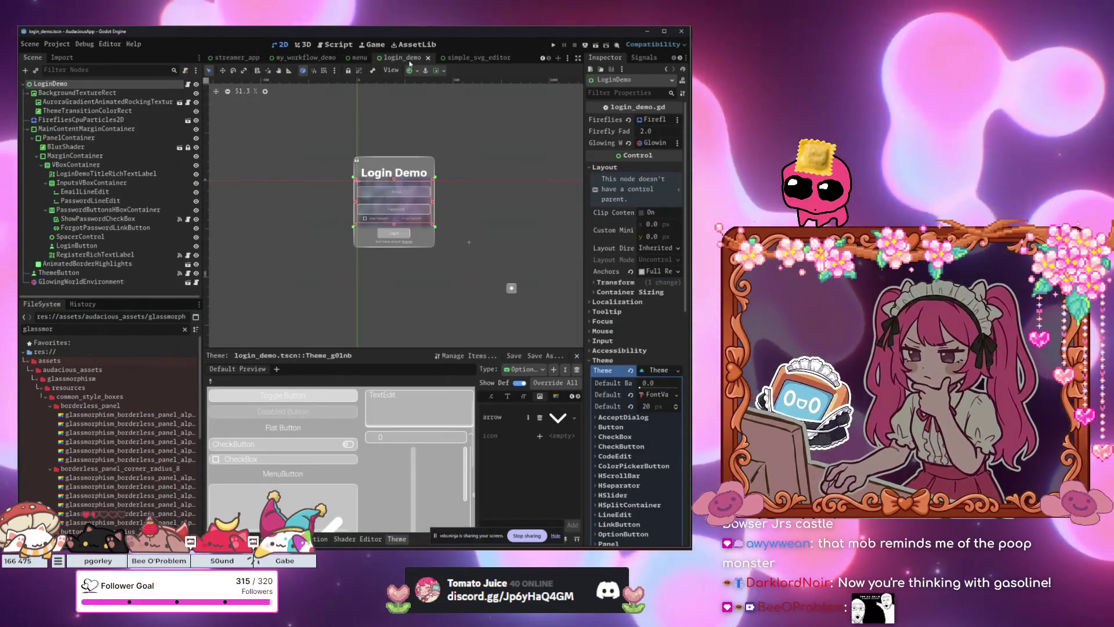
key("ctrl+shift+Tab")
key("ctrl+shift+Tab")
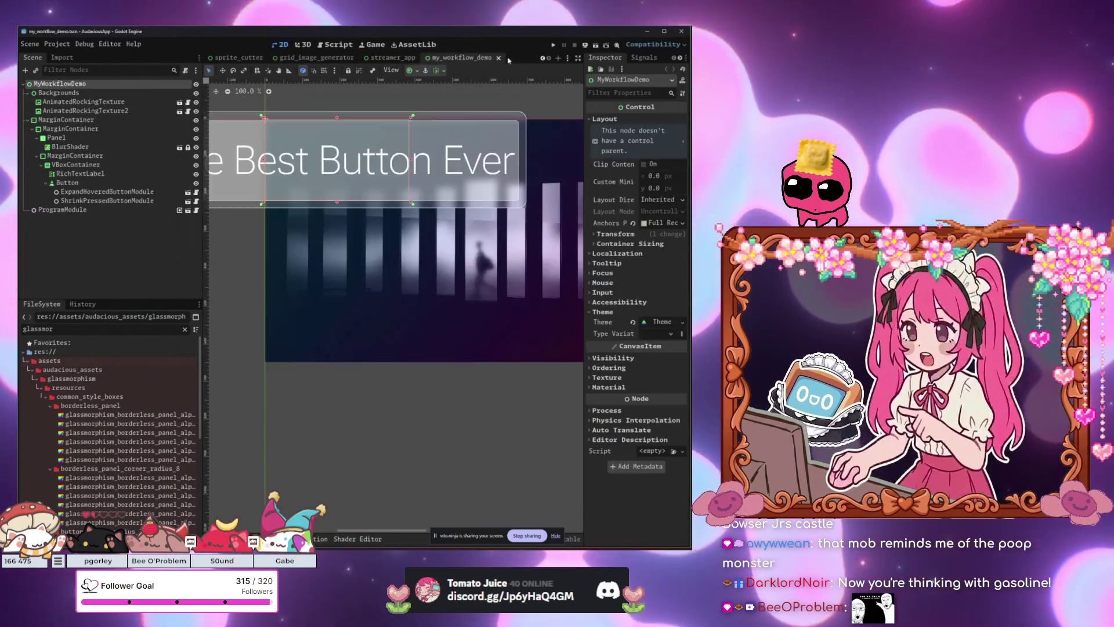
key("ctrl+shift+Tab")
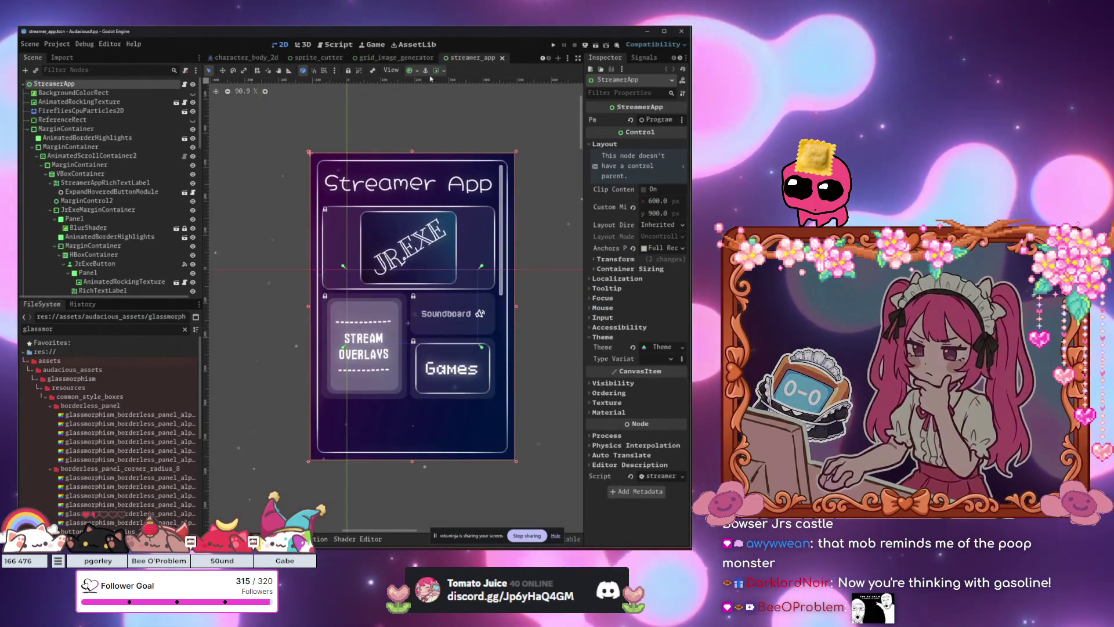
Step: Look over the sprite_cutter layout, then close that scene to leave character_body_2d showing
left_click(254, 58)
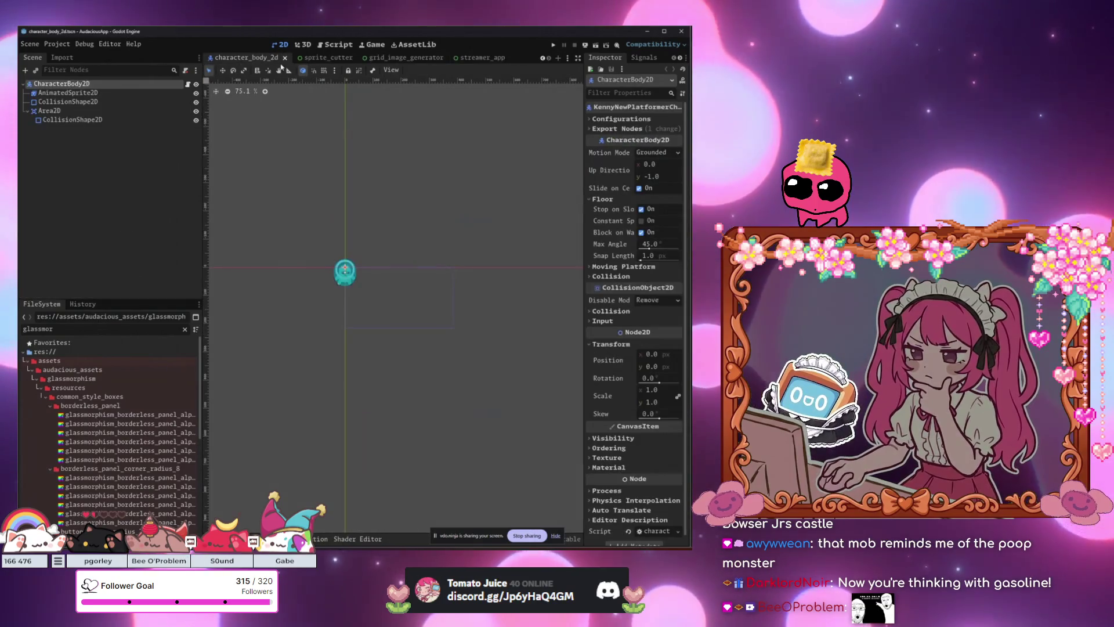
left_click(317, 58)
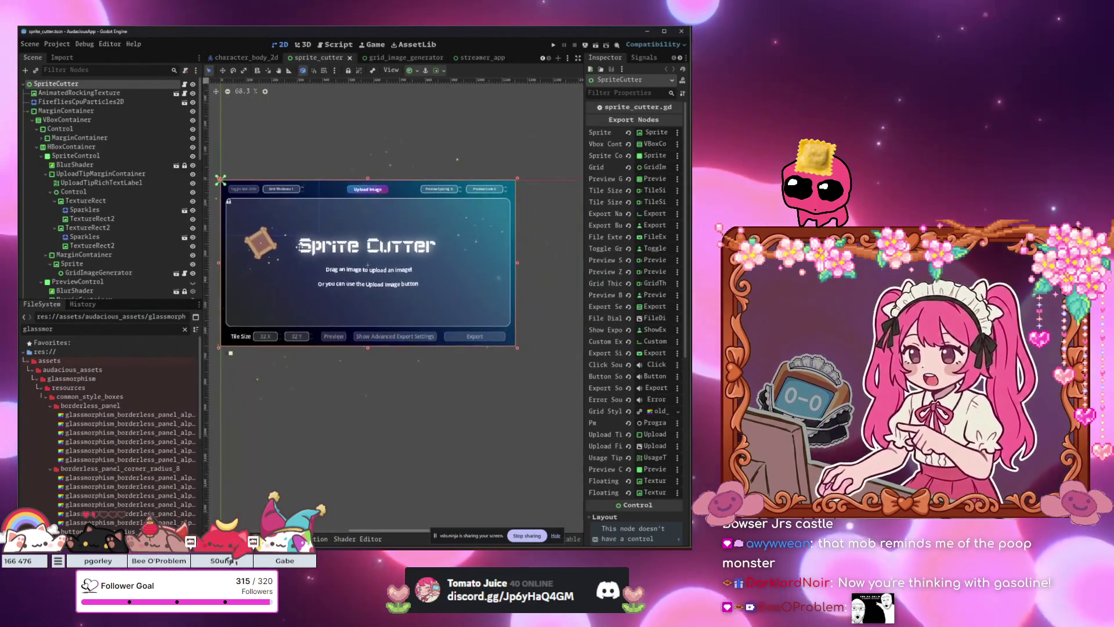
left_click_drag(297, 247, 326, 190)
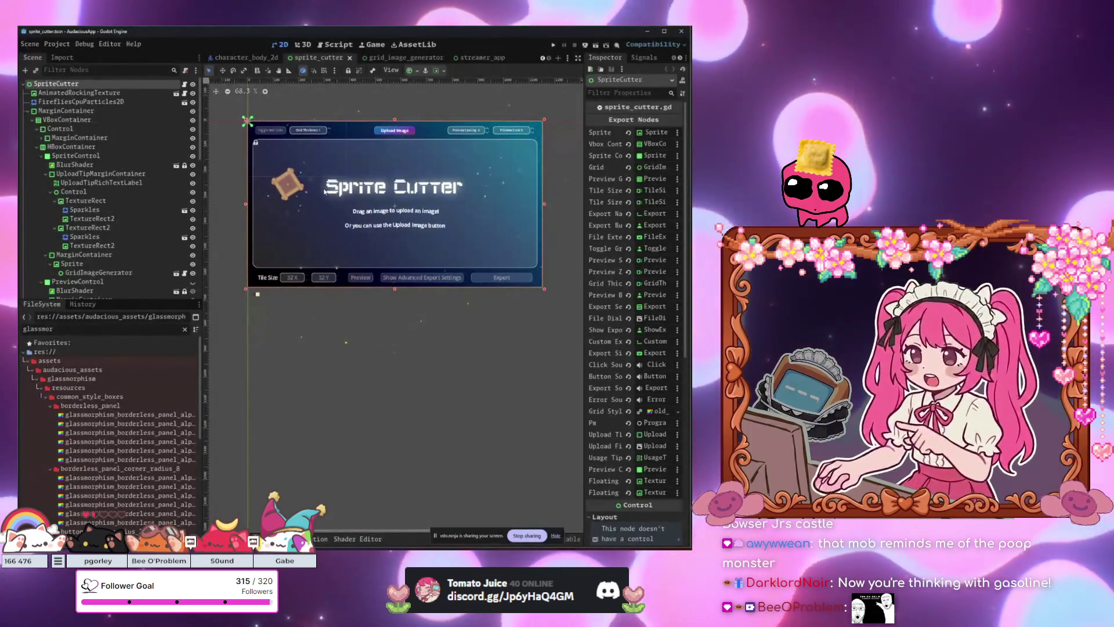
left_click(350, 57)
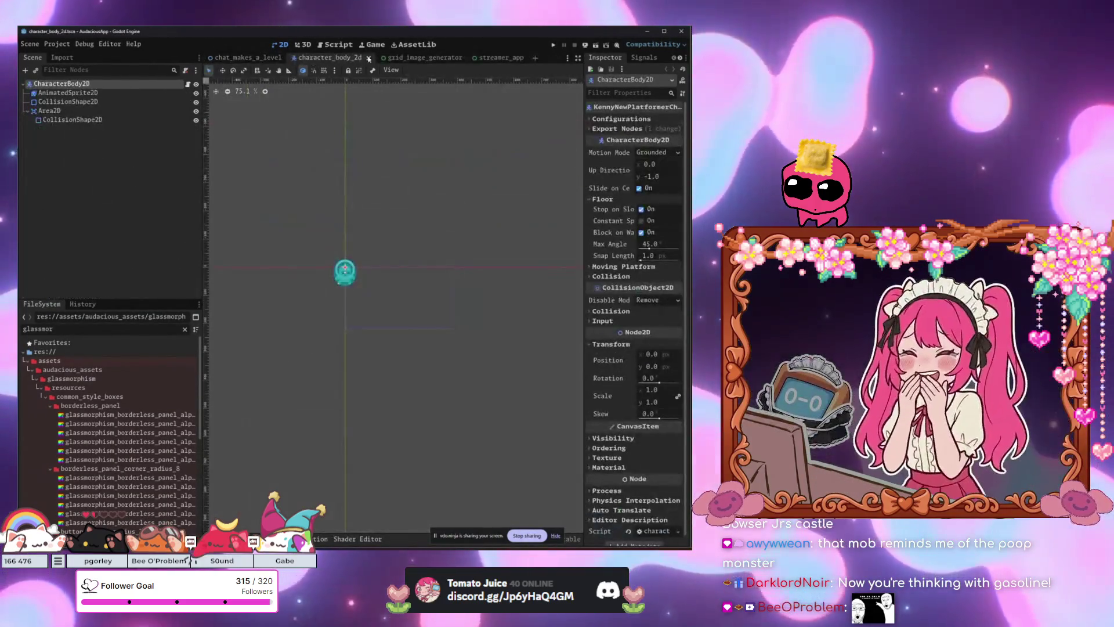
Step: Open chat_makes_a_level and inspect the GridImageGenerator and BackgroundColorRect nodes
left_click(247, 57)
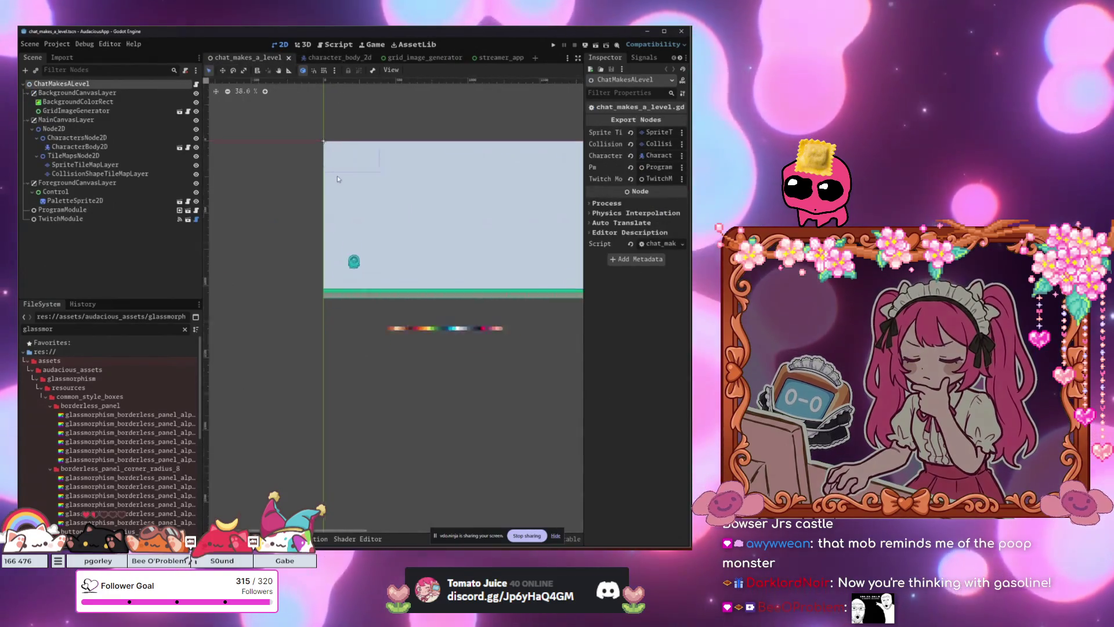
scroll(331, 174, "up", 2)
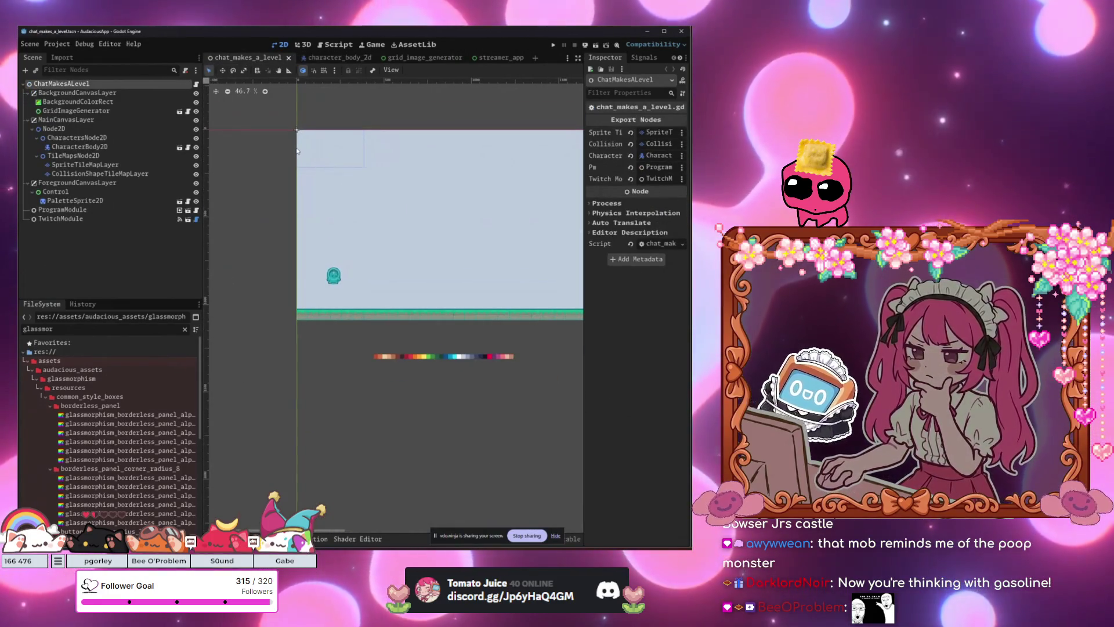
left_click(93, 111)
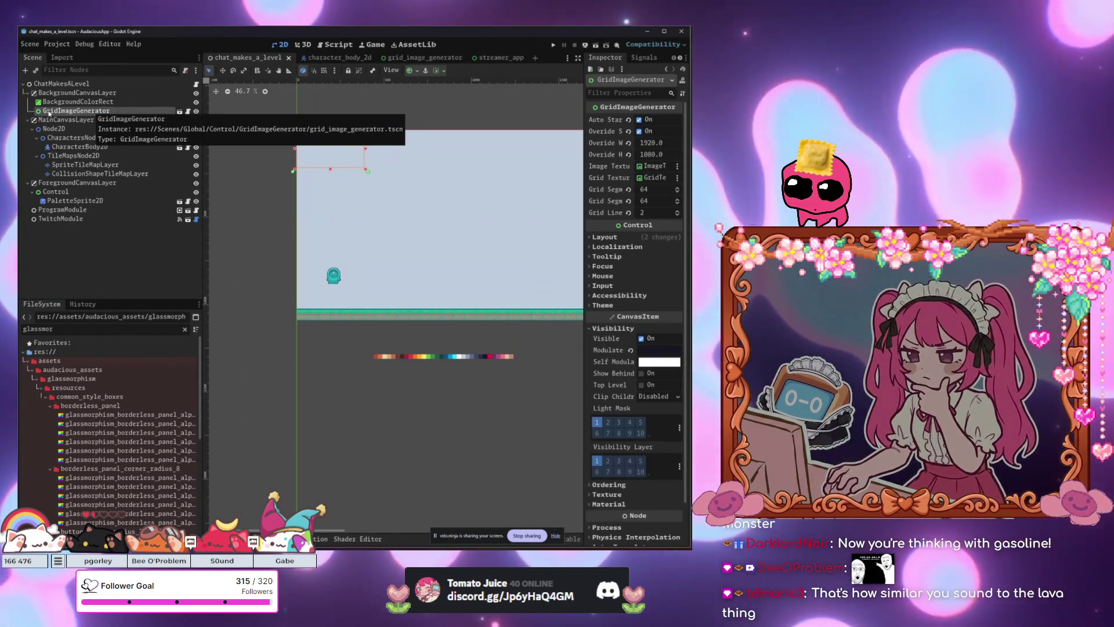
left_click(75, 101)
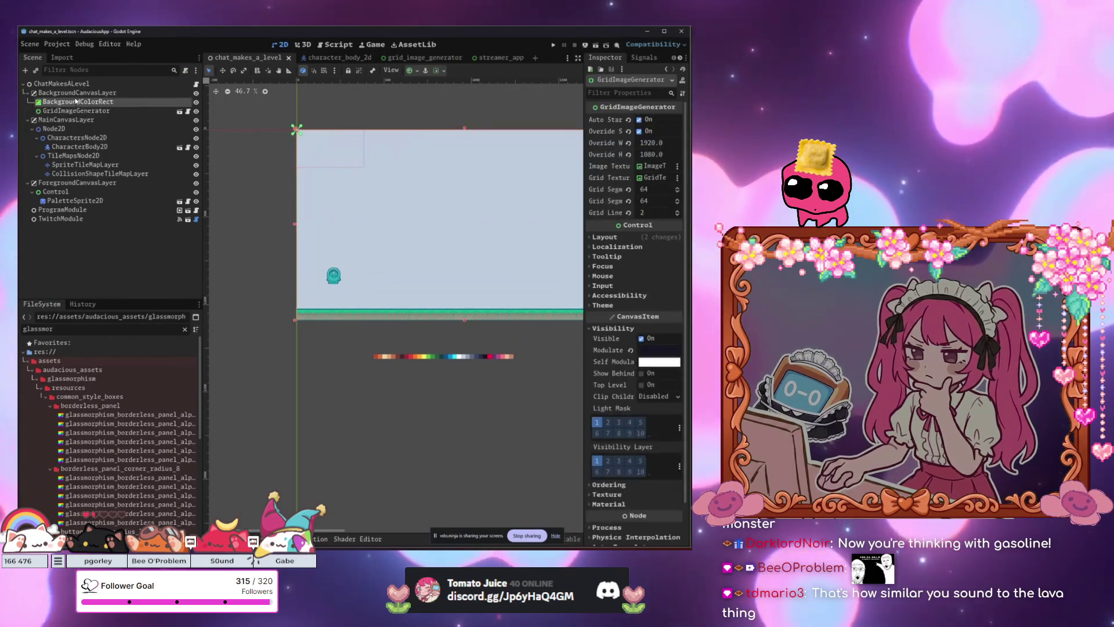
left_click(86, 111)
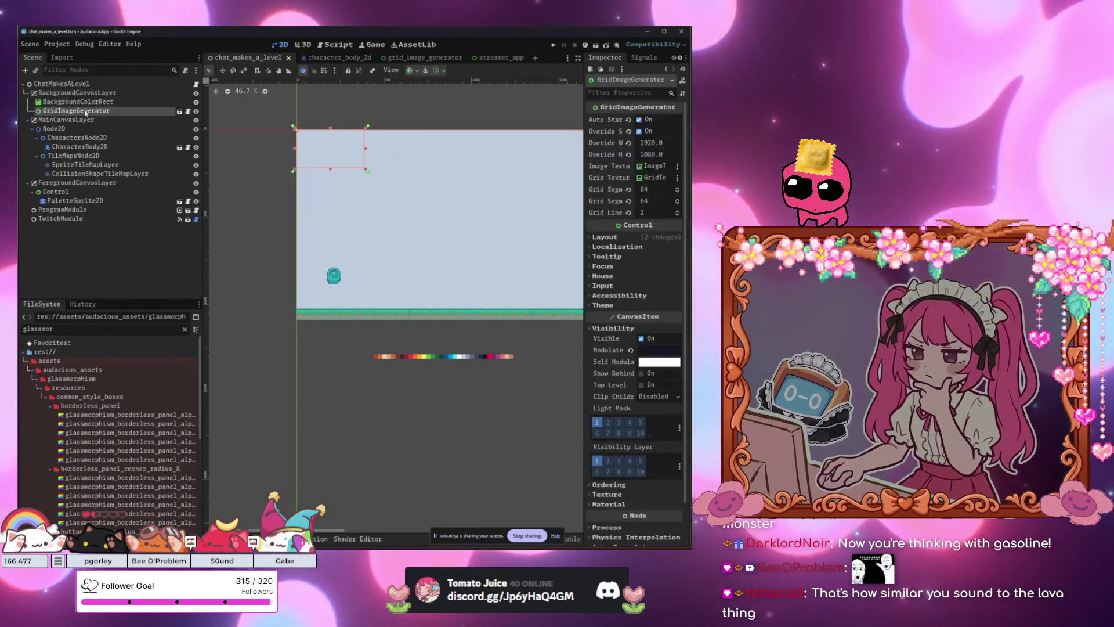
mouse_move(350, 204)
left_mouse_down()
mouse_move(273, 188)
mouse_move(326, 198)
left_mouse_up()
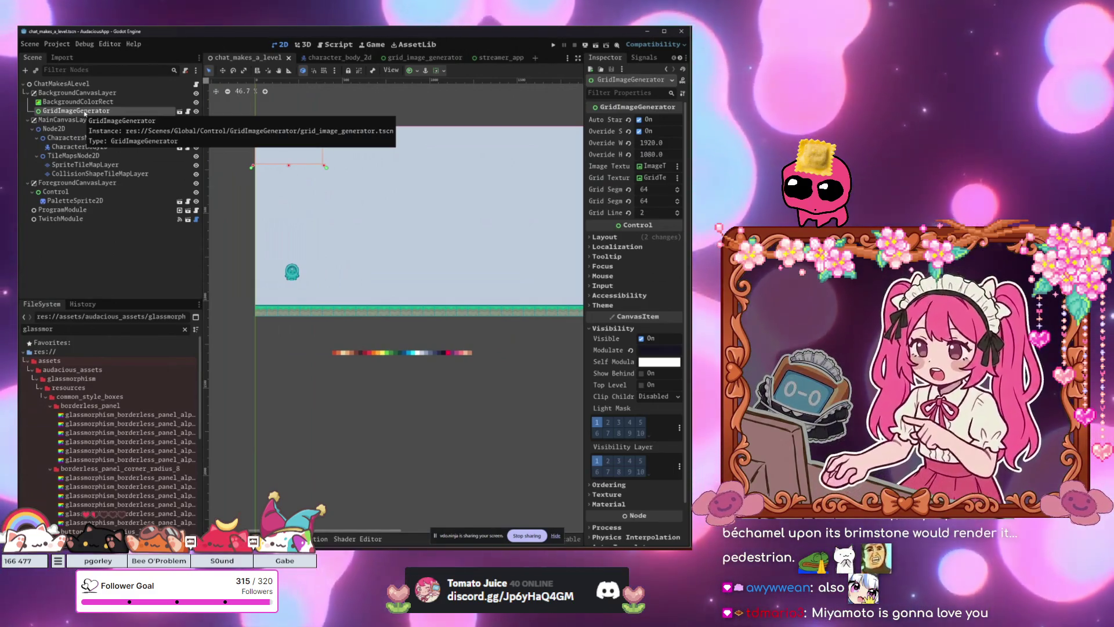
Step: Run the level with F5, walk the character right and left, stop, then open character_body_2d
key("F5")
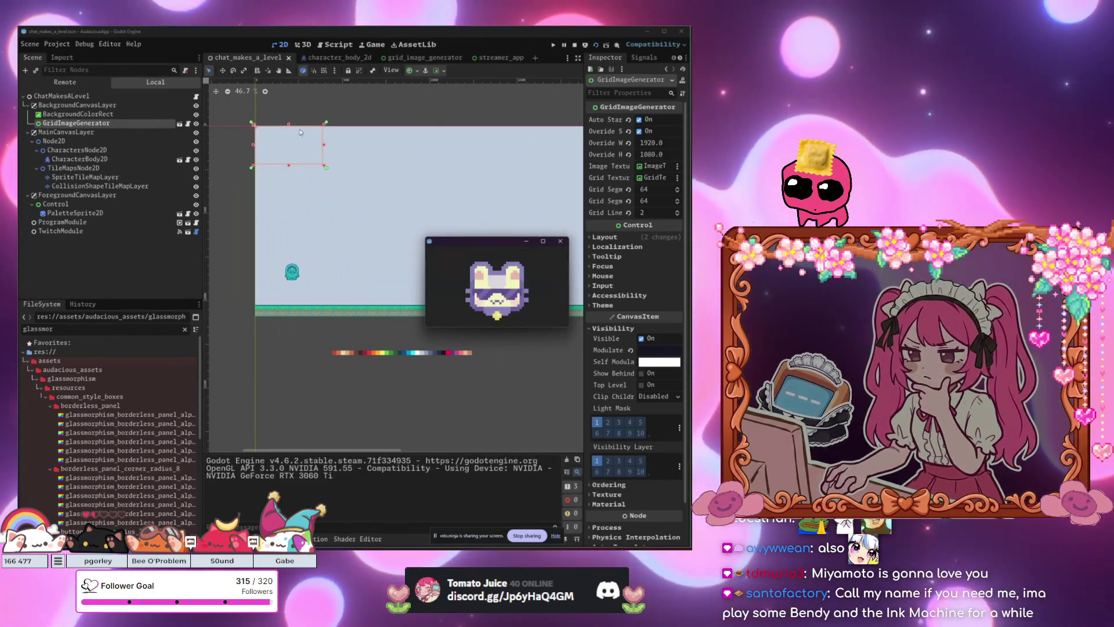
key("Right")
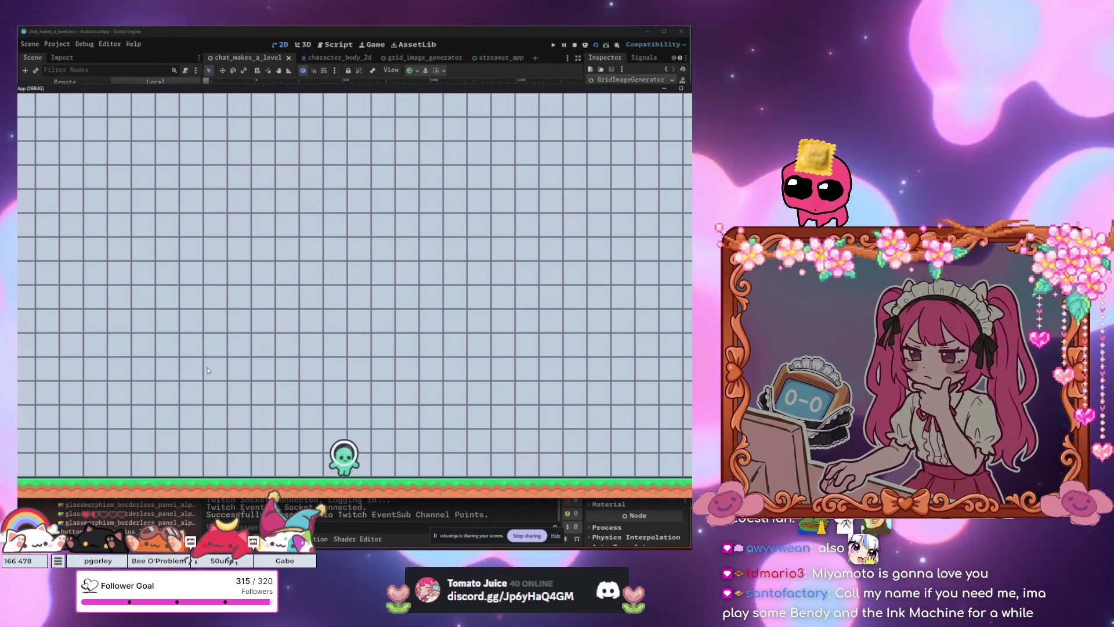
key("Right")
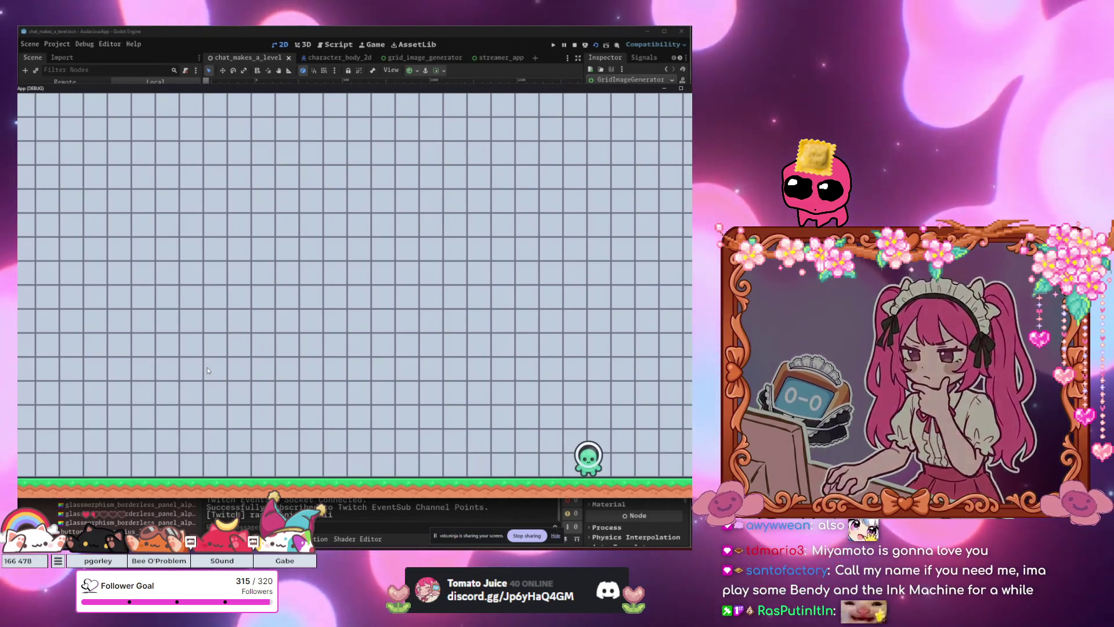
key("Left")
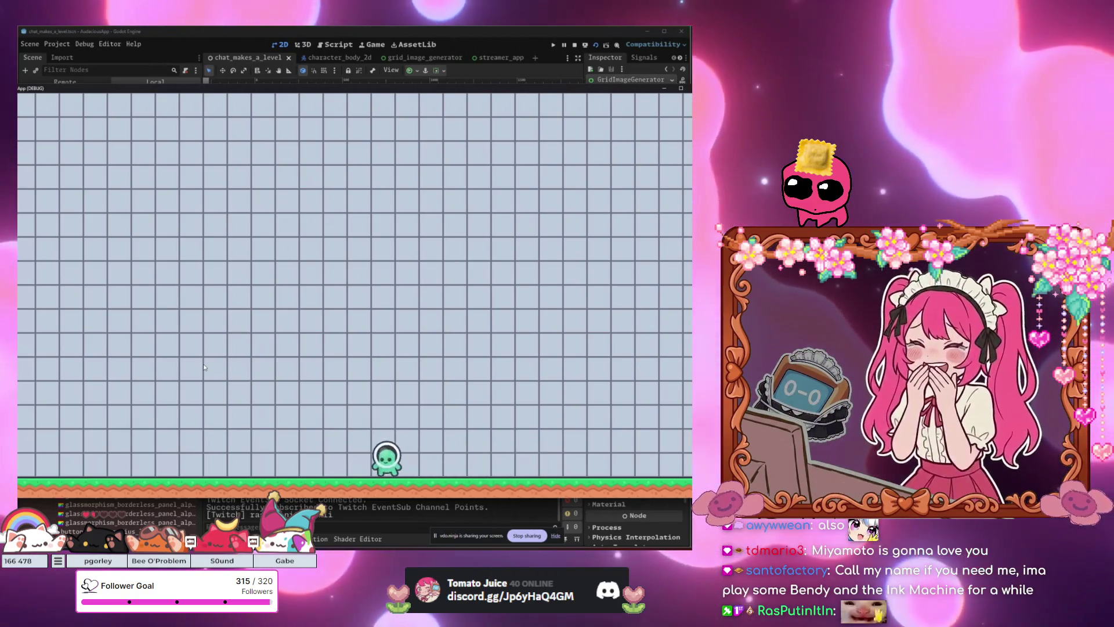
key("Left")
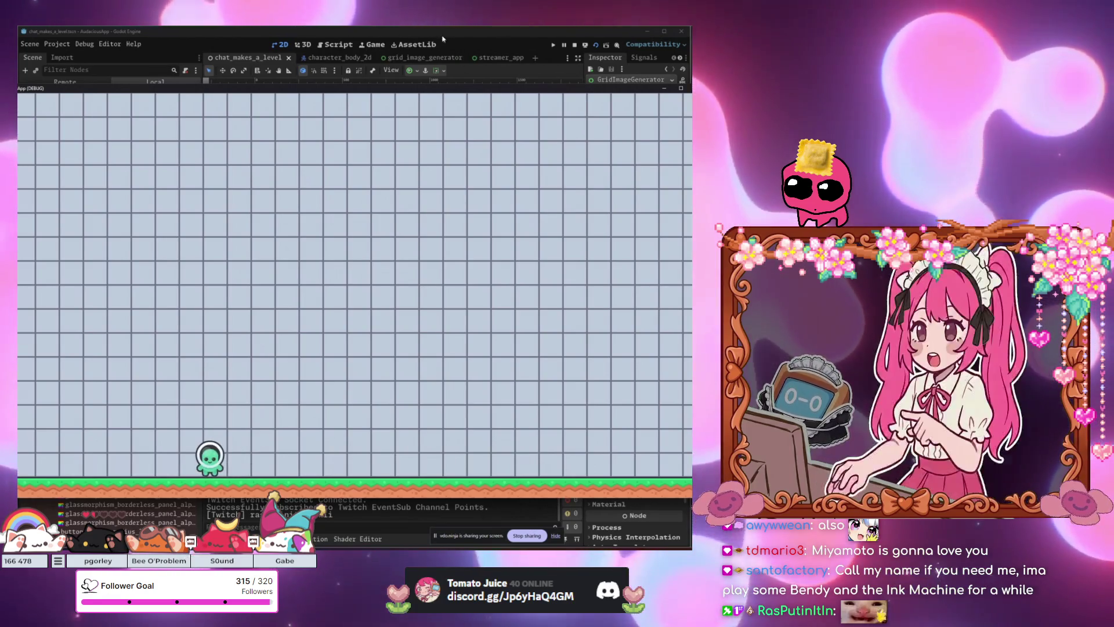
key("F8")
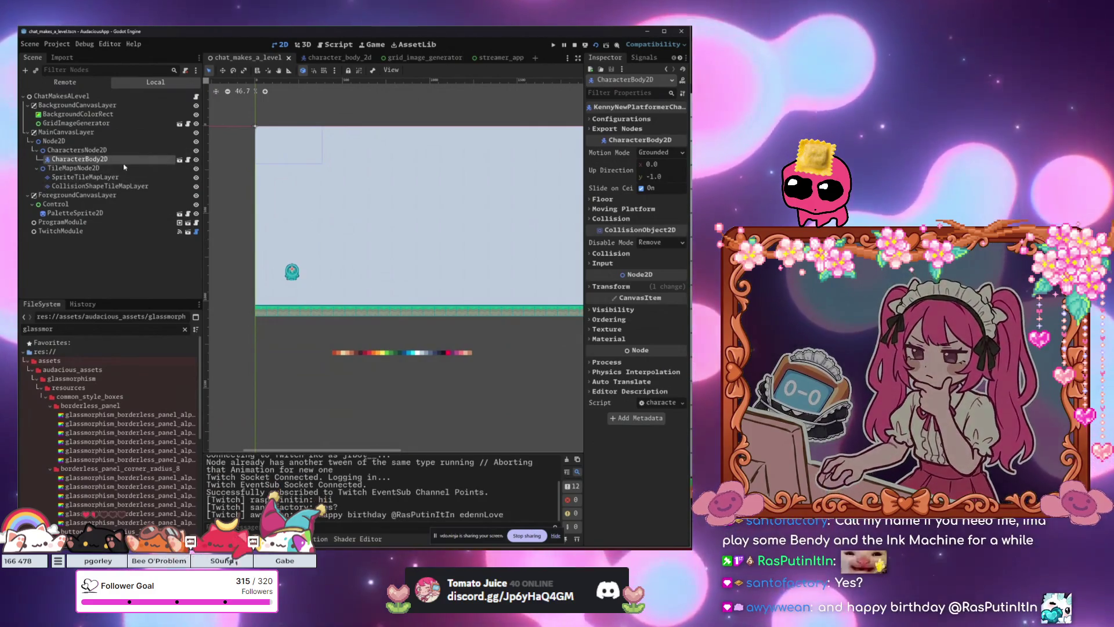
left_click(182, 160)
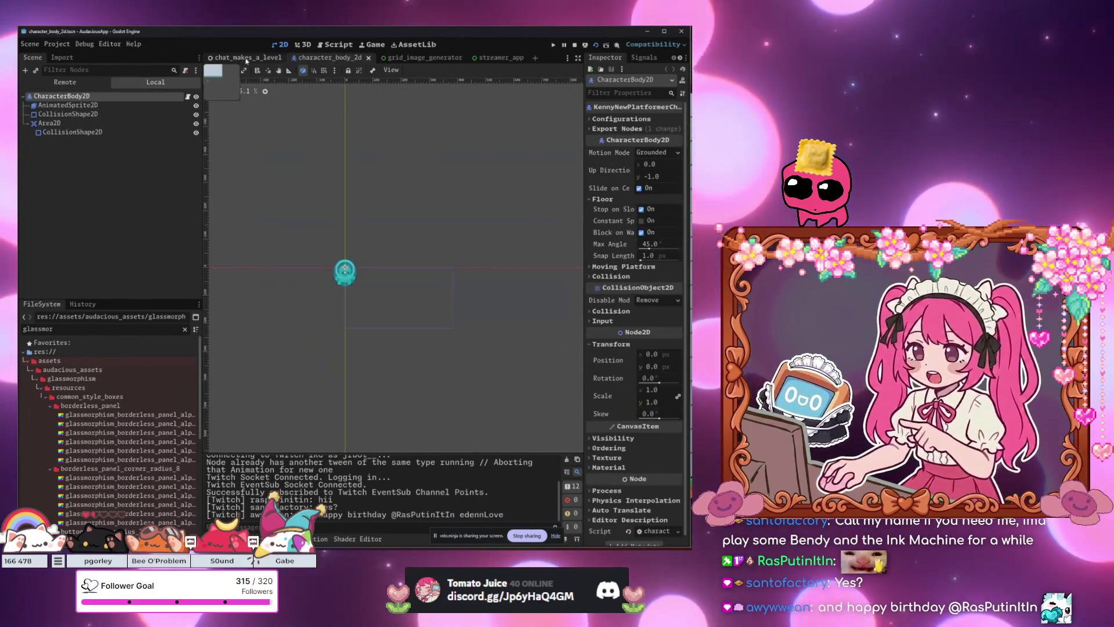
Step: In AnimatedSprite2D, set the sprinting animation's frame 1 duration to 2.0 and save the scene
left_click(247, 58)
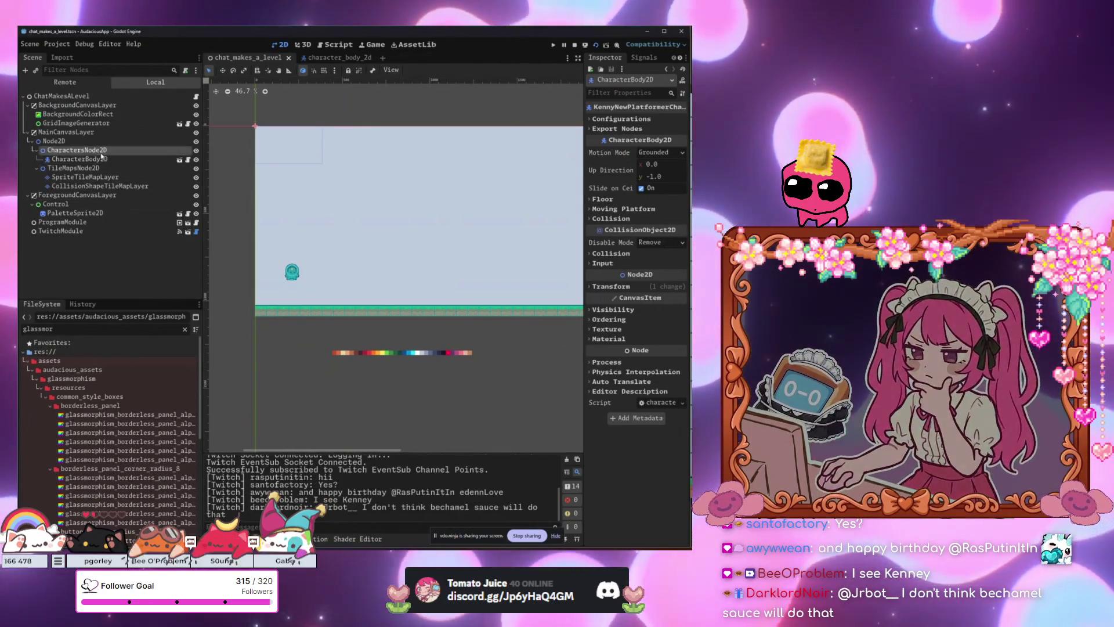
left_click(333, 57)
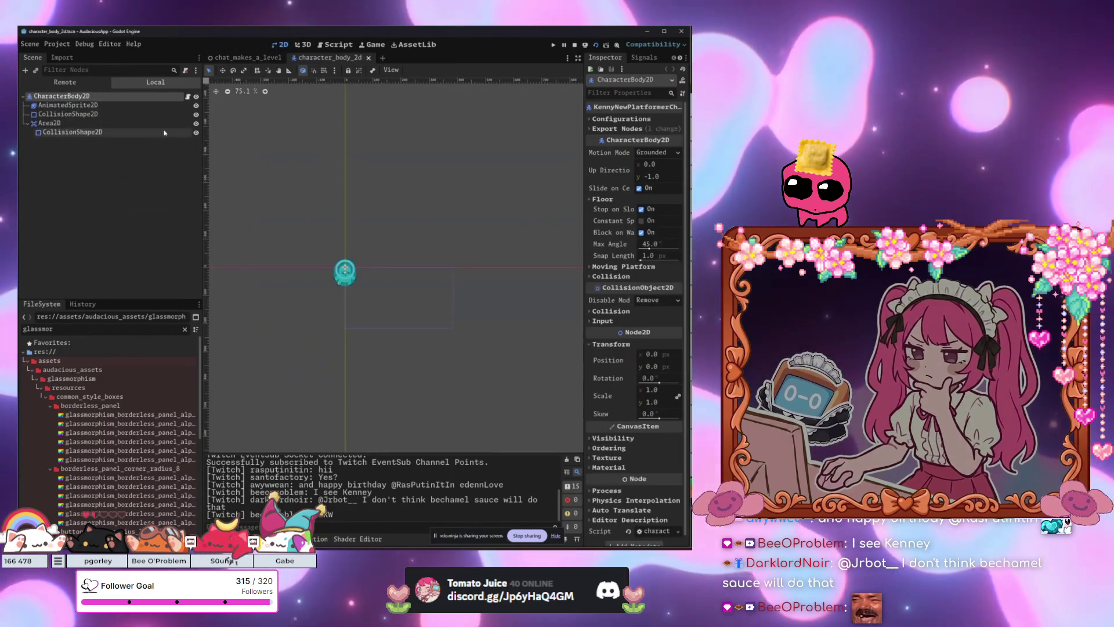
left_click(107, 108)
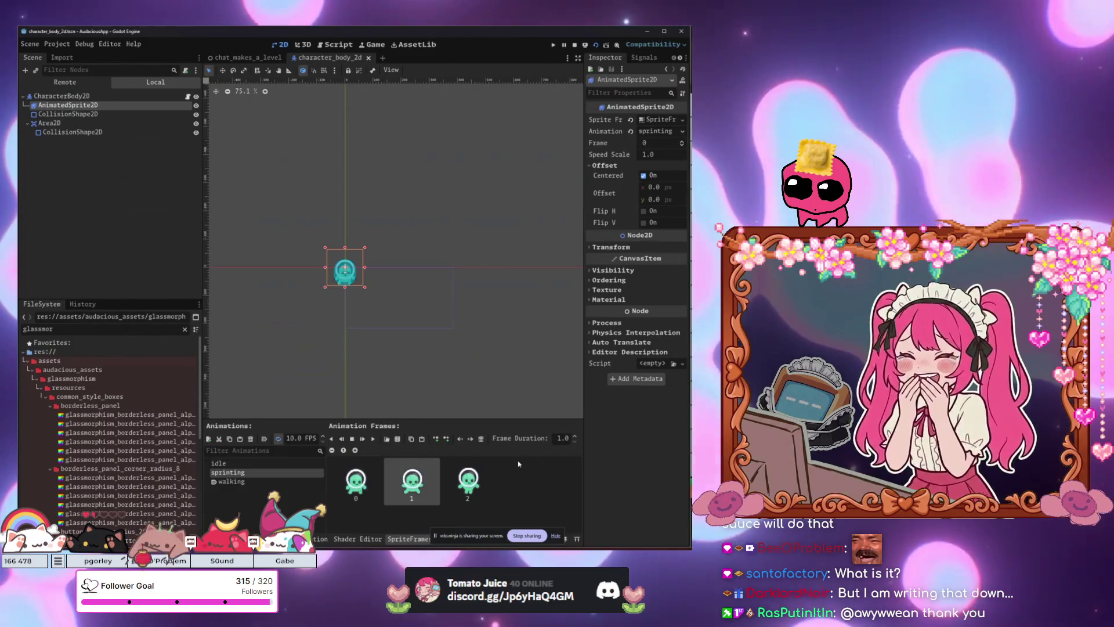
double_click(559, 439)
type("2")
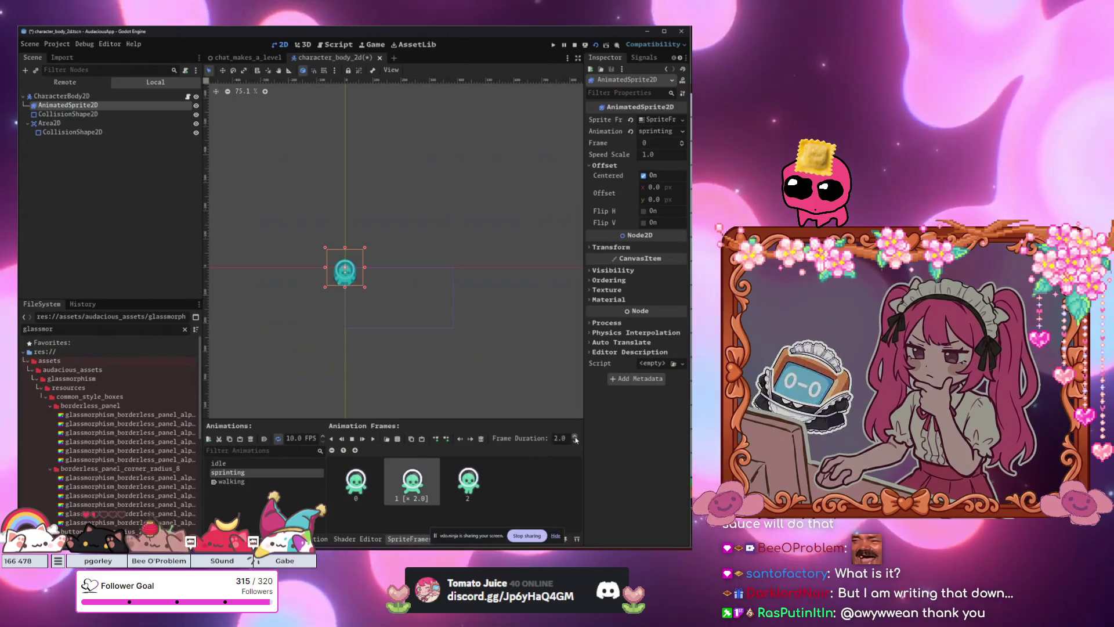
key("Return")
left_click(472, 447)
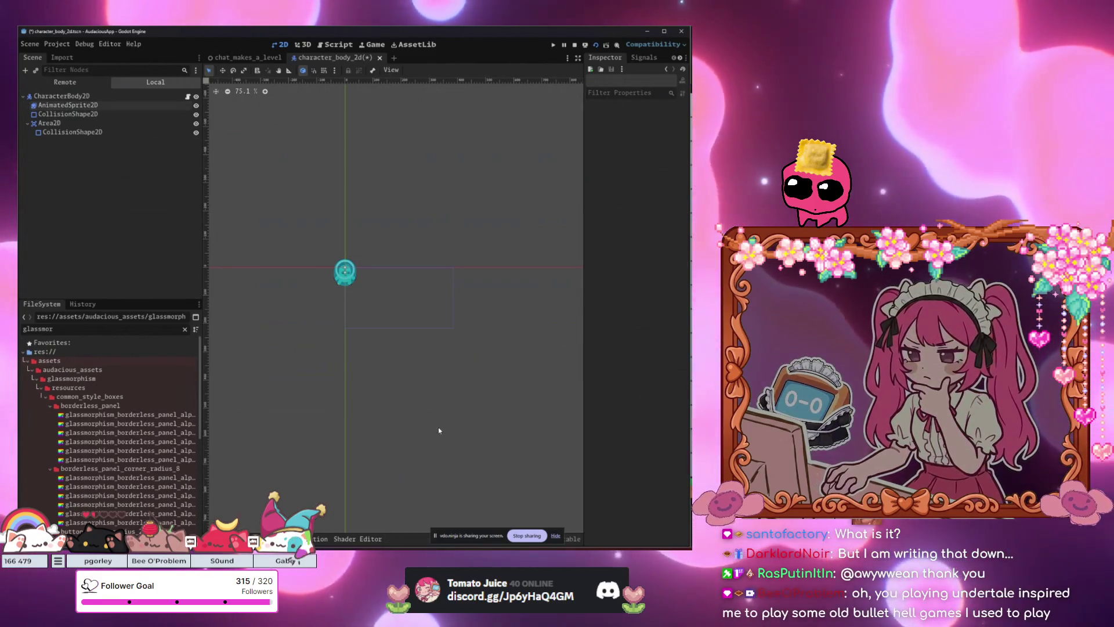
key("ctrl+s")
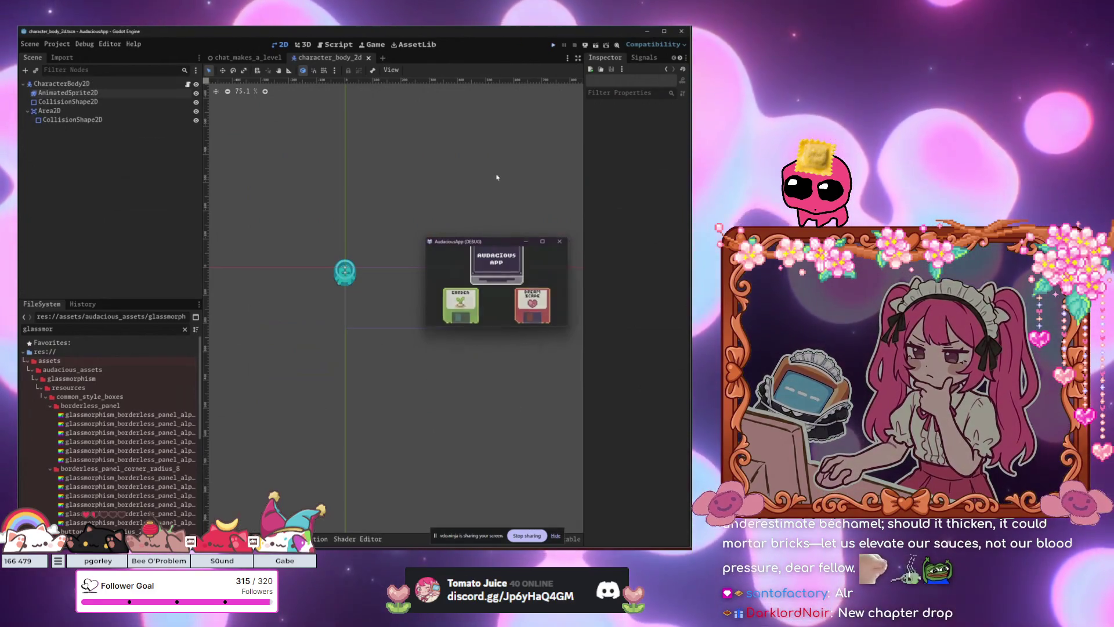
Step: Close the game, rerun chat_makes_a_level with F5, walk right, left, right, then stop
left_click(560, 241)
left_click(247, 58)
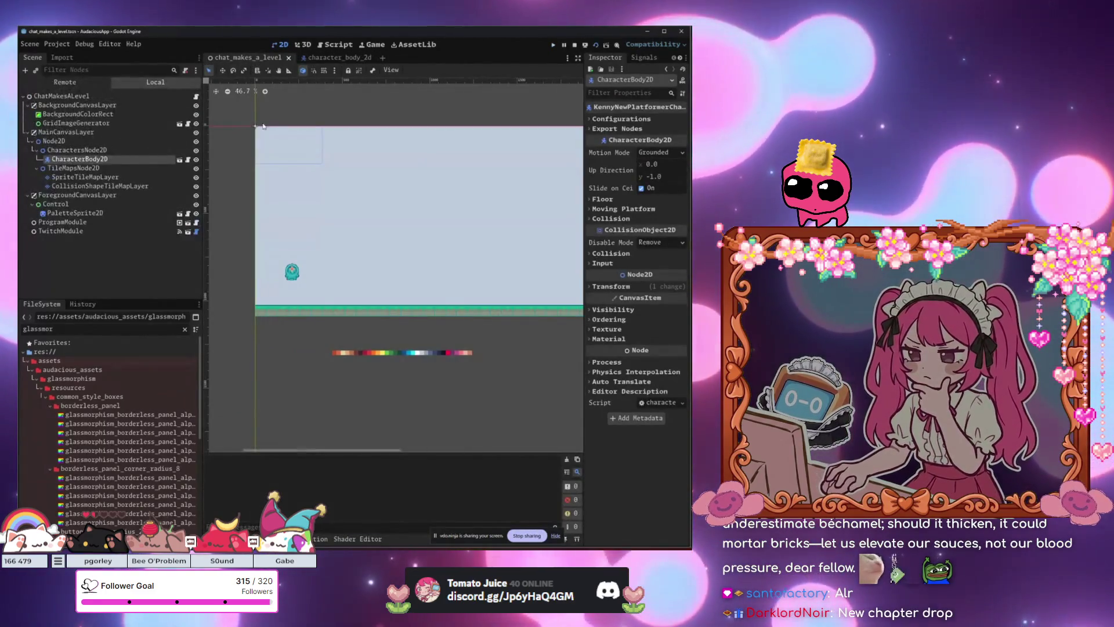
key("F5")
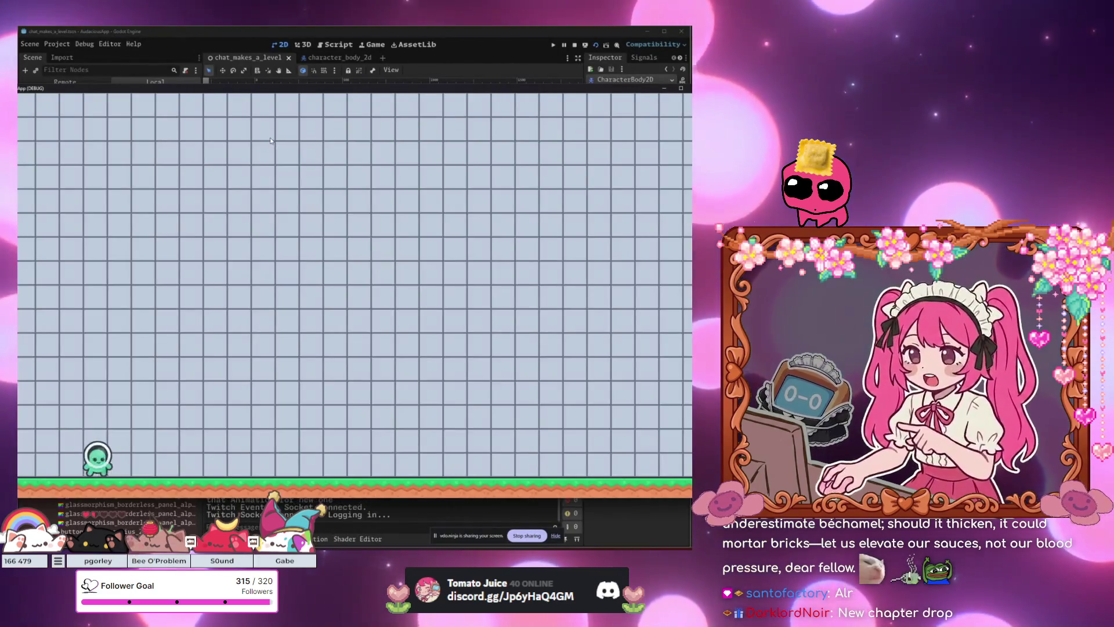
key("Right")
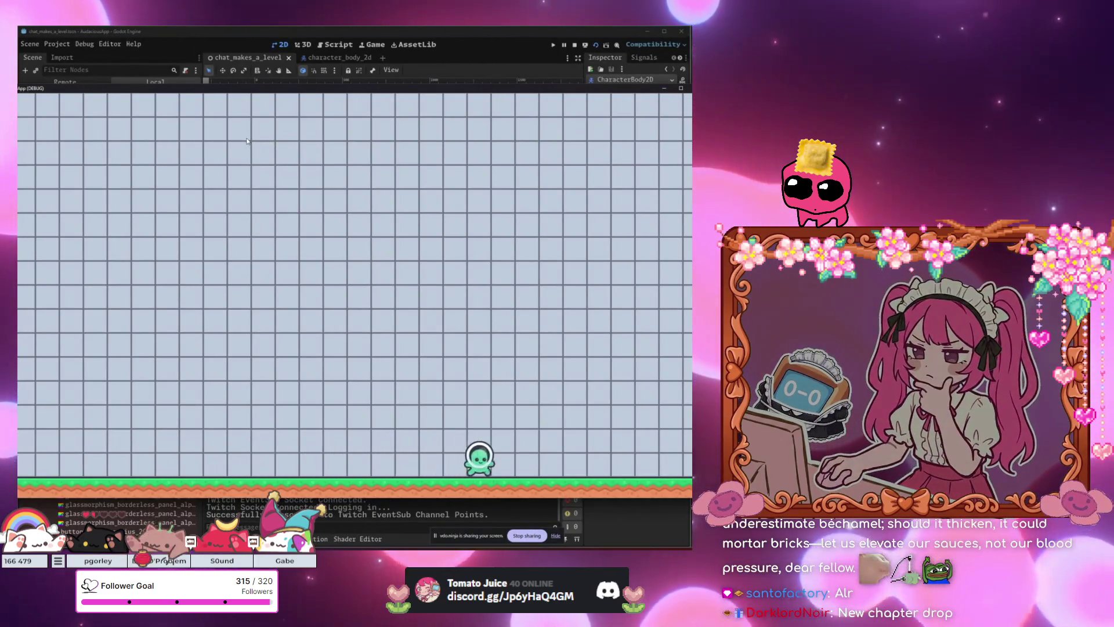
key("Left")
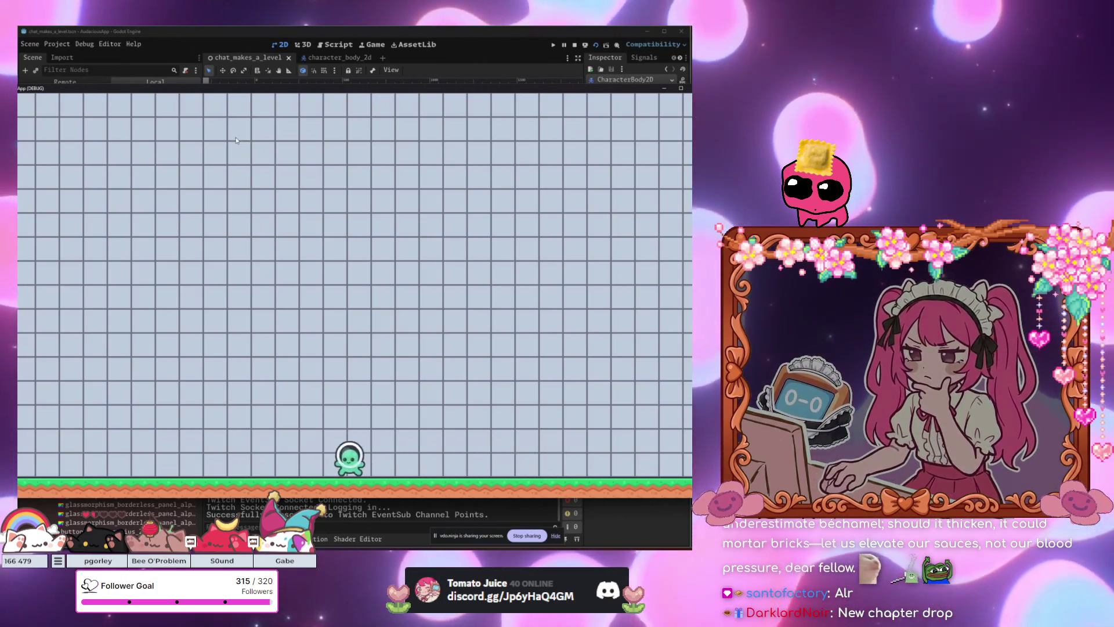
key("Right")
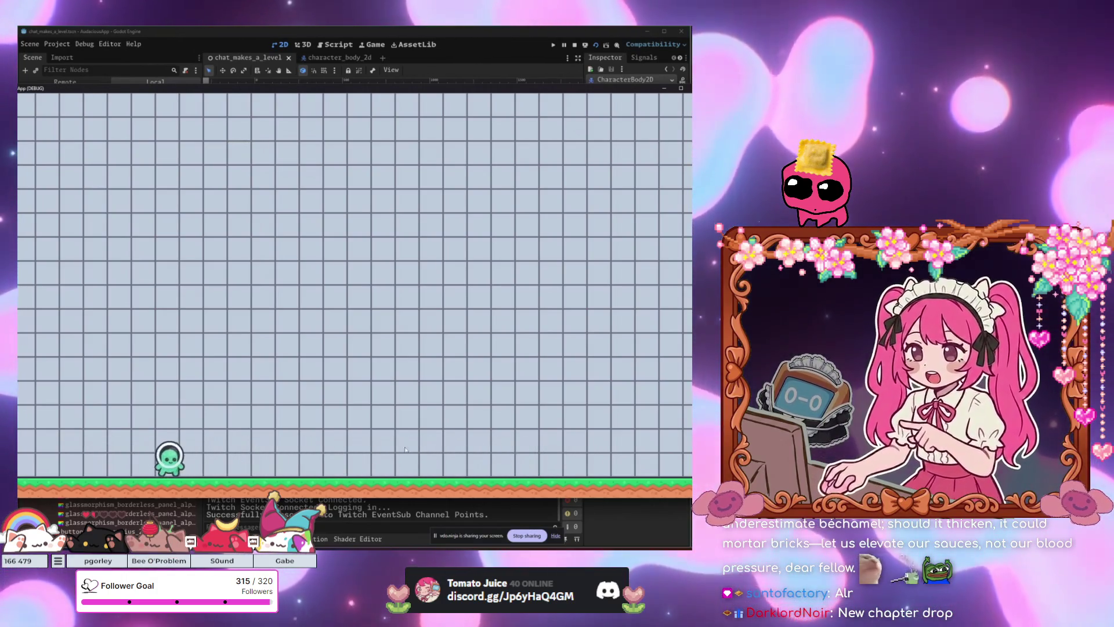
key("F8")
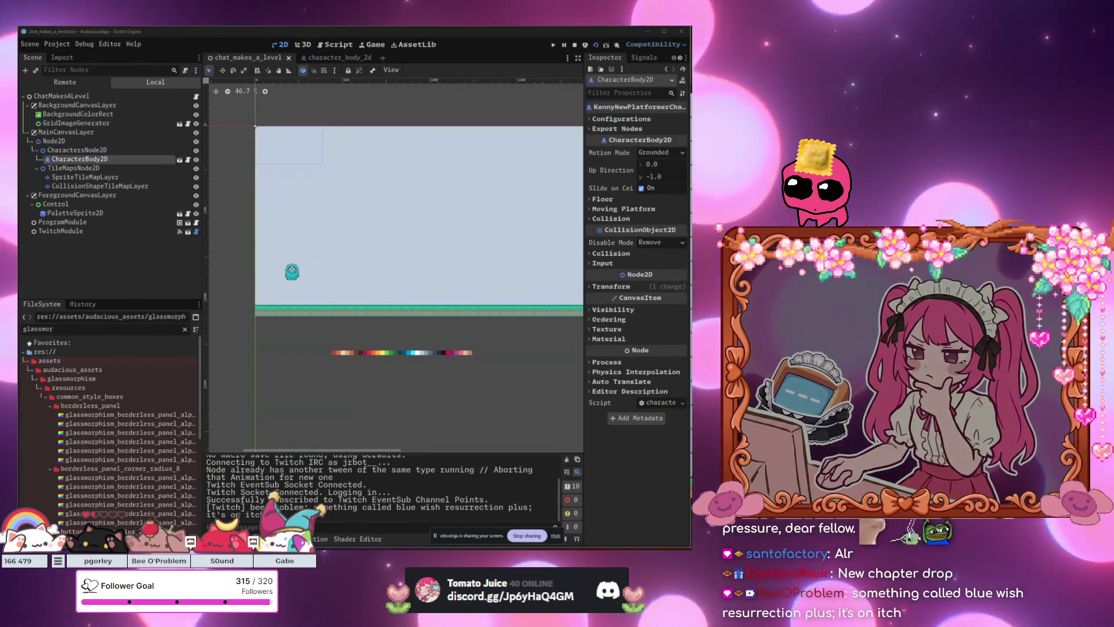
key("ctrl+n")
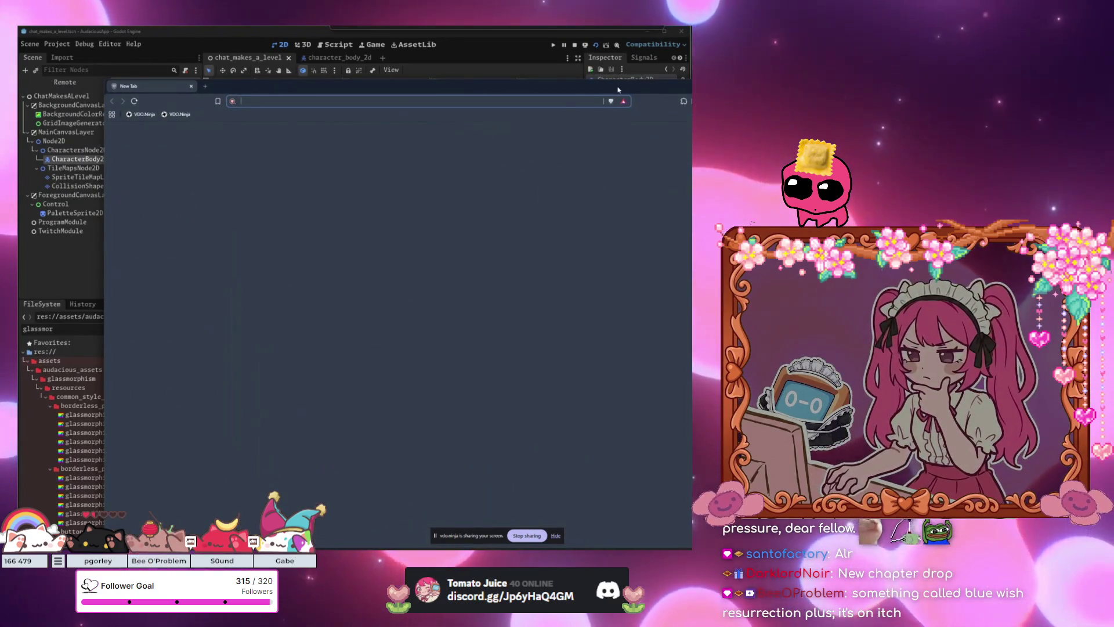
type("touhou")
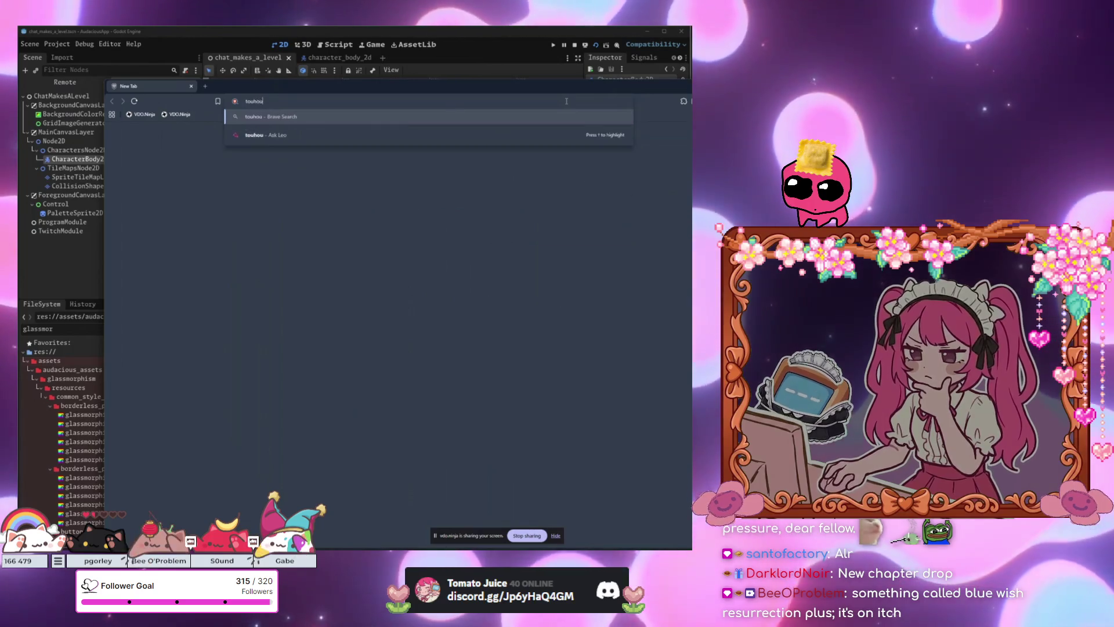
key("Return")
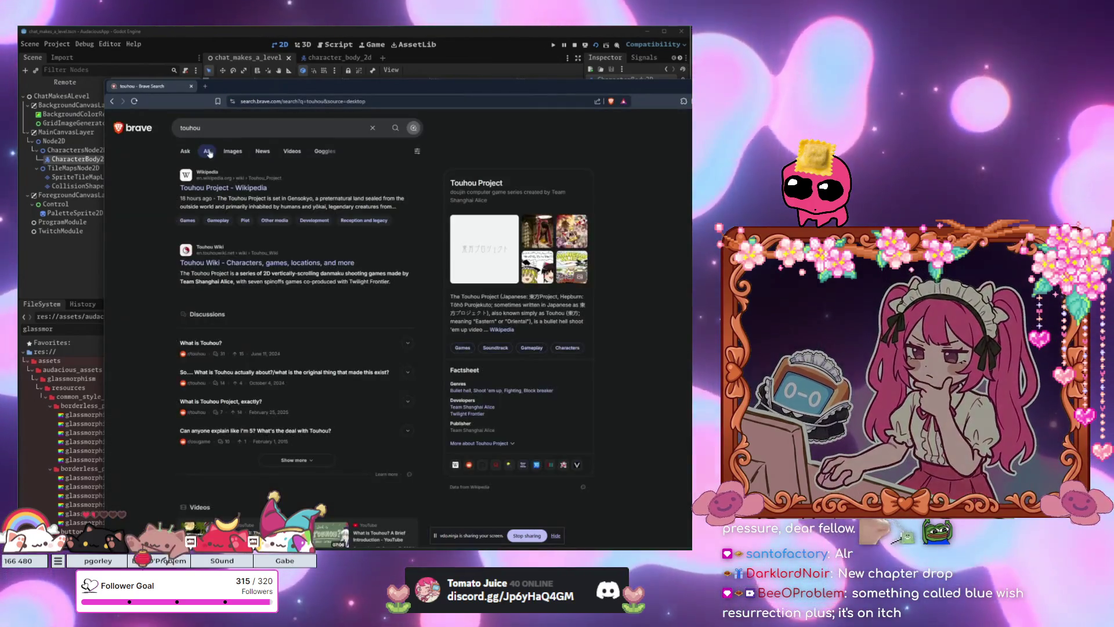
left_click(232, 151)
key("super+Up")
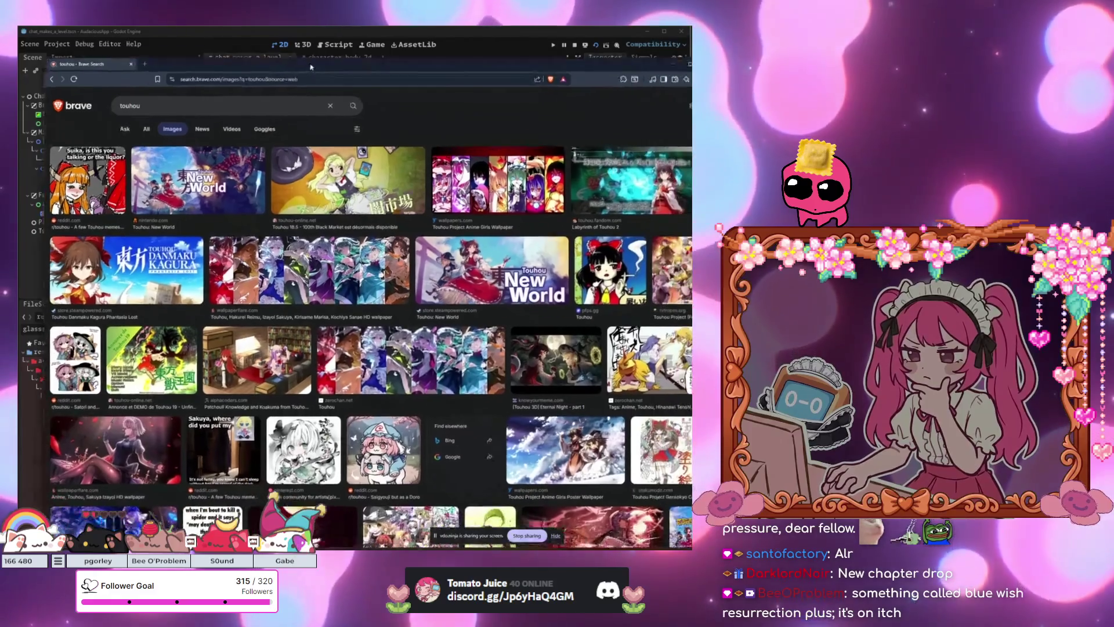
left_click(157, 90)
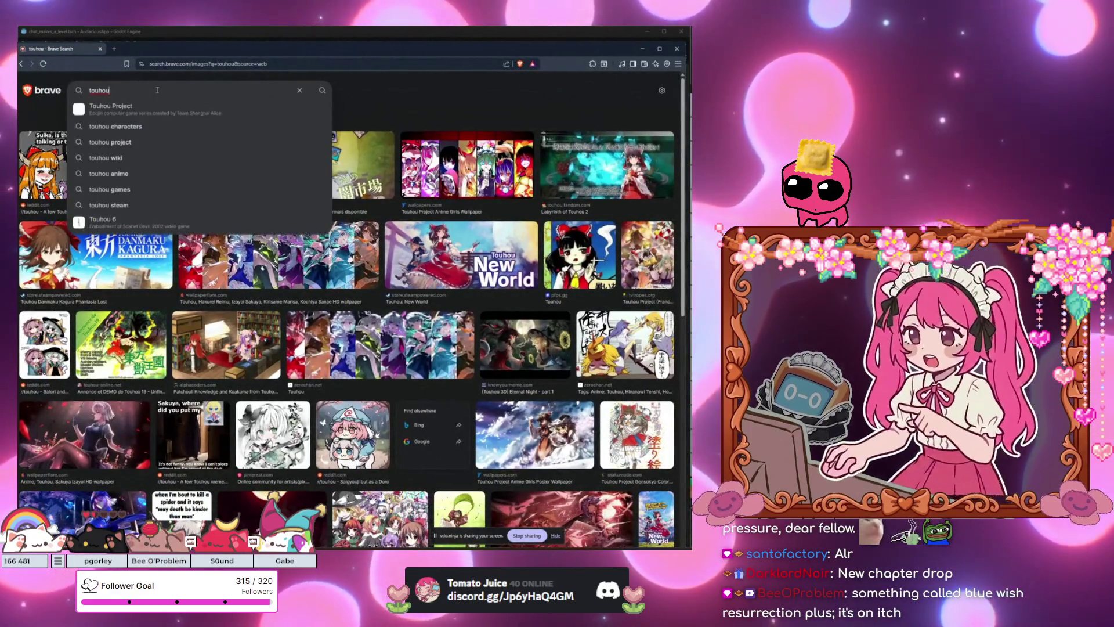
type("gameplay")
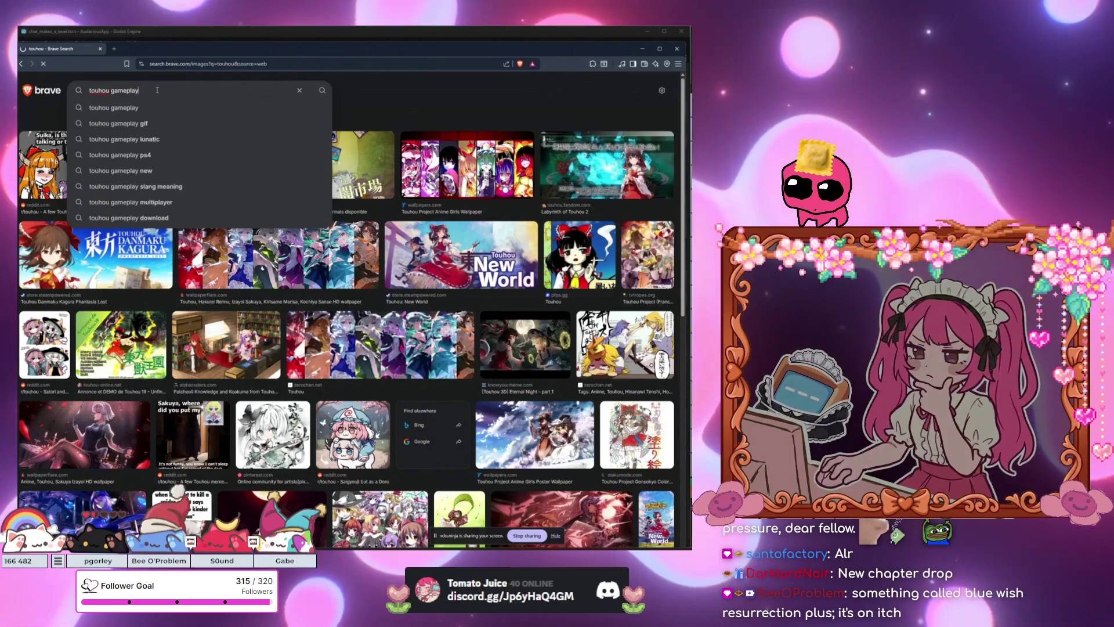
key("Return")
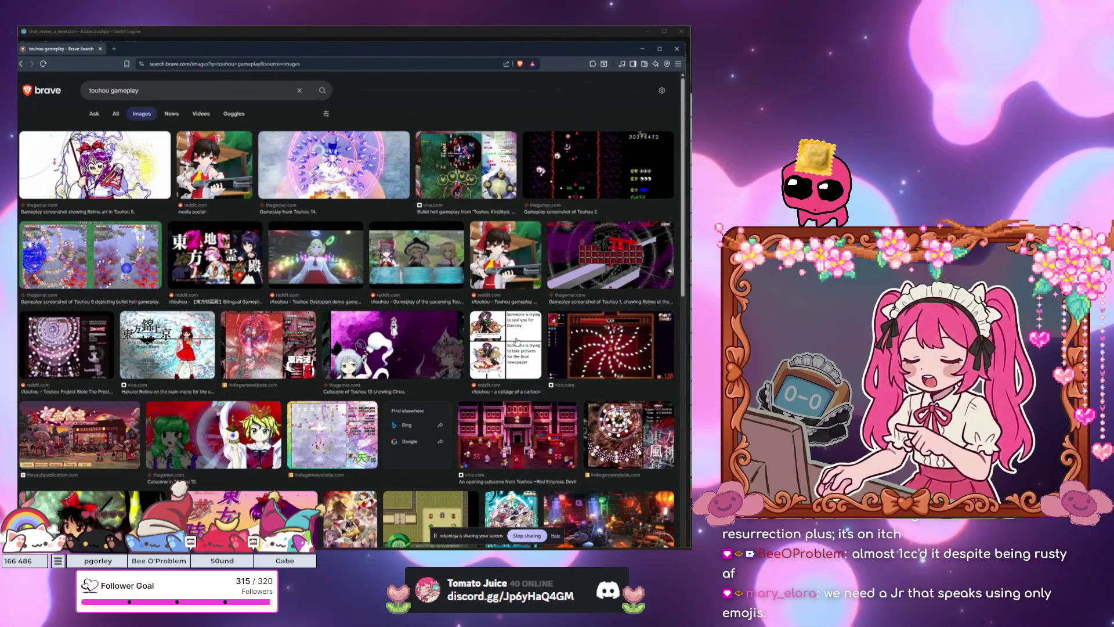
left_click(72, 275)
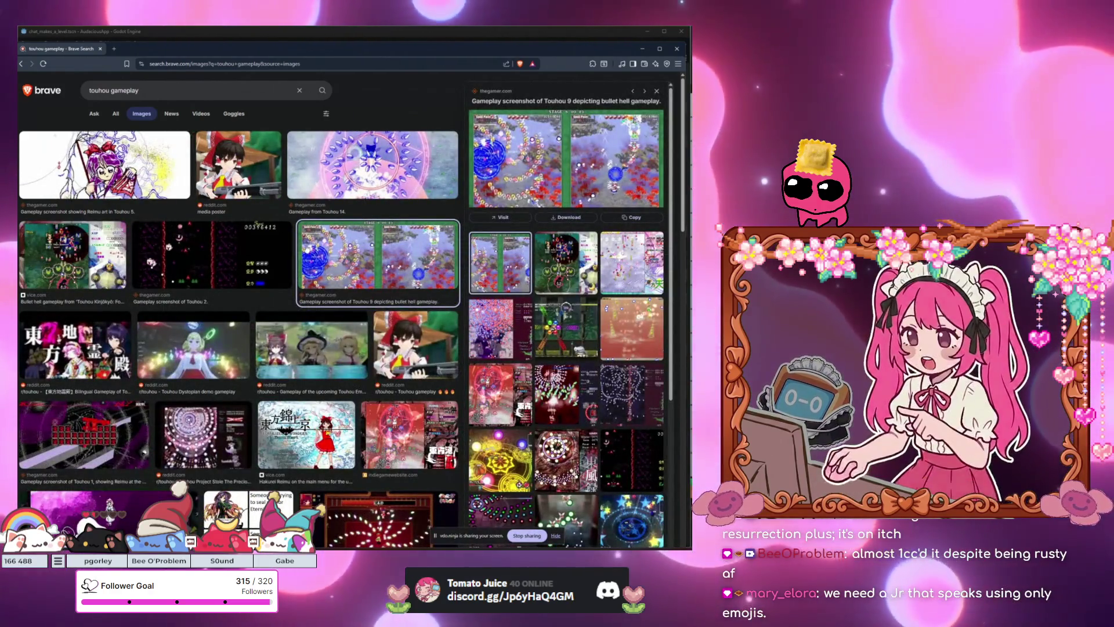
scroll(447, 269, "down", 2)
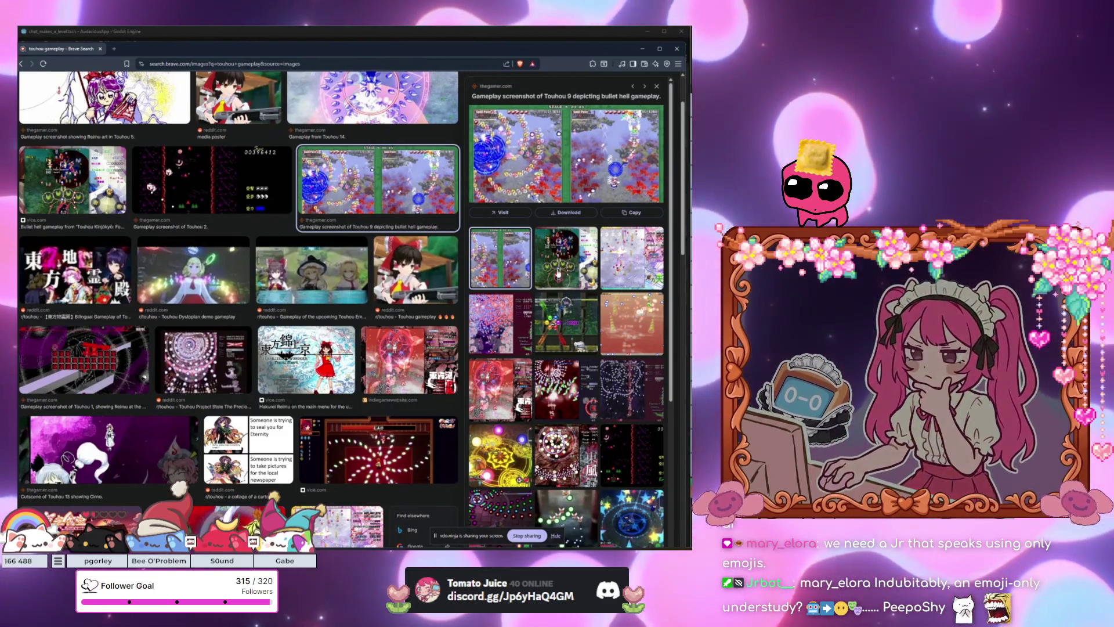
scroll(338, 275, "down", 2)
scroll(337, 275, "down", 2)
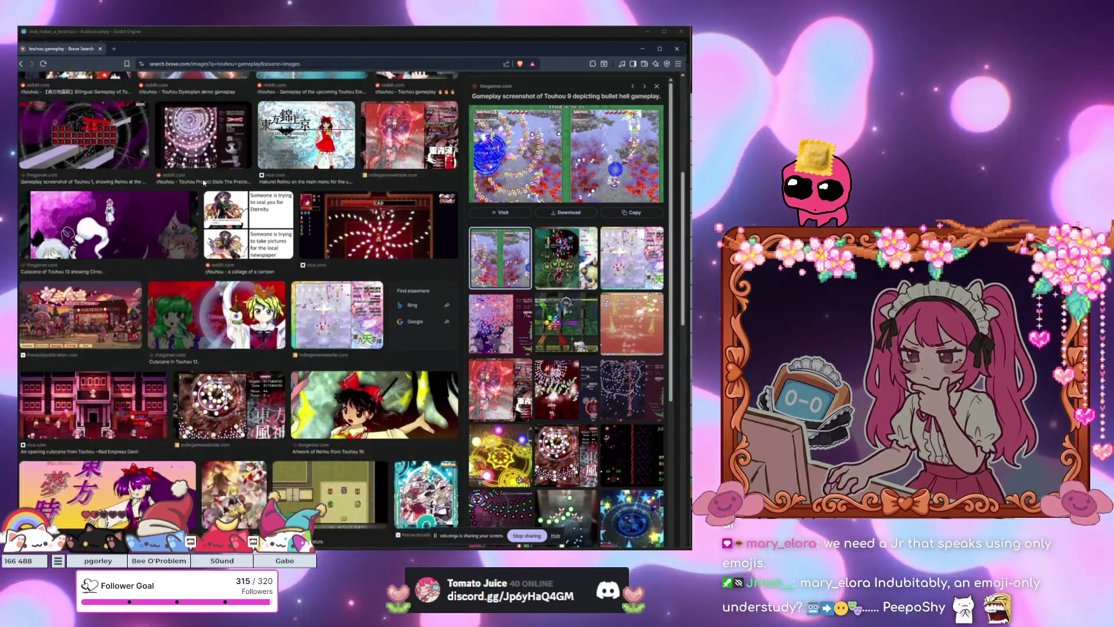
left_click(194, 154)
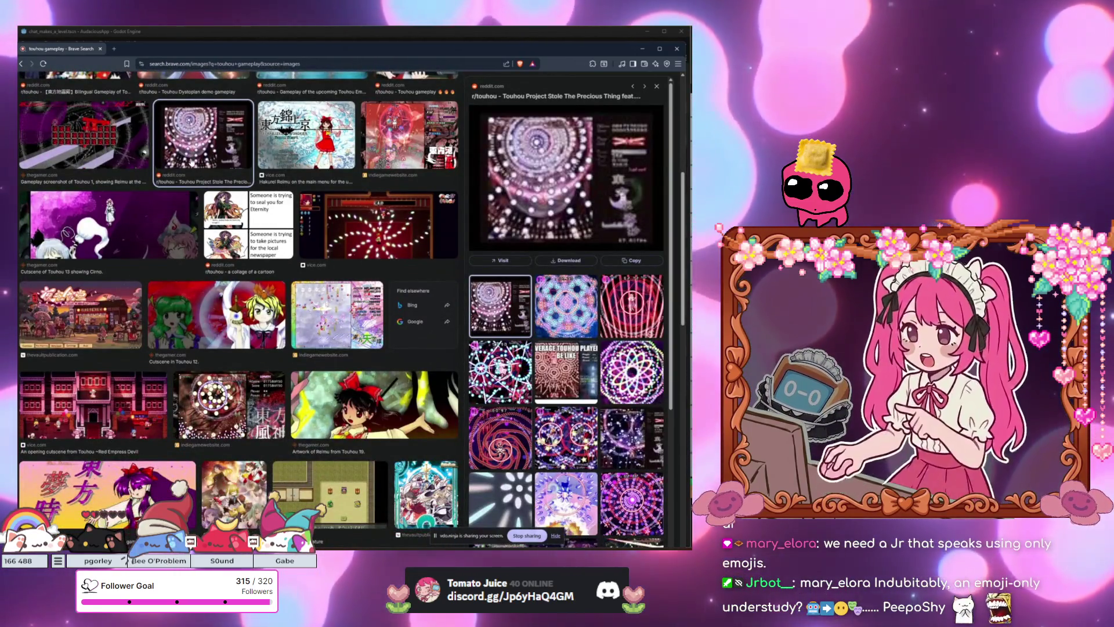
scroll(266, 212, "down", 6)
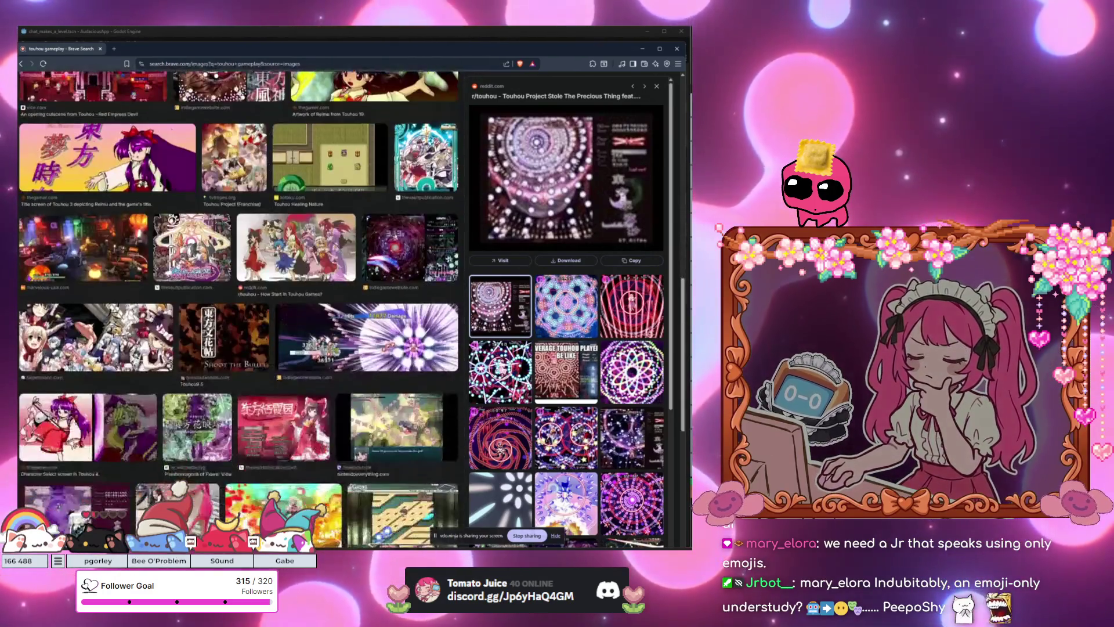
left_click(678, 49)
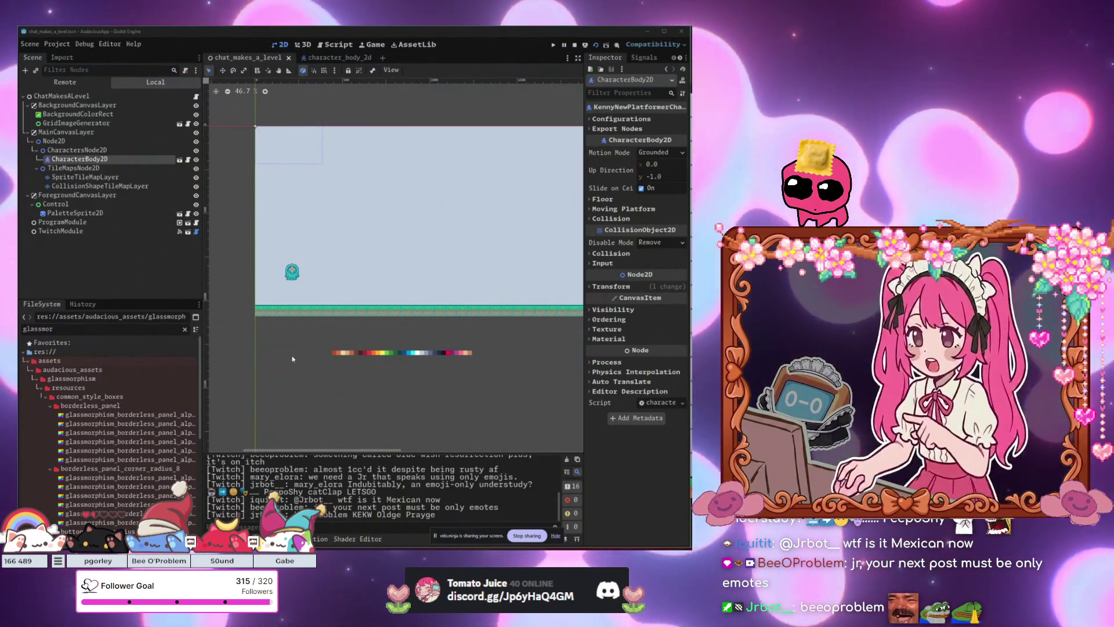
Step: Zoom out the 2D viewport and bring up Brave's Blue Wish Resurrection Plus itch.io page
scroll(311, 349, "down", 2)
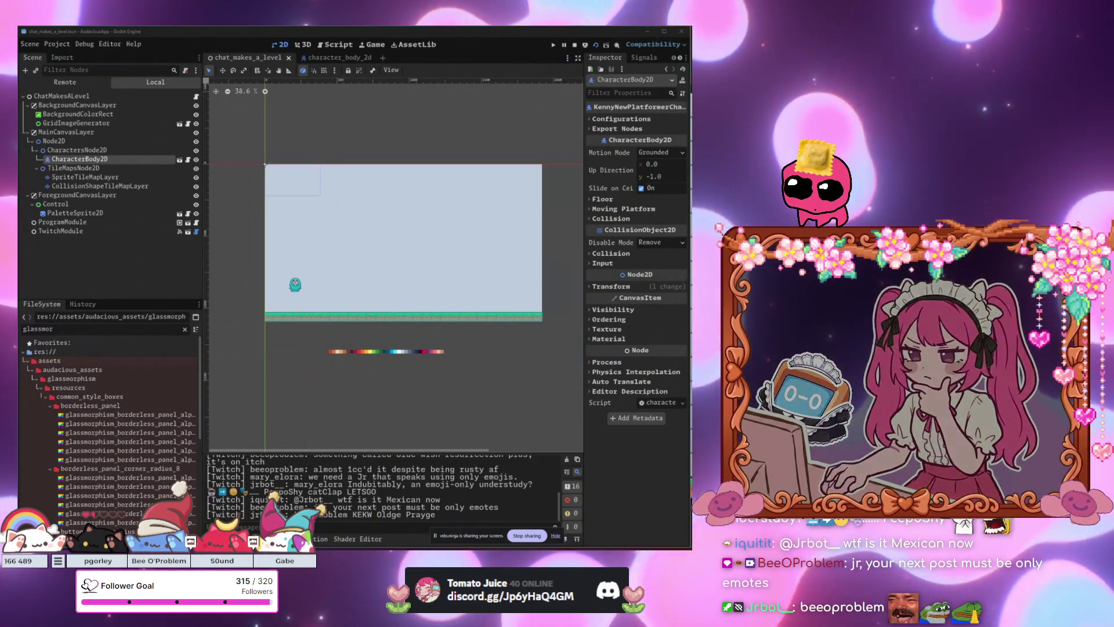
key("super")
key("super")
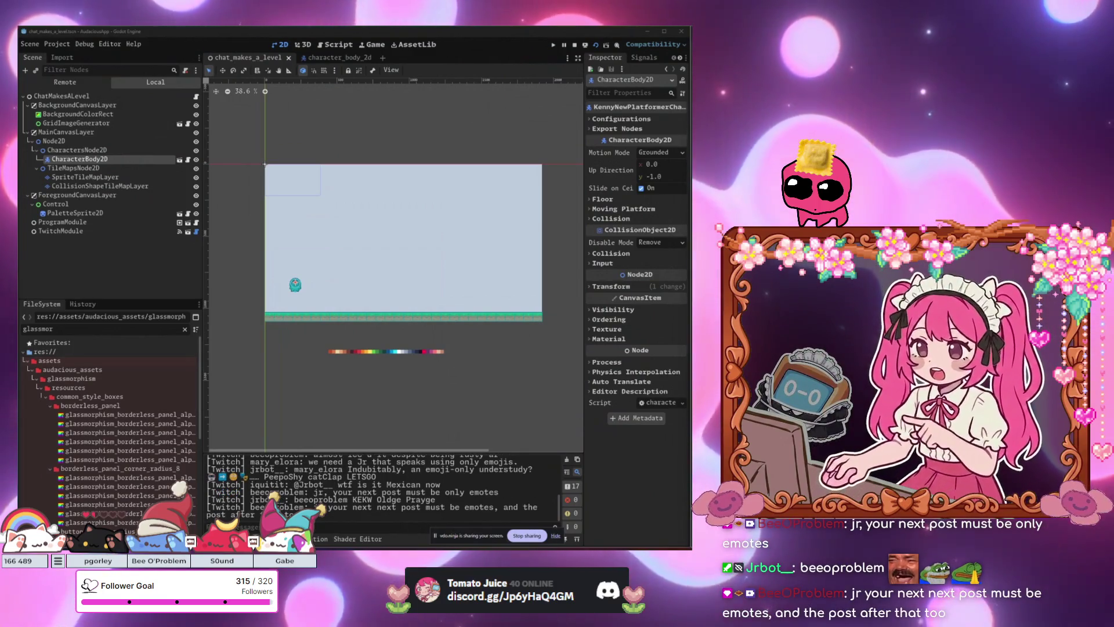
key("alt+Tab")
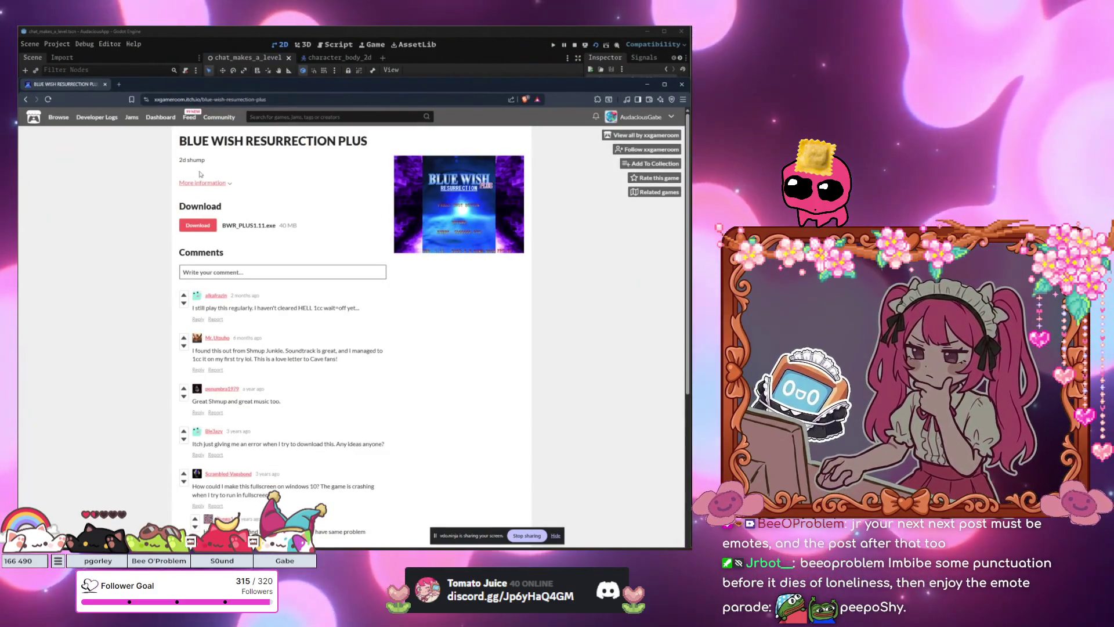
Step: Open the Blue Wish Resurrection page from the search results, go back, and close the browser
left_click(25, 100)
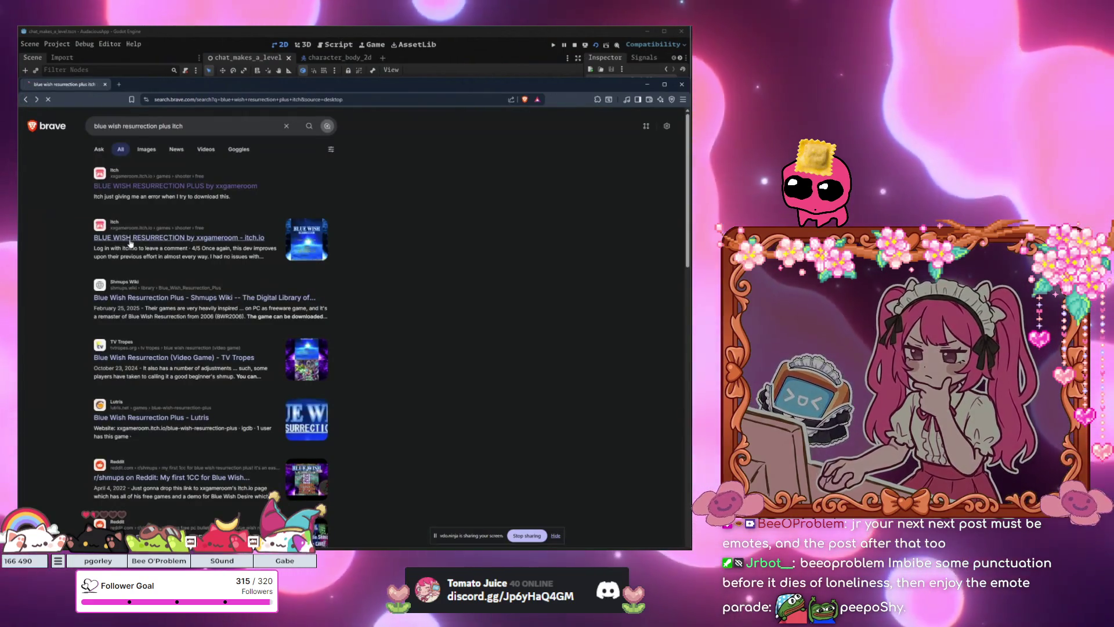
left_click(130, 239)
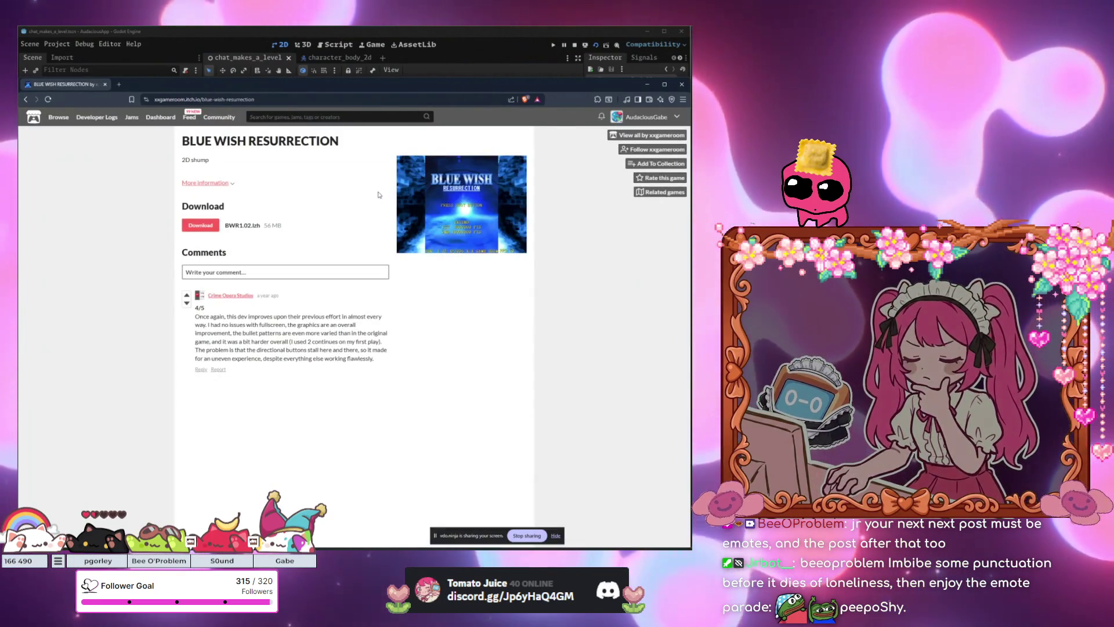
left_click(25, 100)
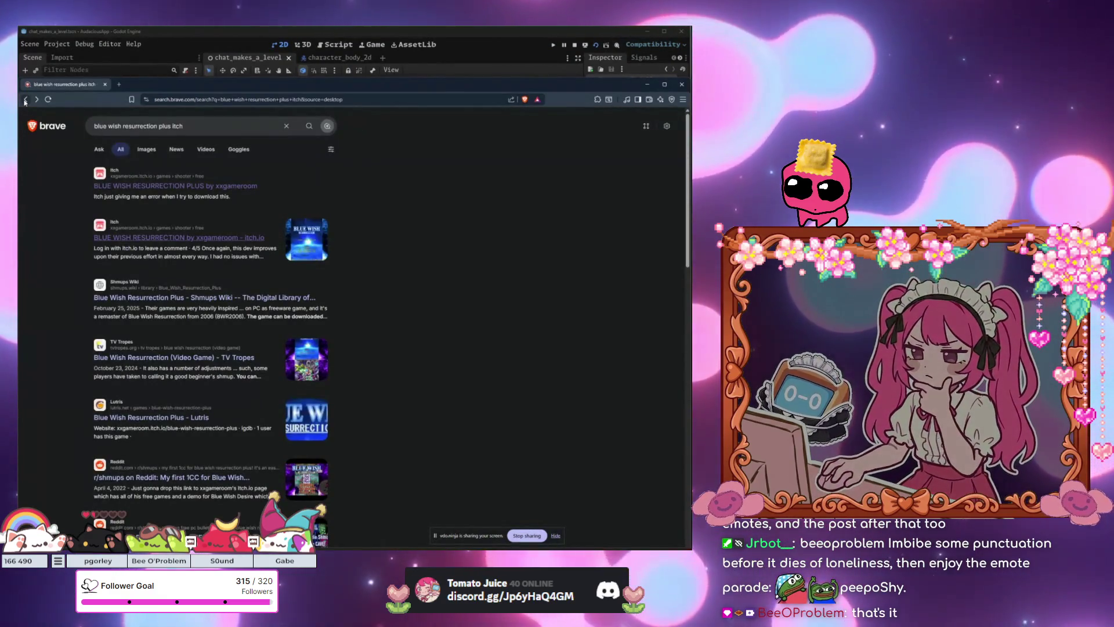
left_click(682, 86)
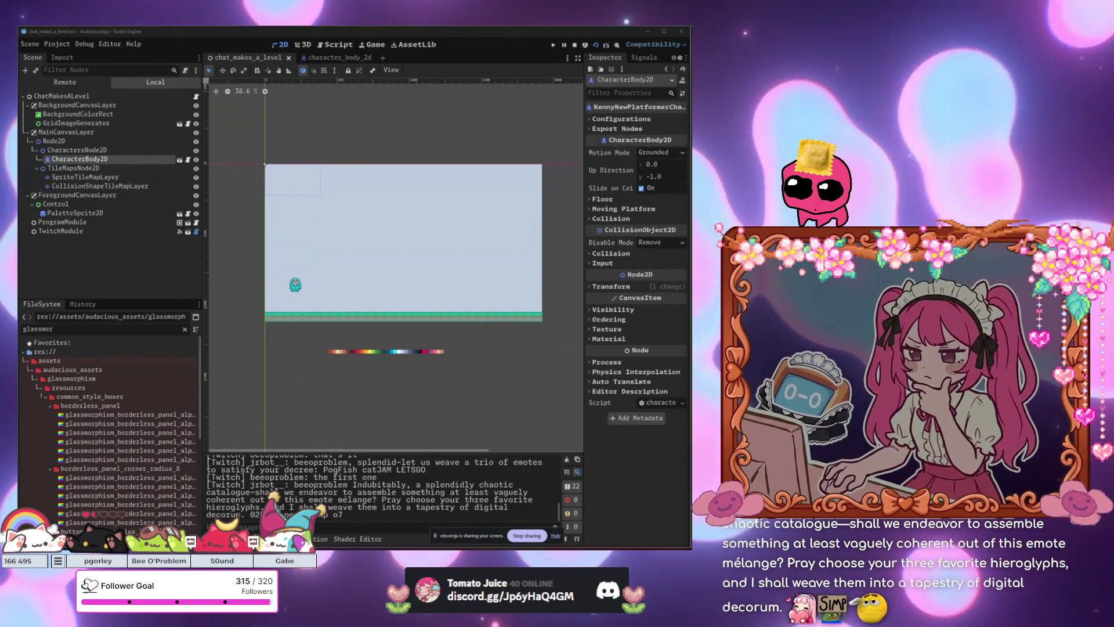
Step: Bring the browser back, check the game's More information and cover screenshot, then close it
key("alt+Tab")
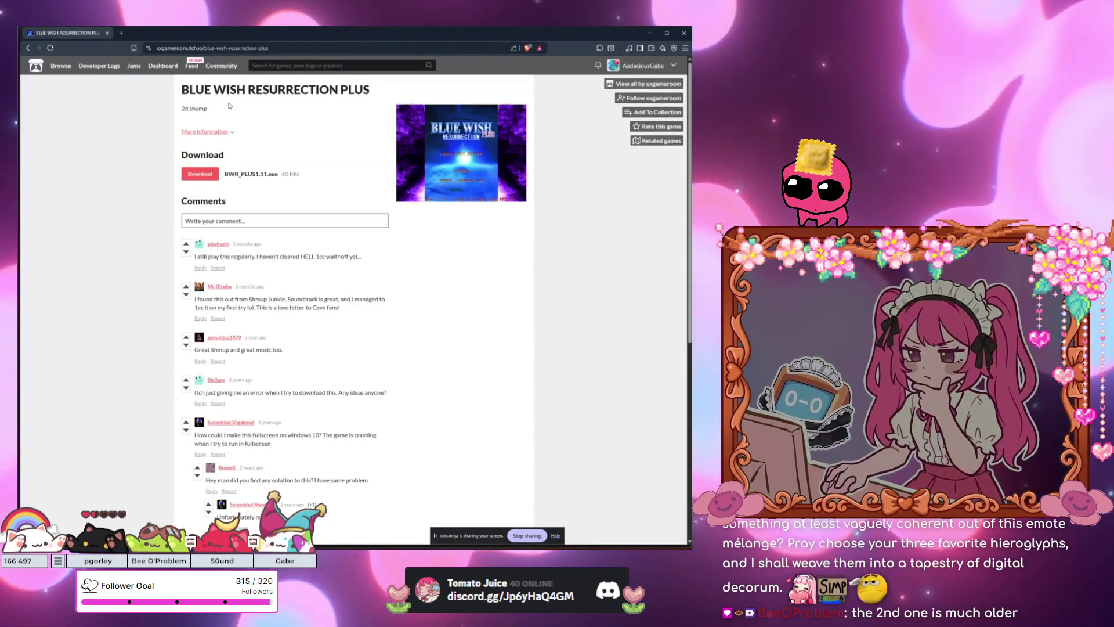
left_click(212, 131)
left_click(212, 131)
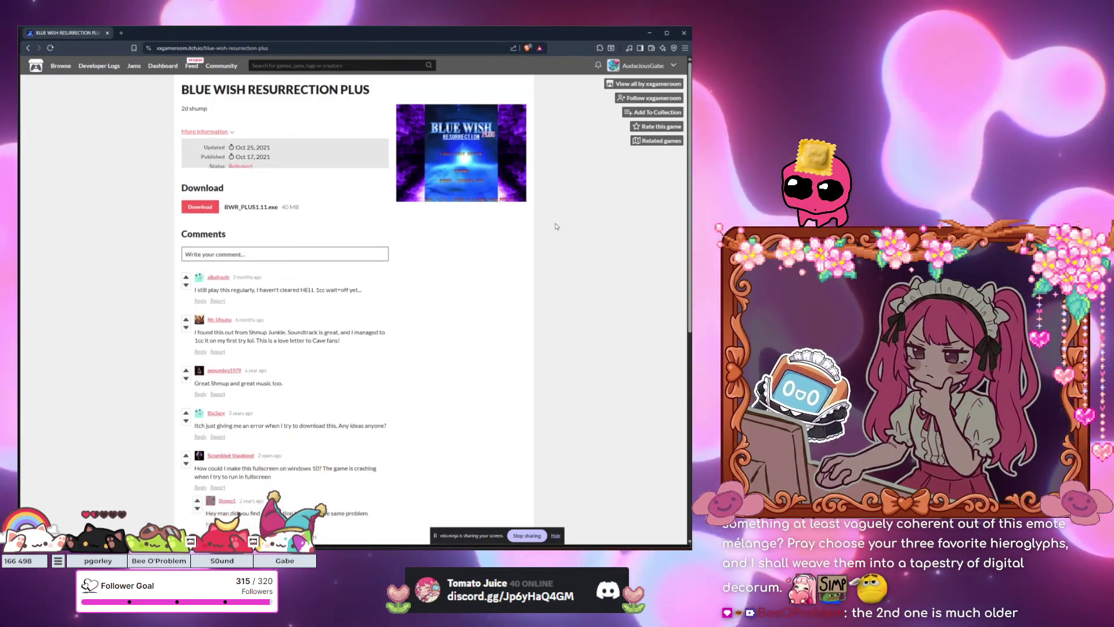
left_click(475, 173)
left_click(533, 345)
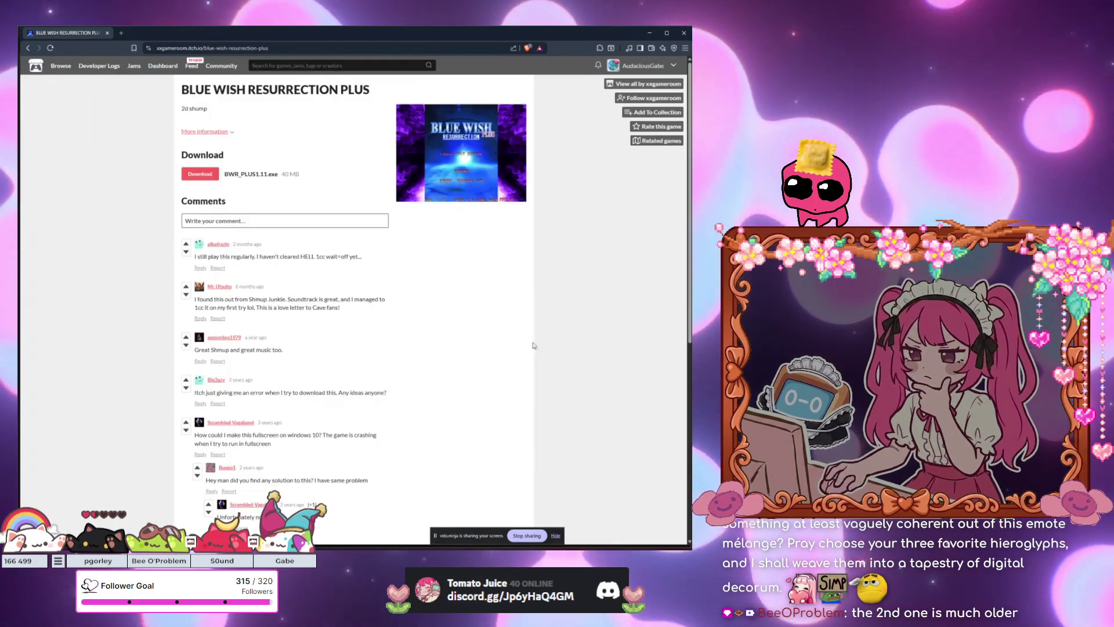
left_click(685, 33)
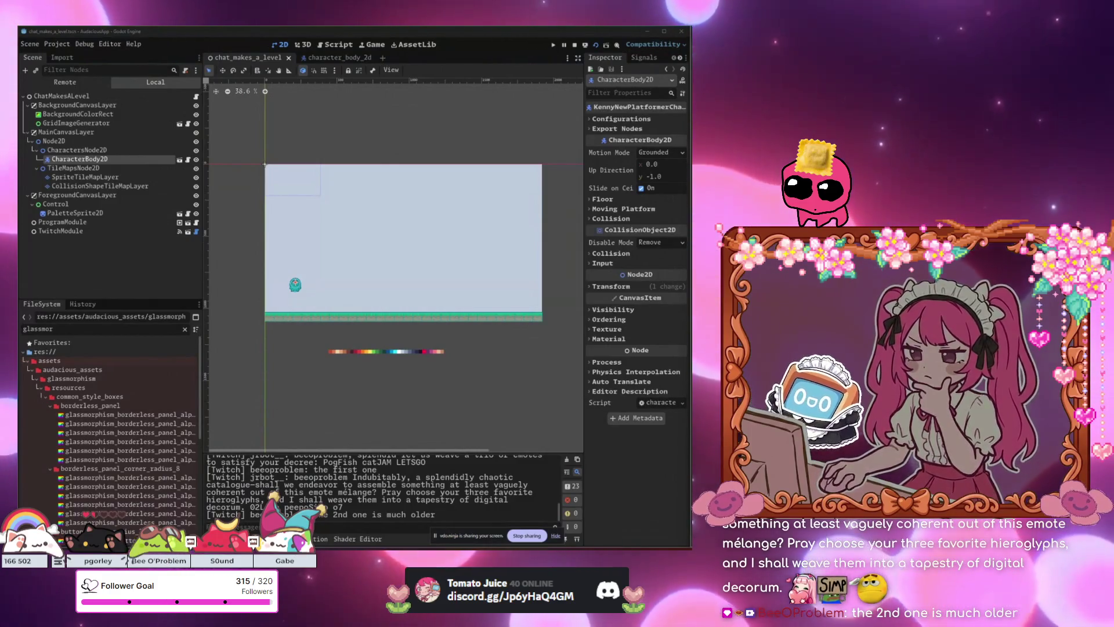
left_click(361, 314)
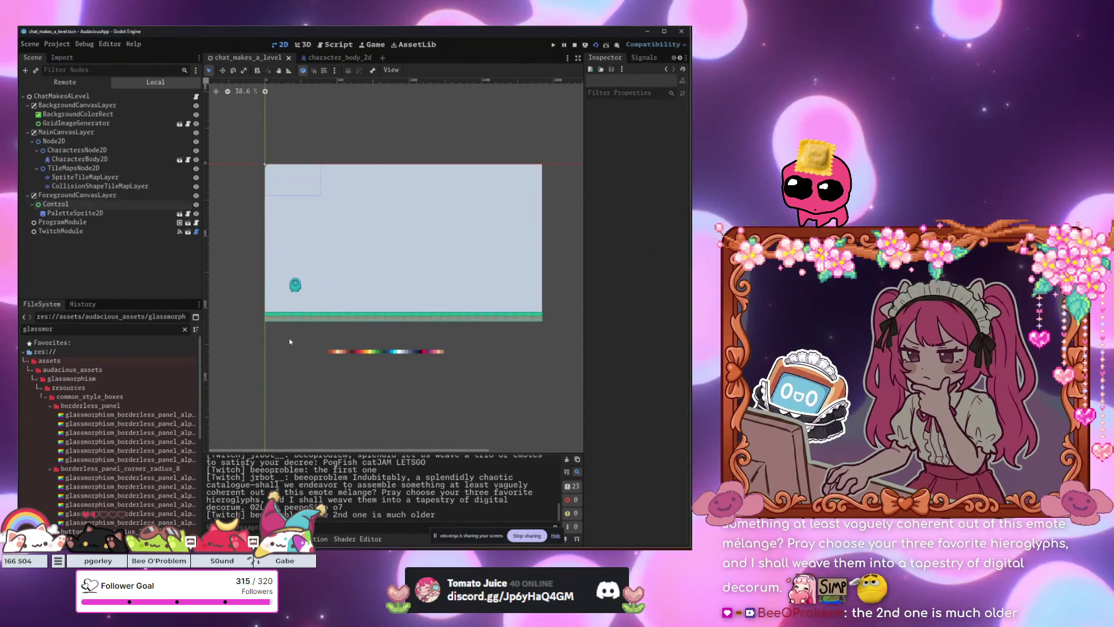
left_click(75, 124)
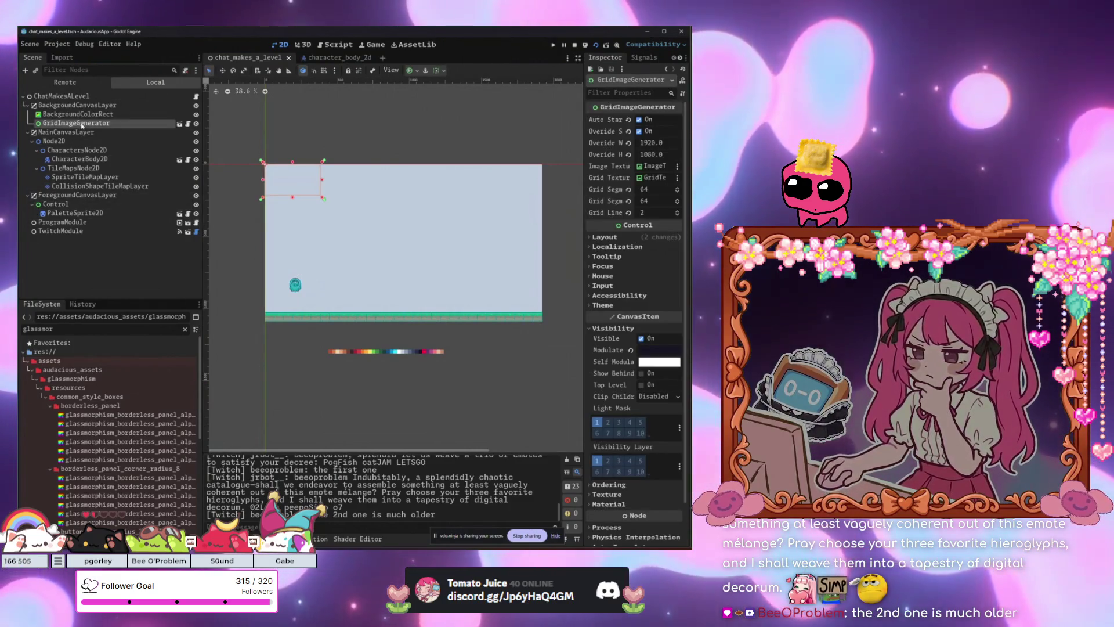
left_click(187, 124)
left_click(405, 158)
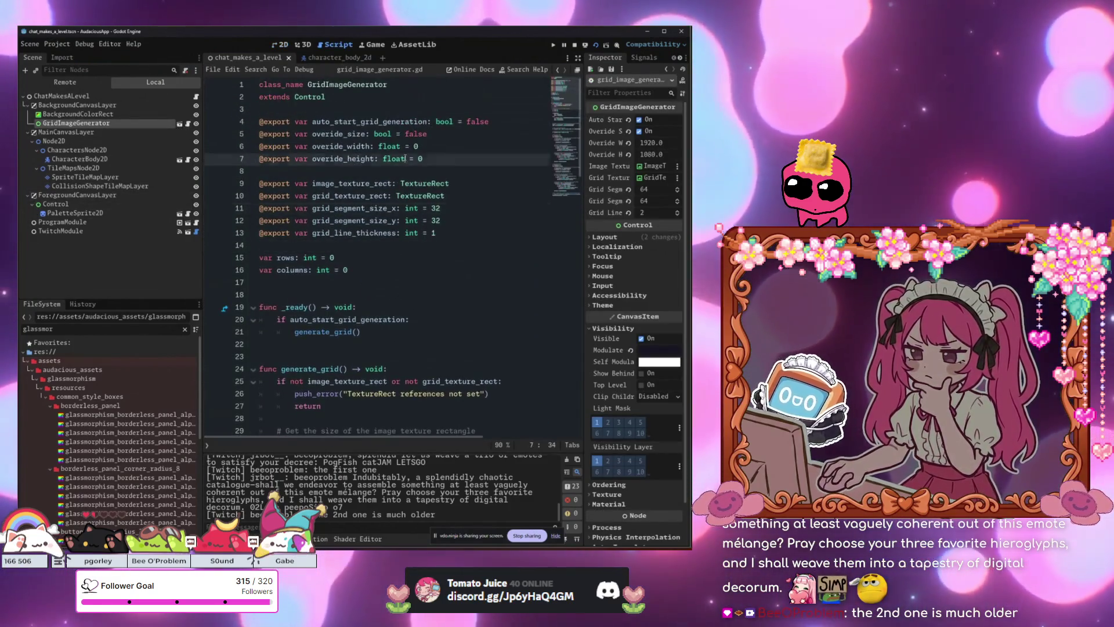
left_click(448, 160)
key("Return")
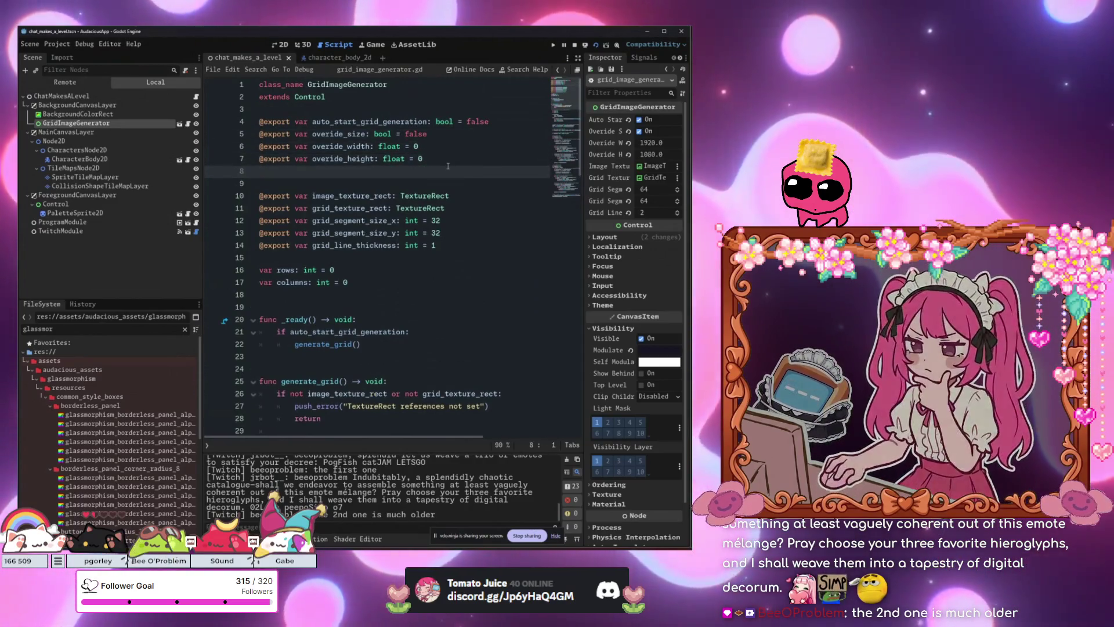
type("@export var genera")
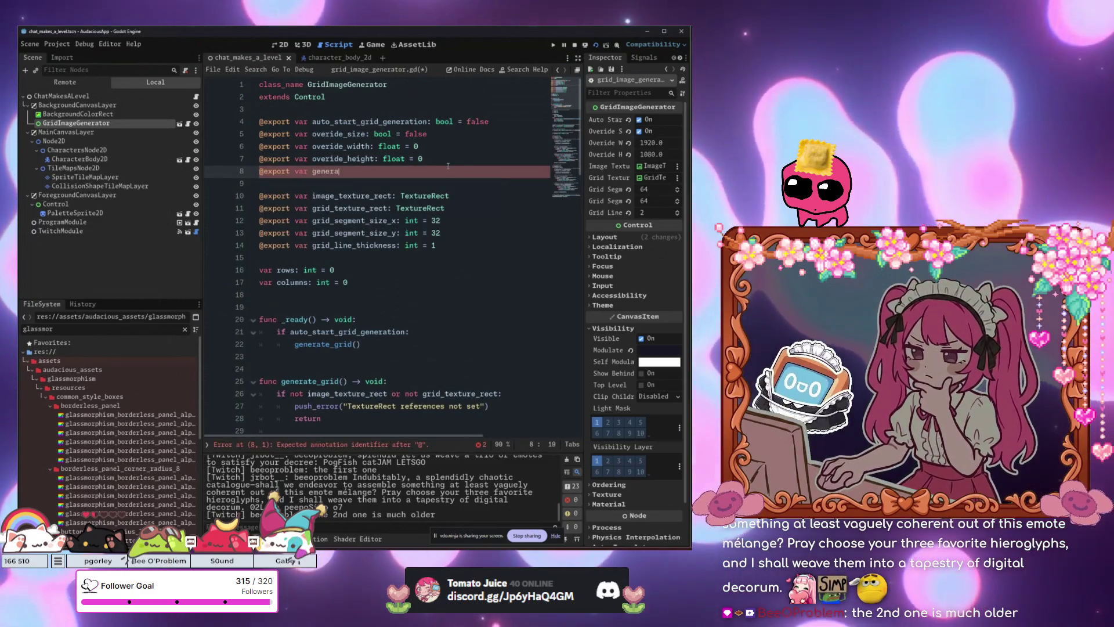
type("te_numbers")
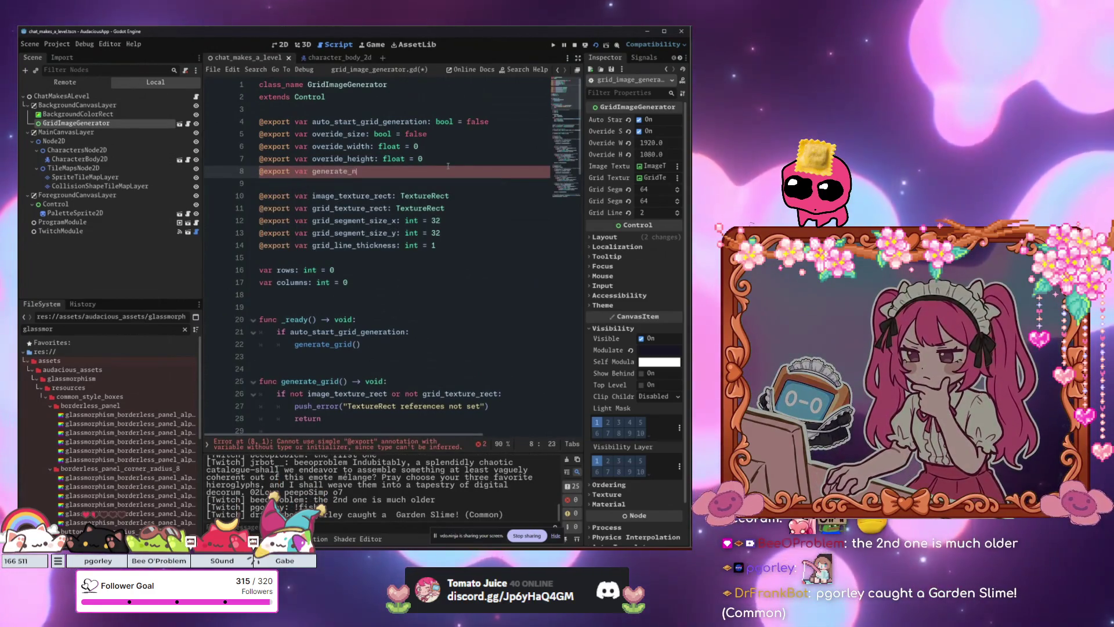
type(": flo")
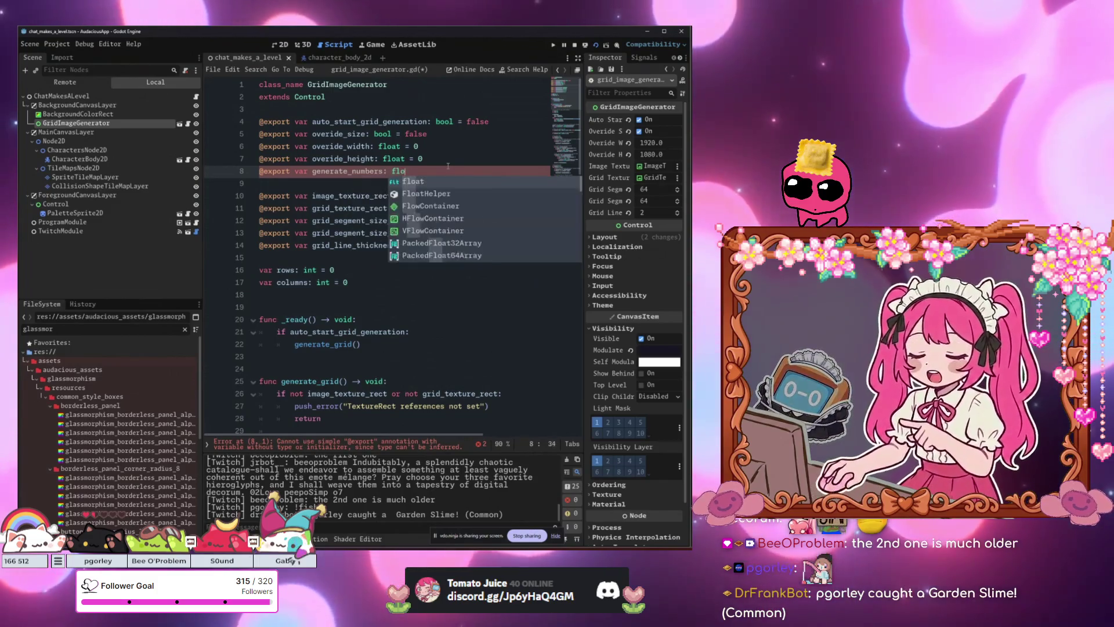
key("BackSpace")
key("BackSpace")
type("bool = tru")
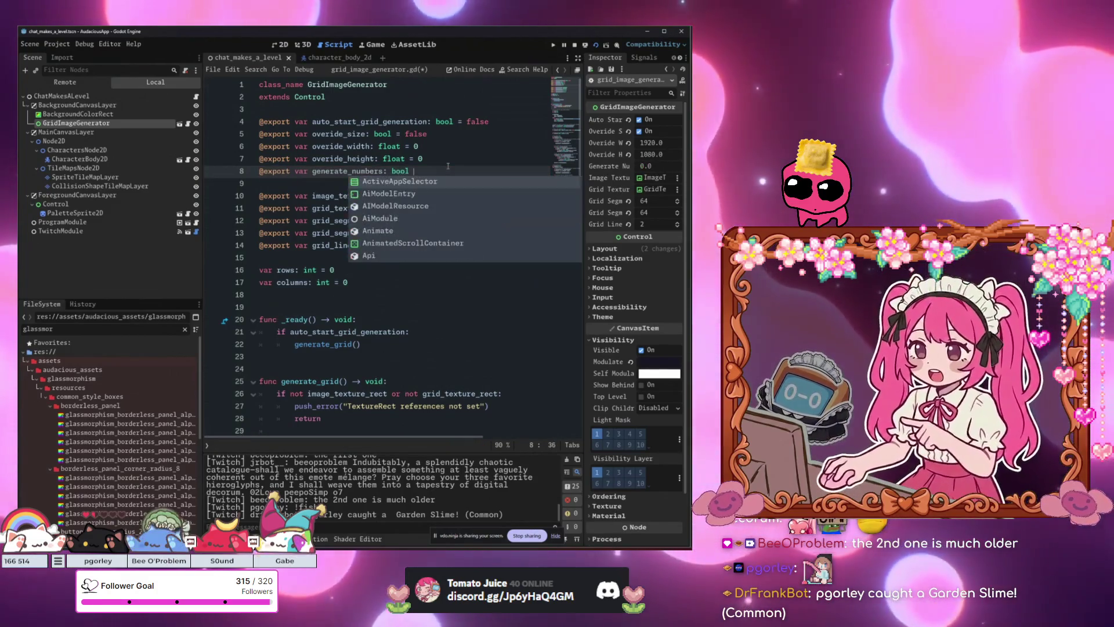
type("e")
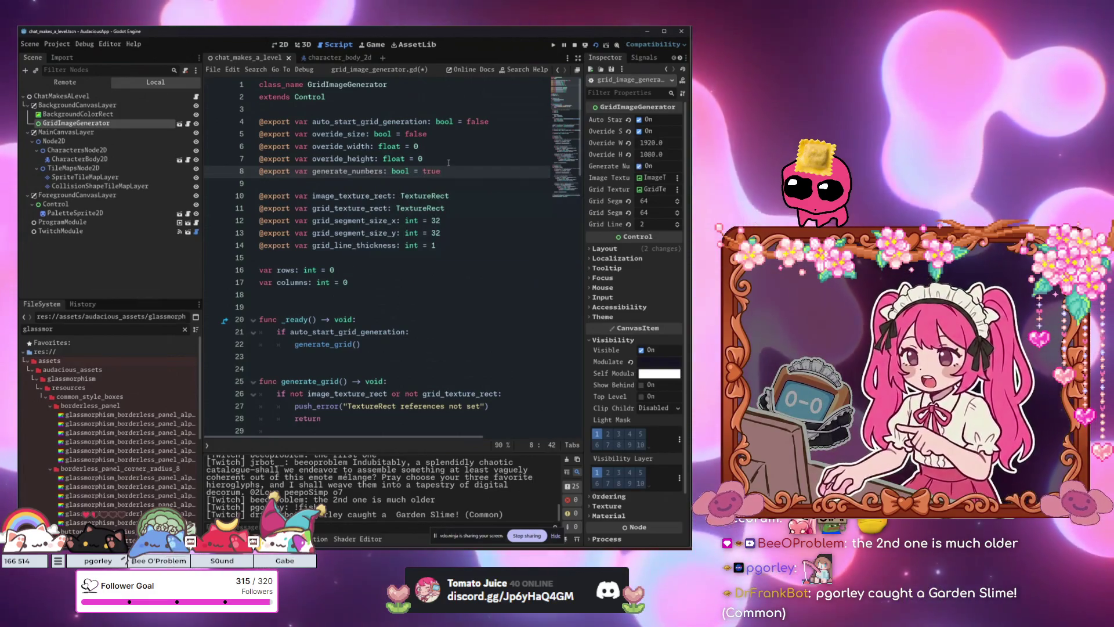
Step: Return to the chat_makes_a_level scene's 2D view and select the BackgroundColorRect node
left_click(280, 44)
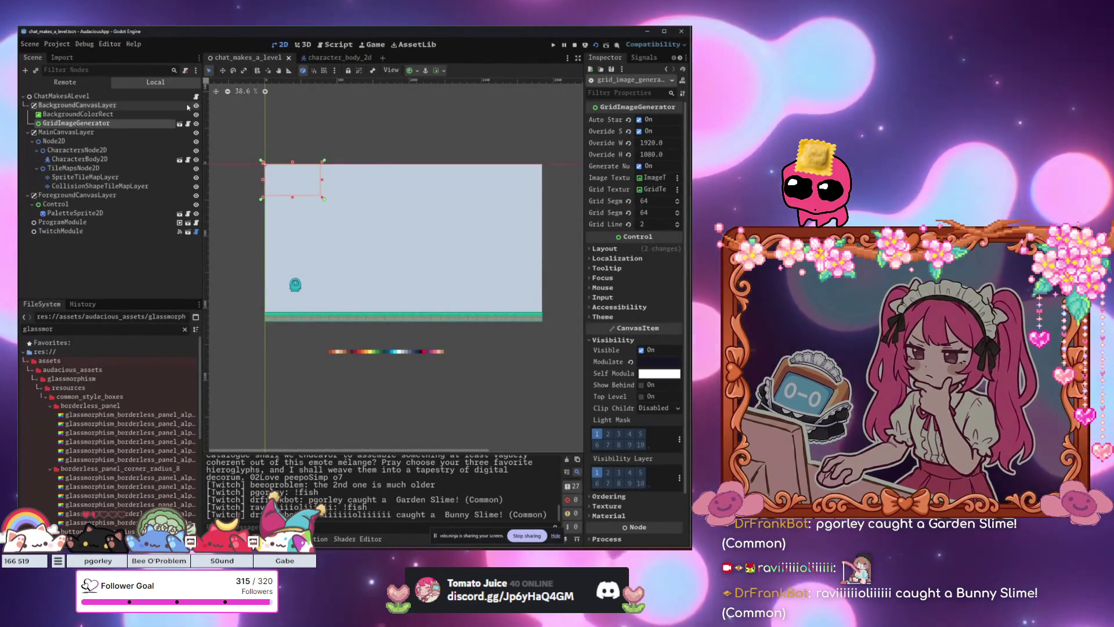
left_click(351, 61)
left_click(257, 58)
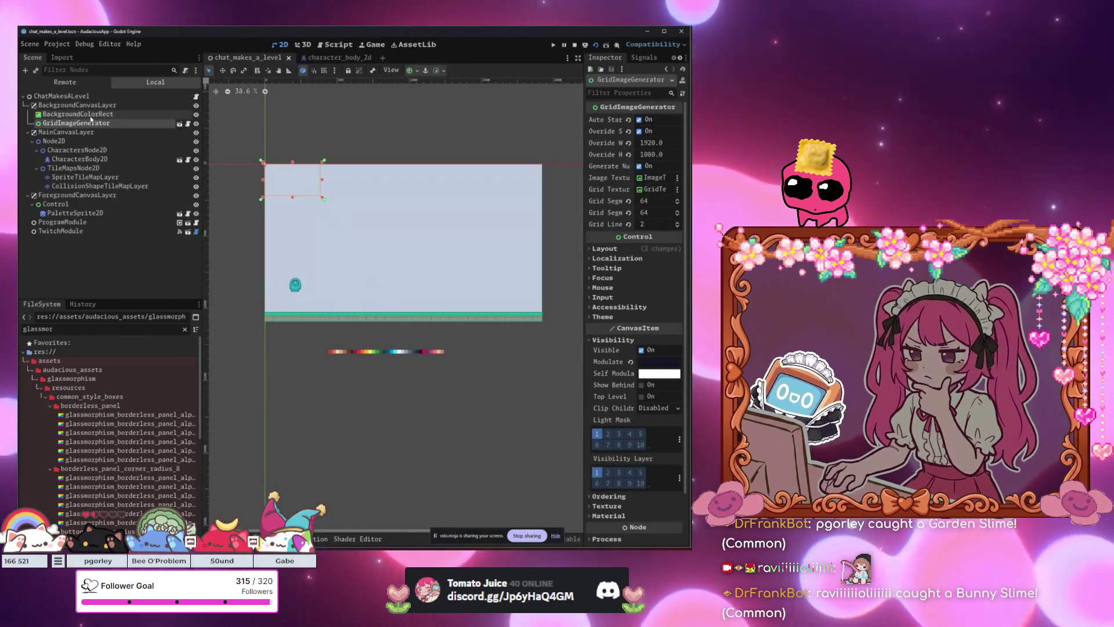
left_click(187, 124)
left_click(134, 114)
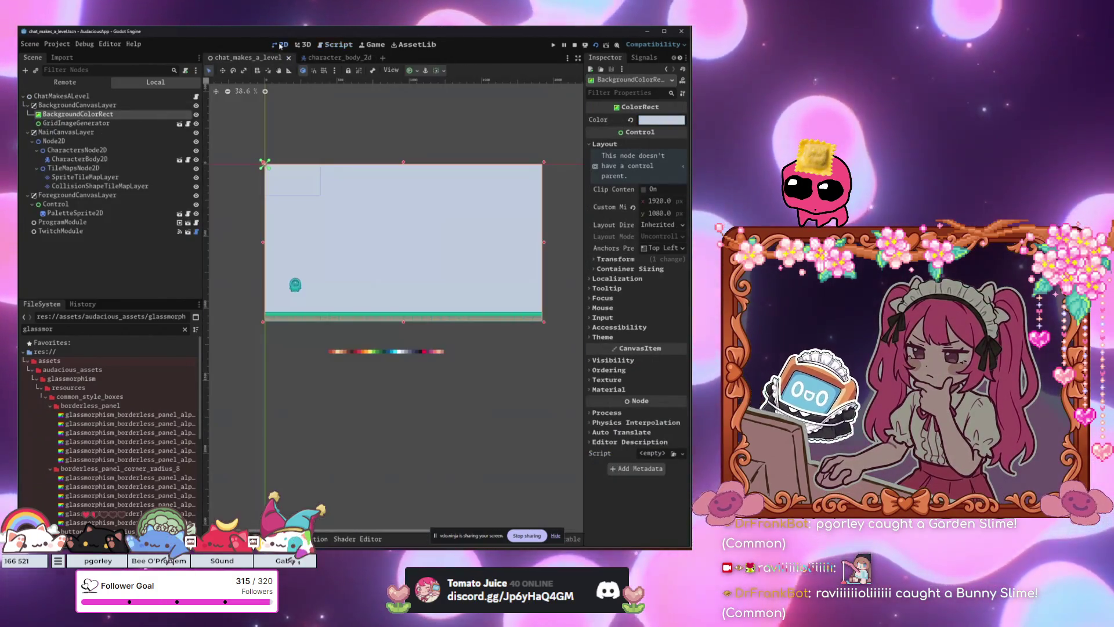
Step: Add an HBoxContainer under GridImageGenerator and rename it NumberHBoxContainer
left_click(179, 124)
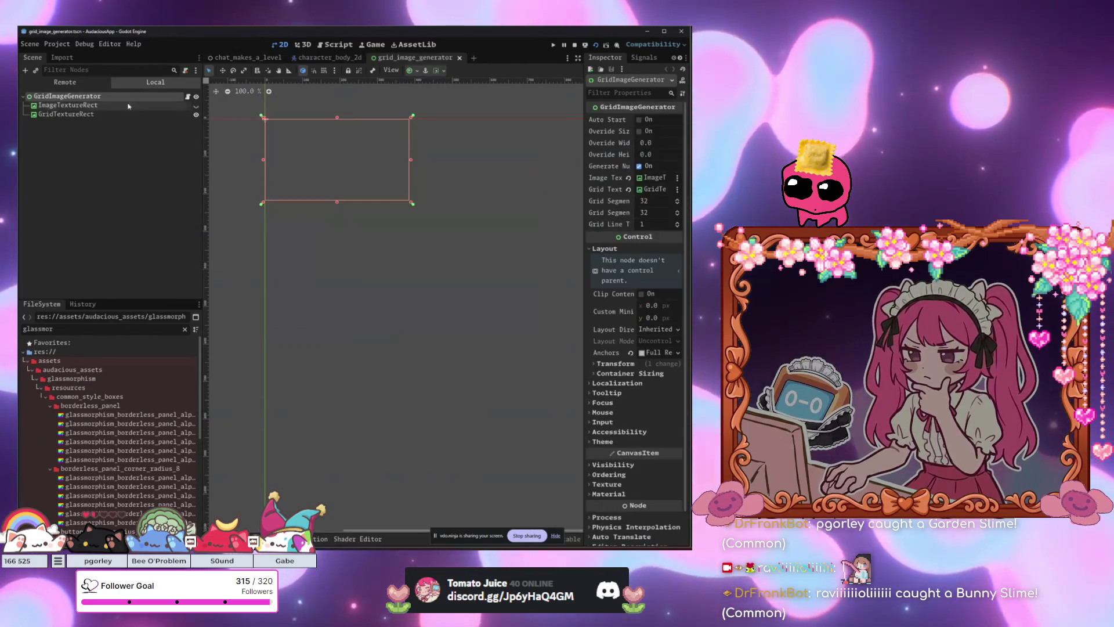
left_click(86, 114)
left_click(92, 96)
key("ctrl+a")
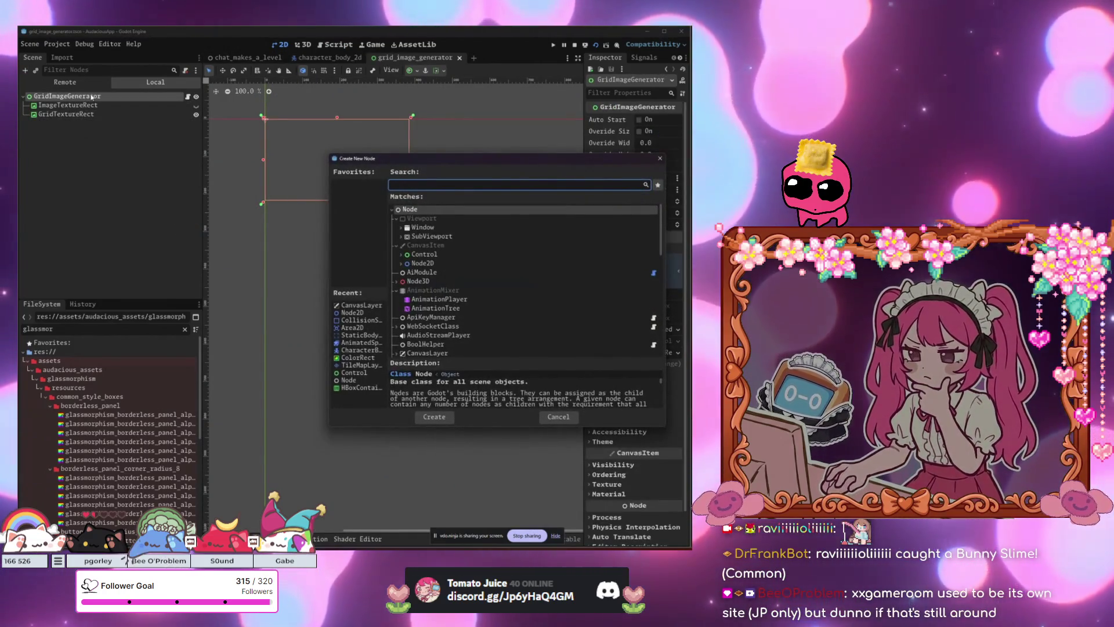
type("hbo")
key("Return")
key("ctrl+a")
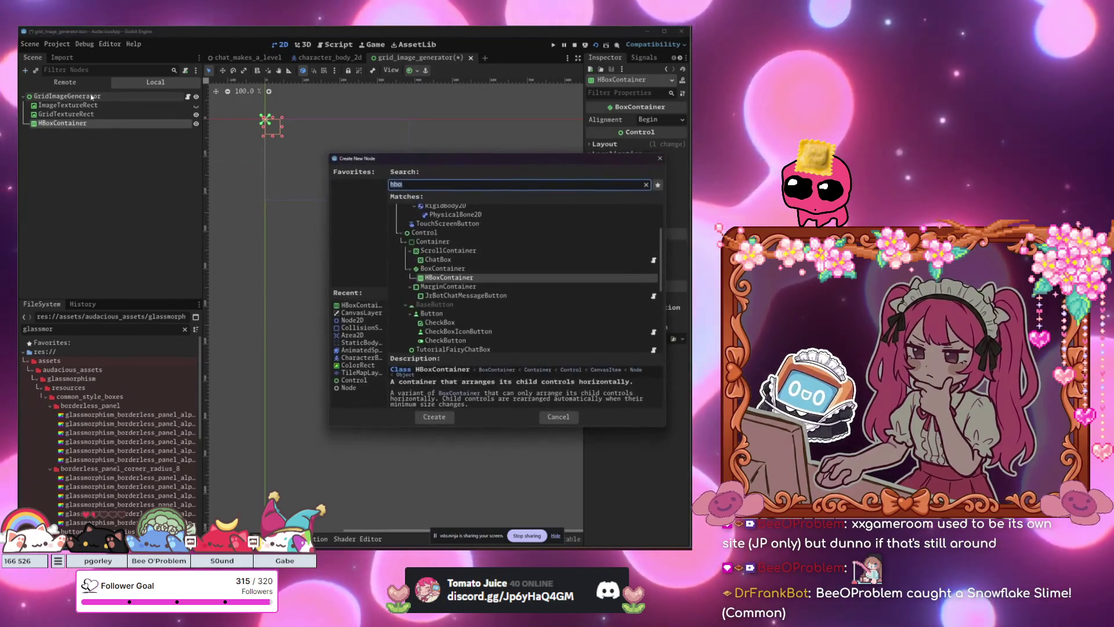
type("la")
key("Escape")
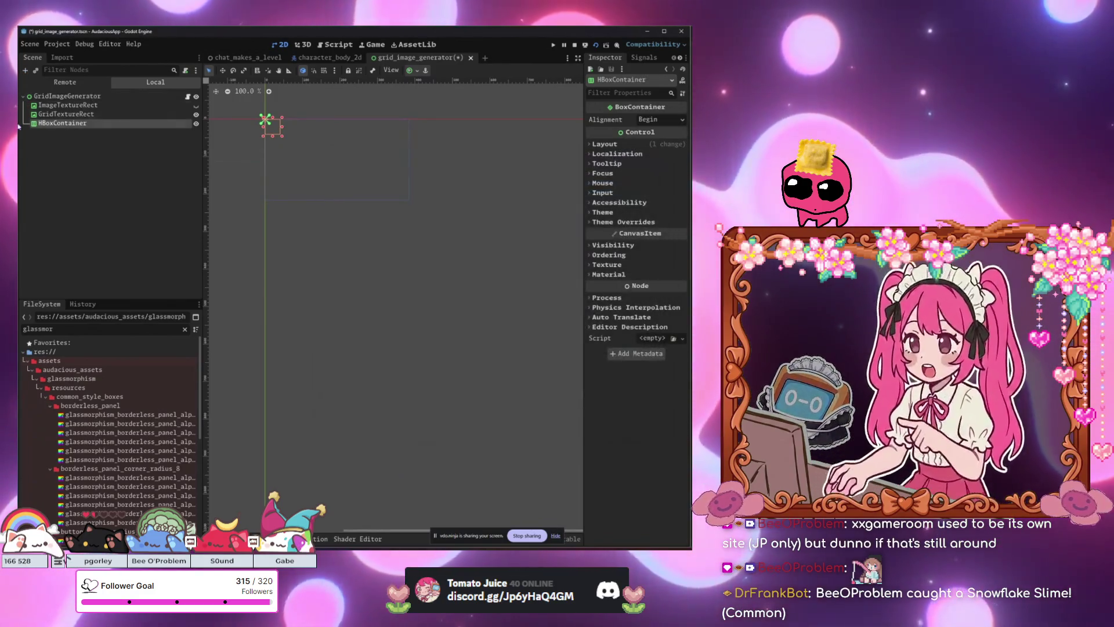
double_click(43, 124)
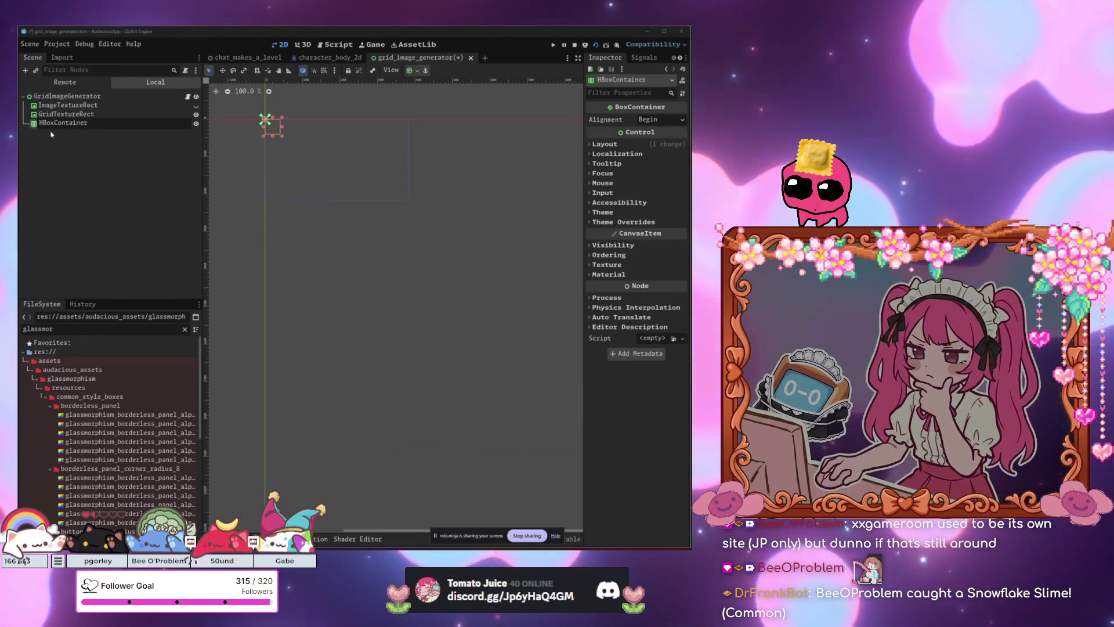
type("Numbe")
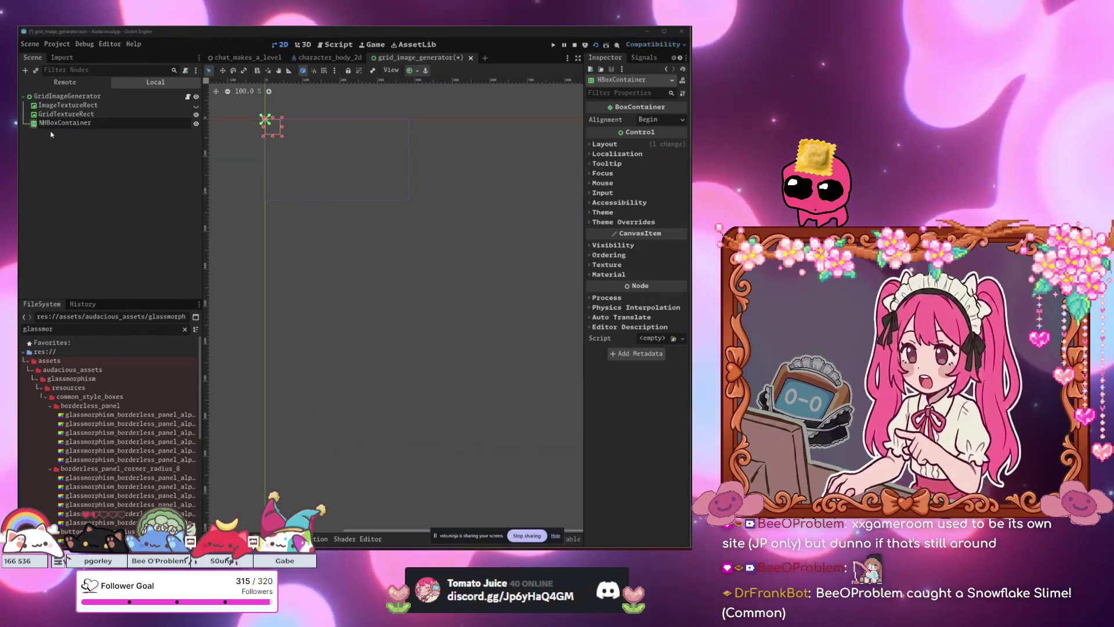
type("r")
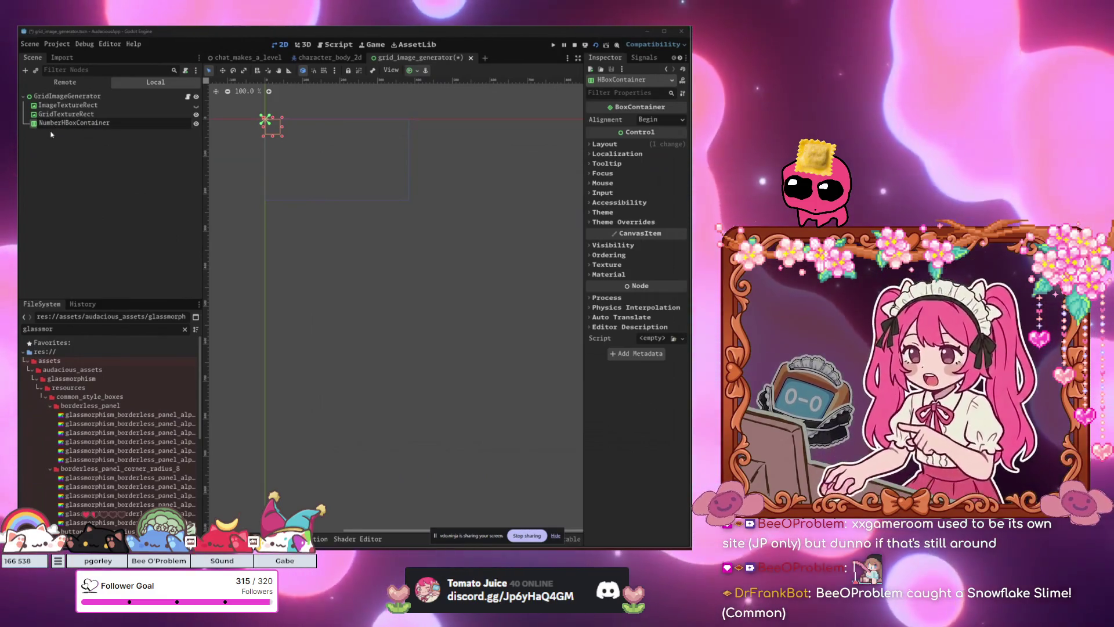
key("Return")
Step: Add a VBoxContainer under GridImageGenerator named NumberVBoxContainer
left_click(58, 96)
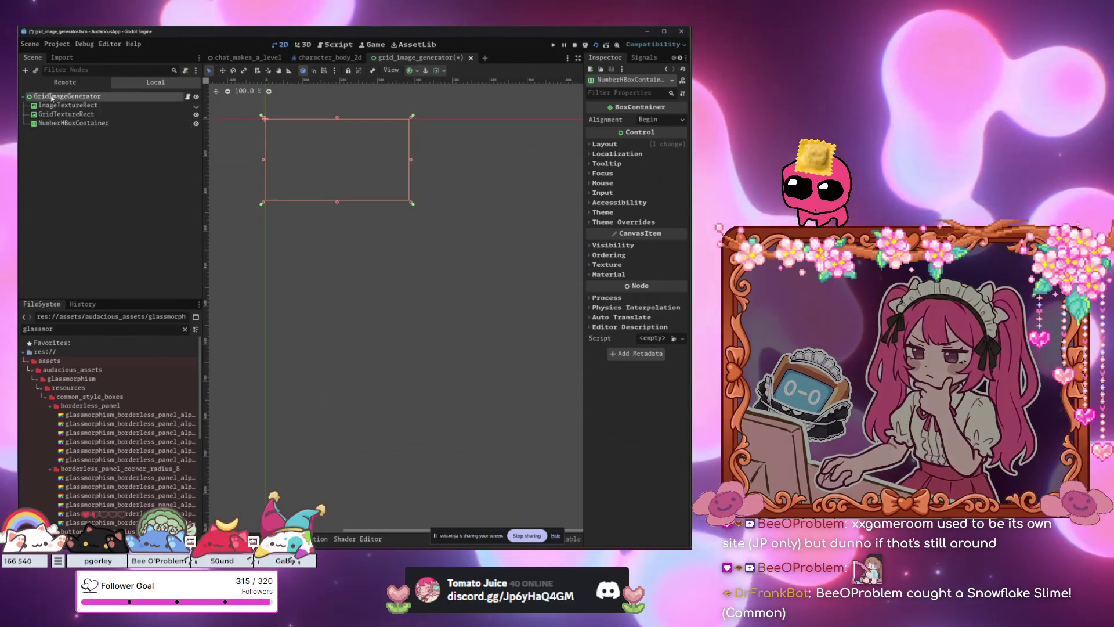
right_click(52, 96)
left_click(75, 102)
type("la")
key("BackSpace")
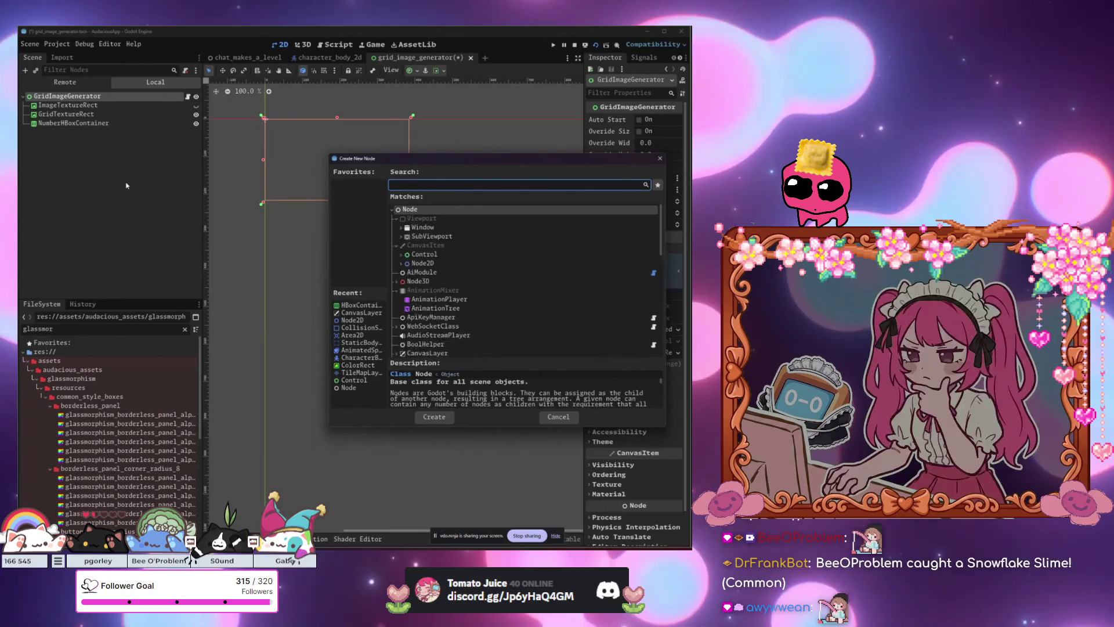
type("lab")
key("BackSpace")
key("BackSpace")
key("BackSpace")
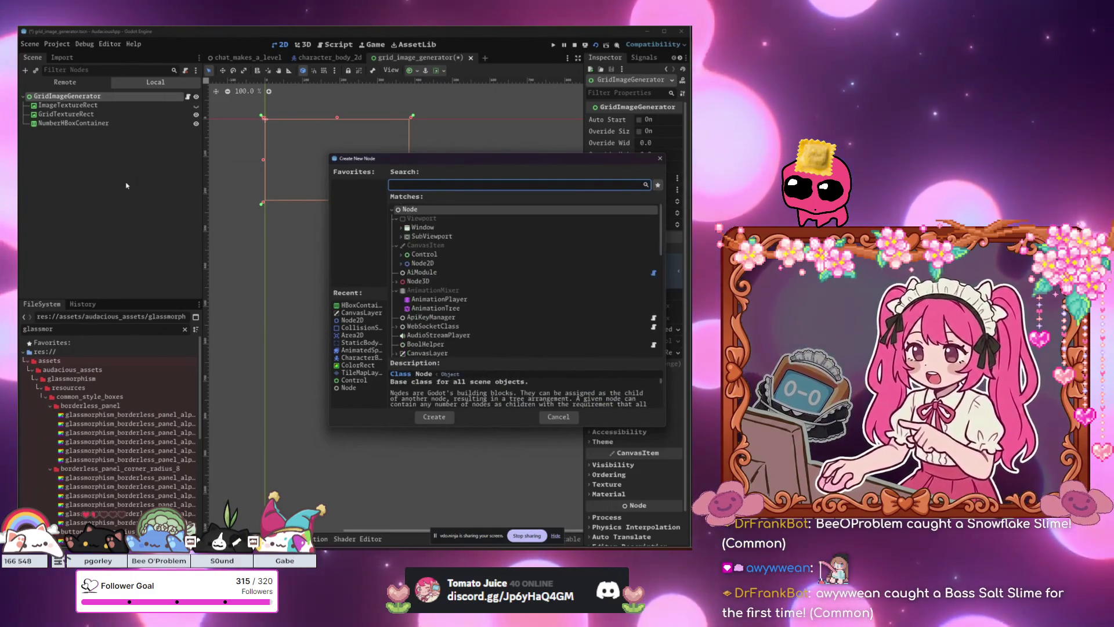
type("vbox")
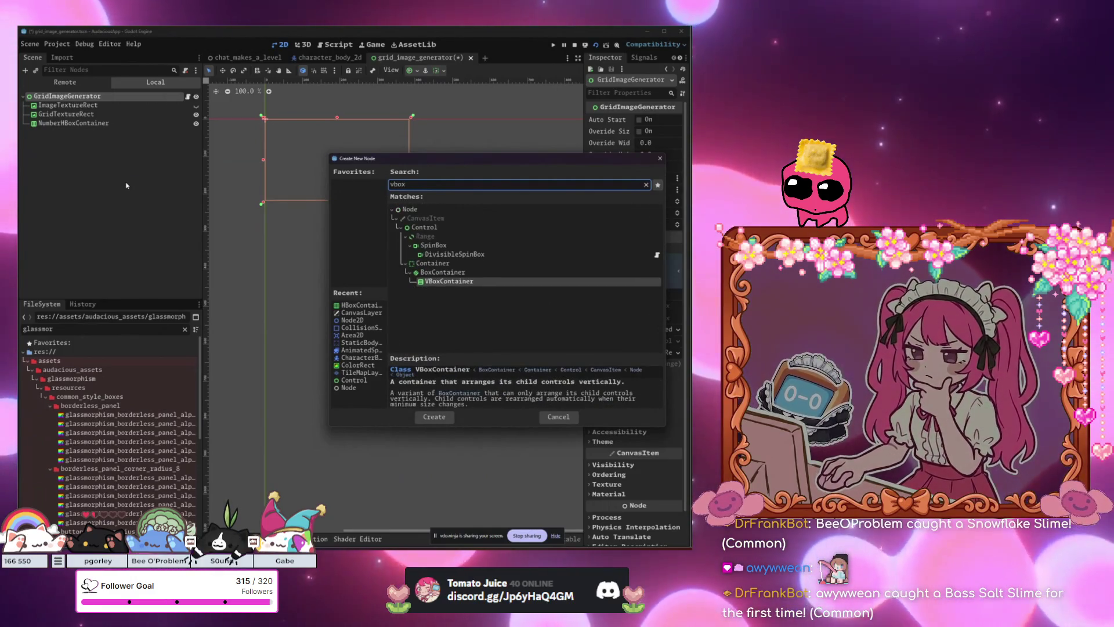
key("Return")
type("NumberVBoxContainer")
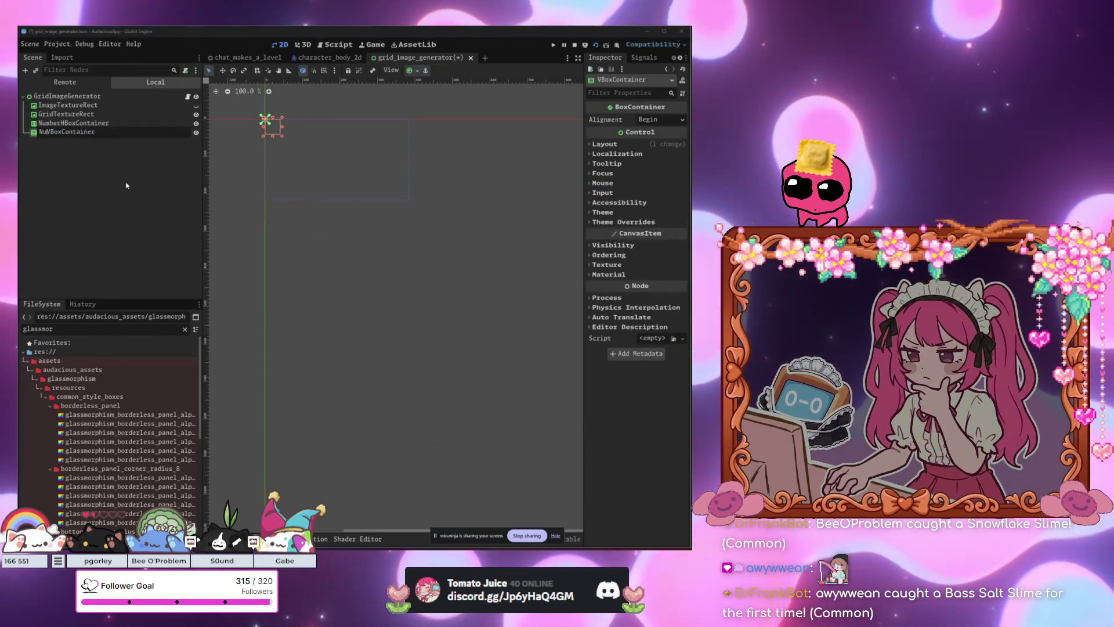
key("Return")
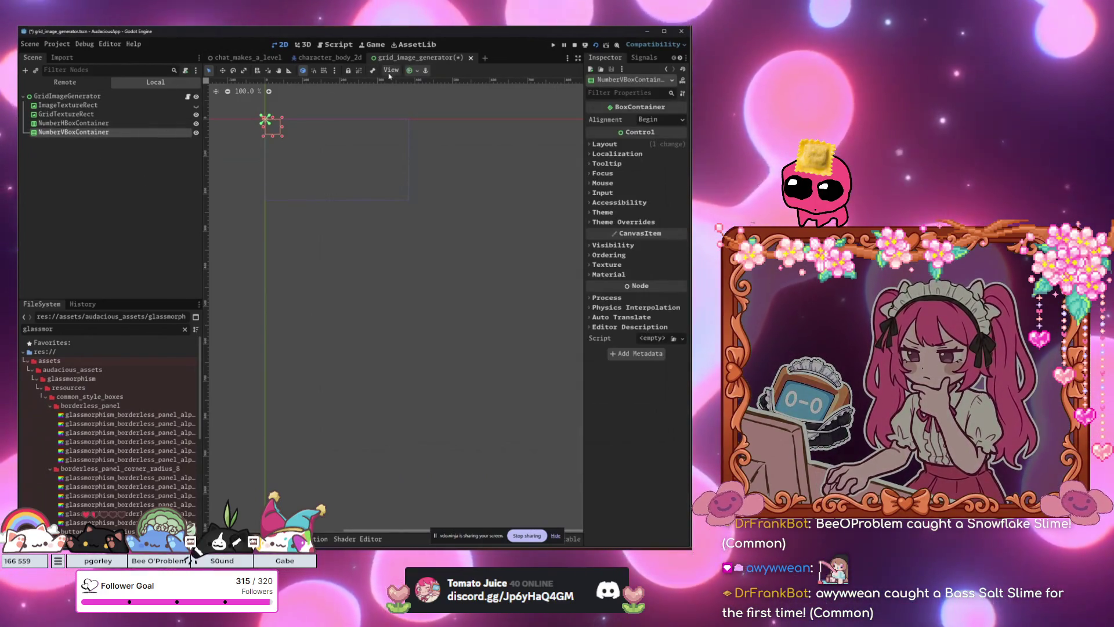
Step: Apply the Left Wide anchor preset to NumberVBoxContainer, then reopen grid_image_generator.gd
left_click(417, 71)
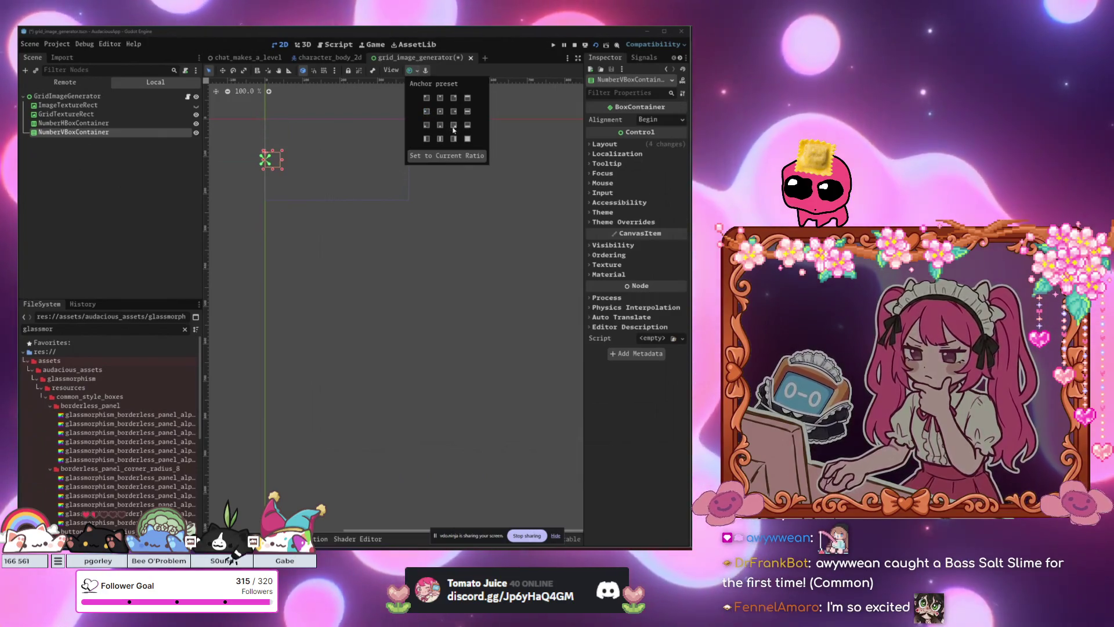
left_click(427, 139)
scroll(296, 155, "up", 5)
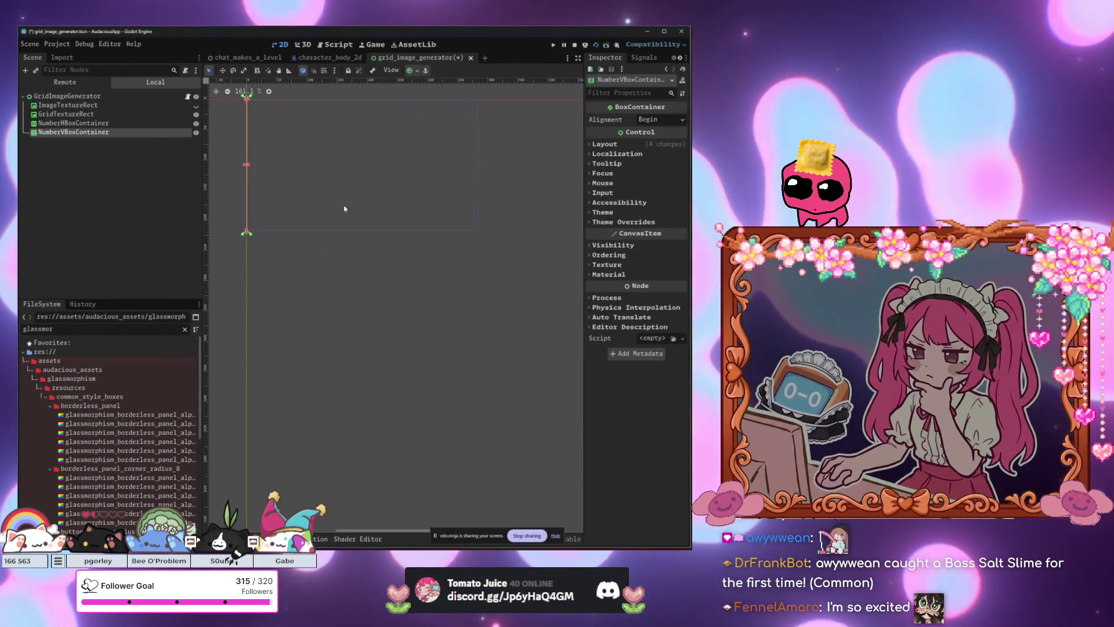
scroll(318, 231, "up", 4)
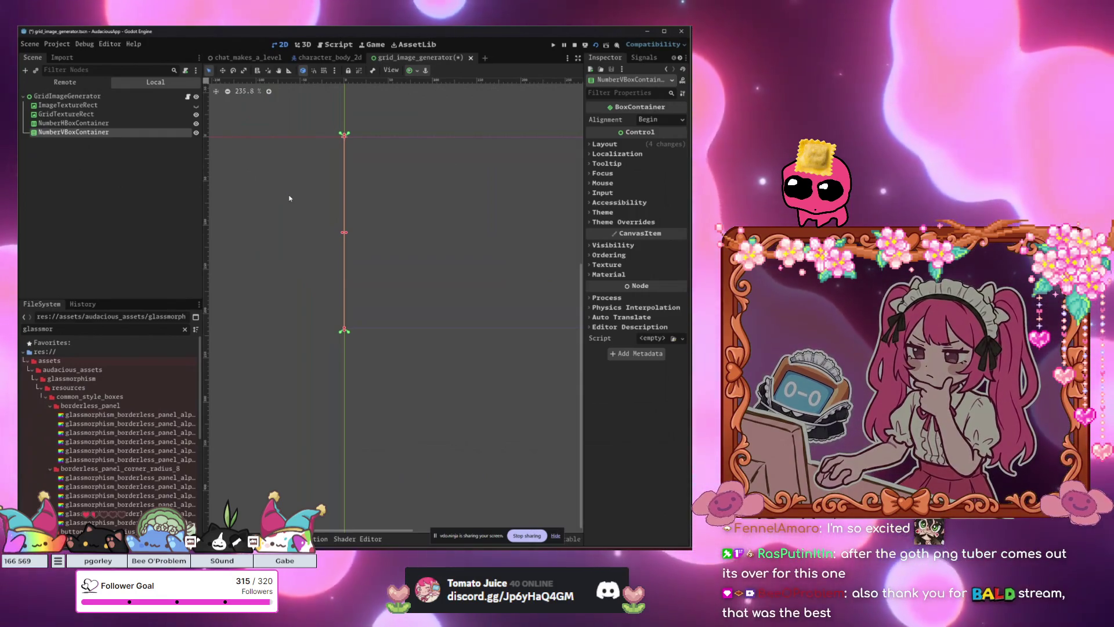
scroll(287, 186, "down", 3)
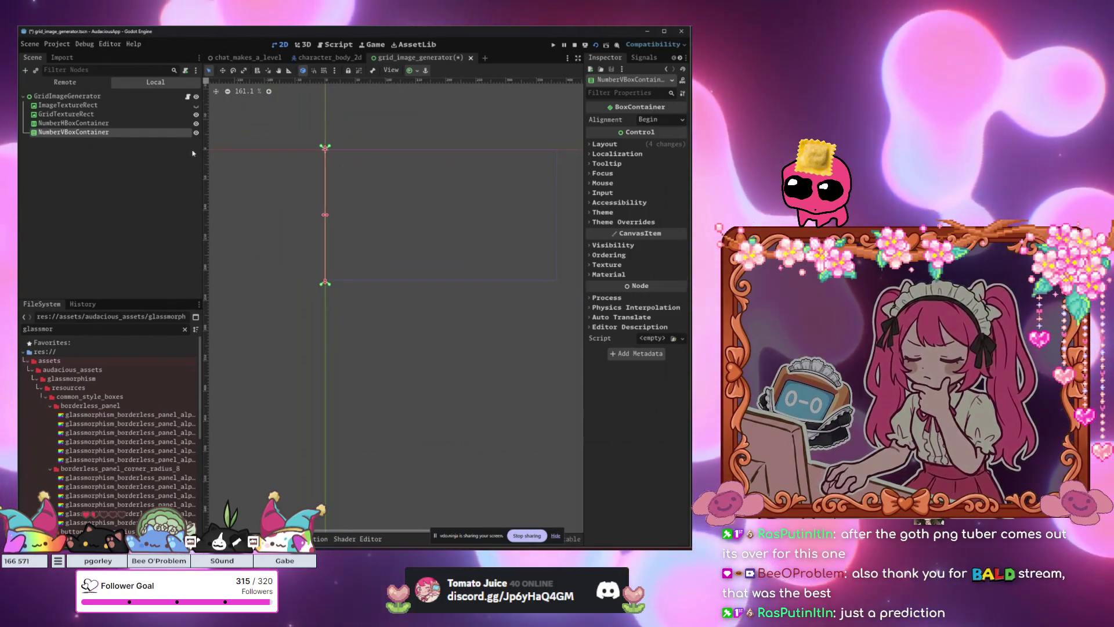
left_click(189, 115)
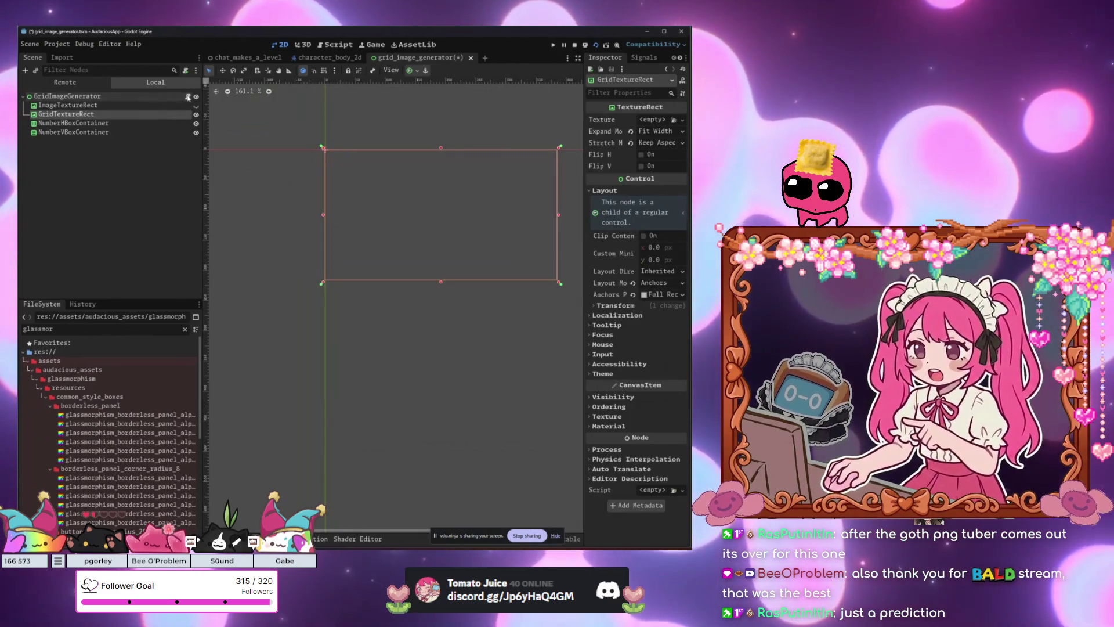
left_click(188, 97)
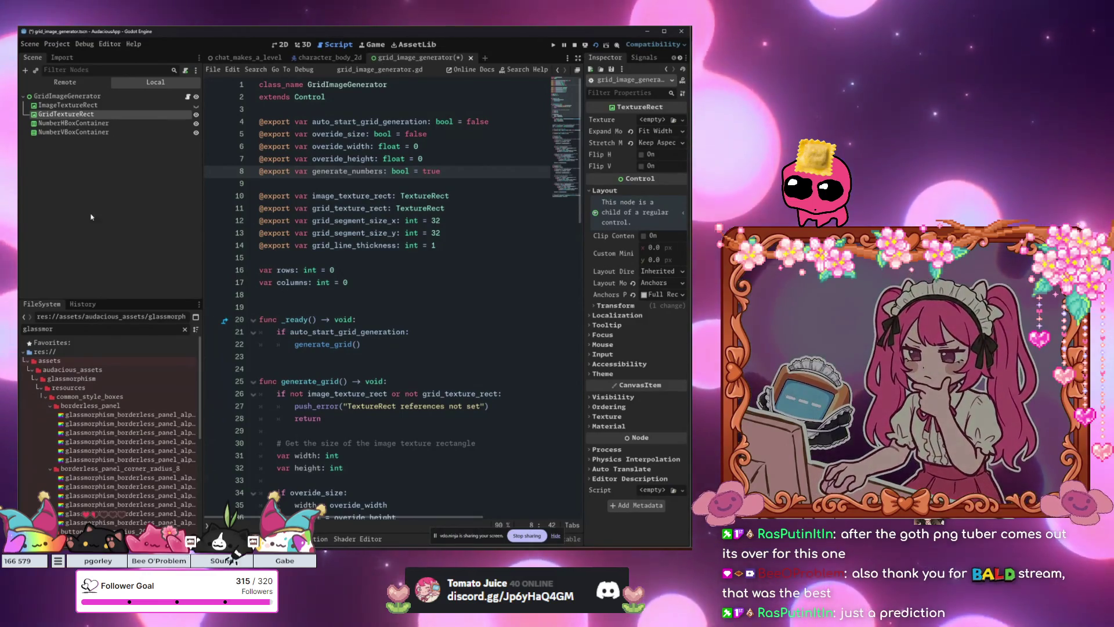
Step: Select NumberHBoxContainer and NumberVBoxContainer together and enable their Separation constant override at 0
left_click(156, 123)
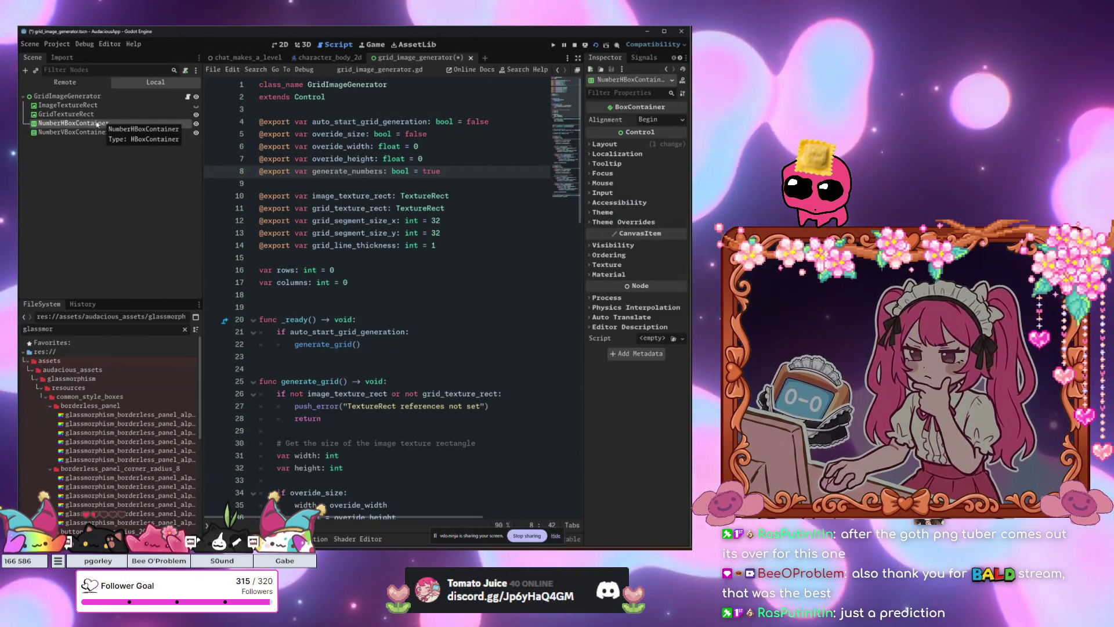
left_click(87, 132, "shift")
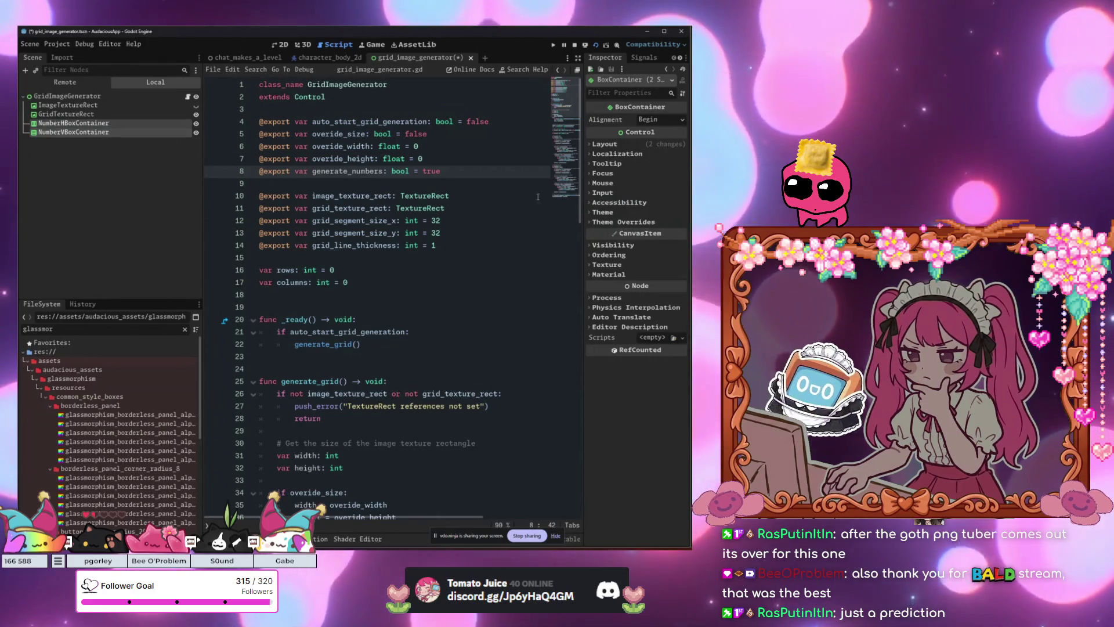
left_click(624, 222)
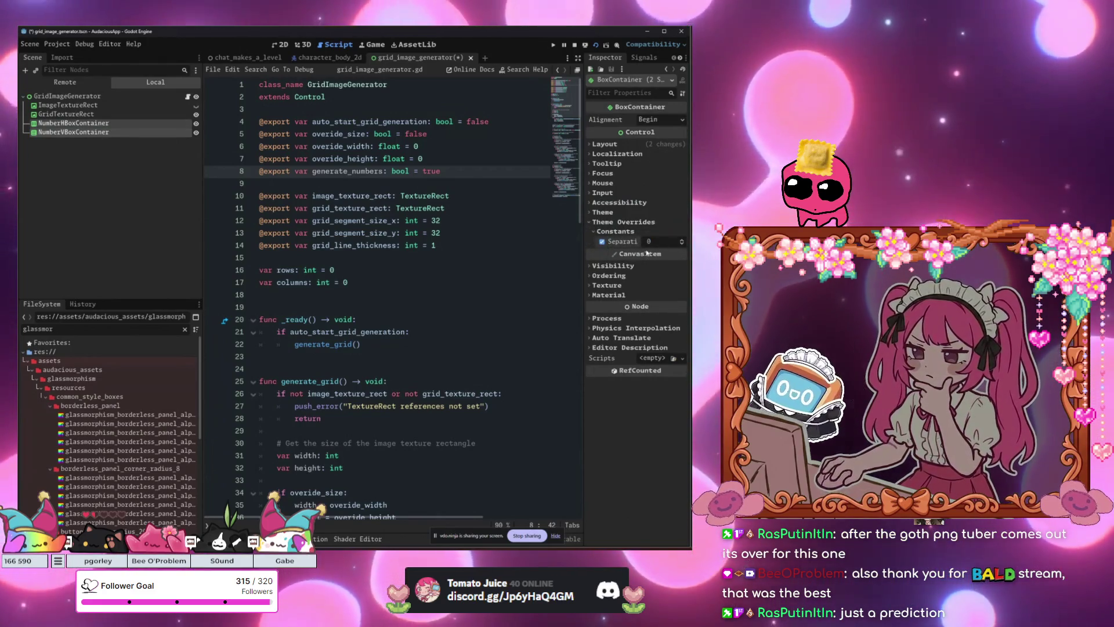
left_click(395, 258)
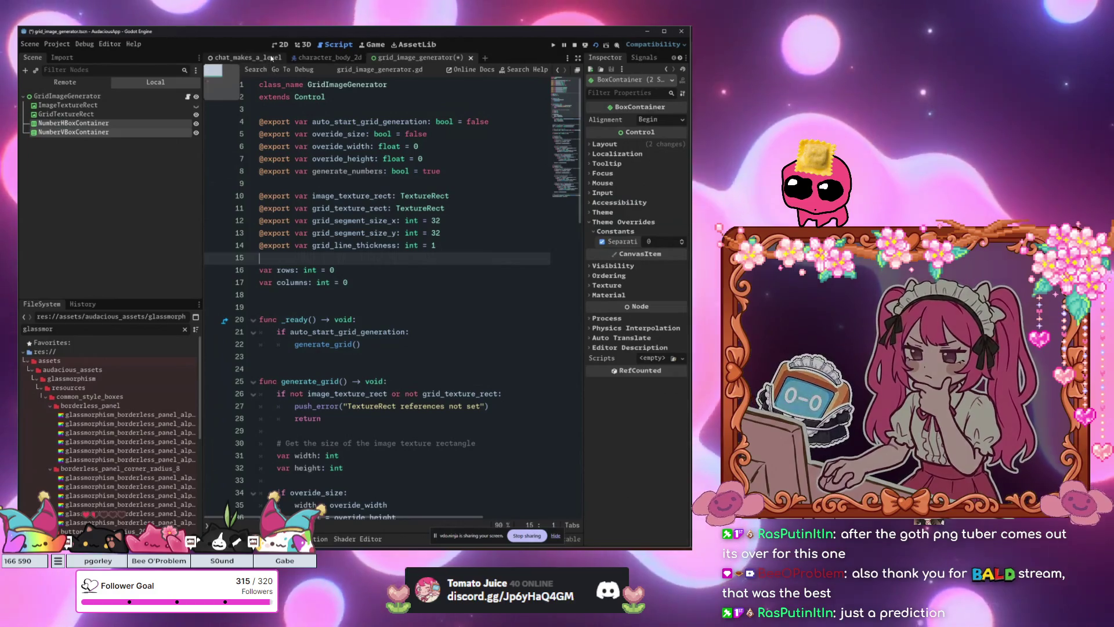
left_click(76, 123)
left_click(189, 98)
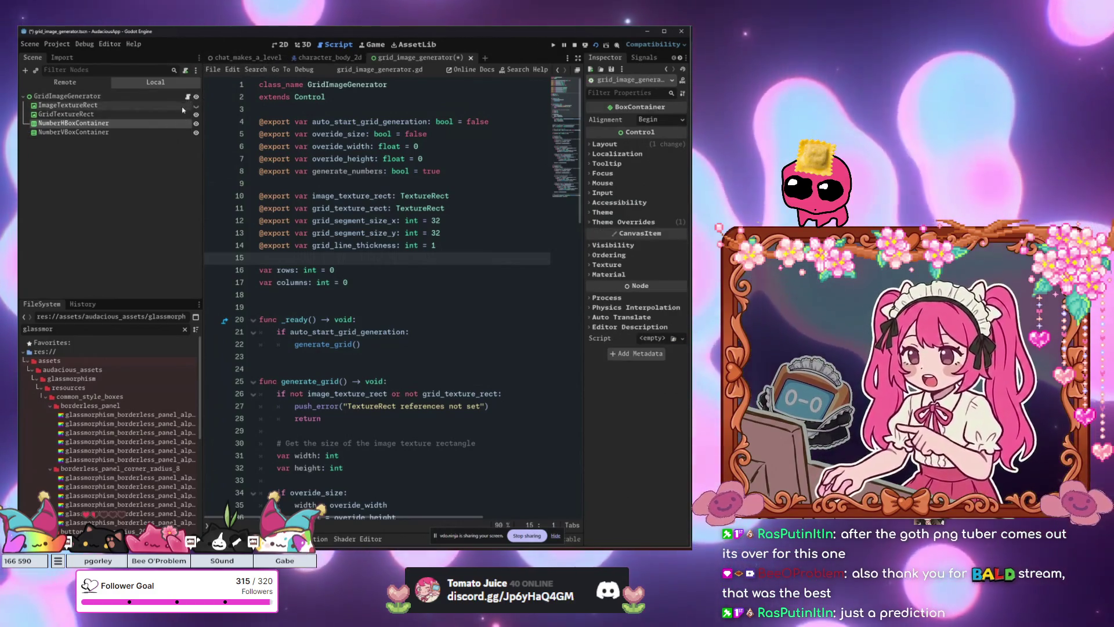
scroll(374, 274, "down", 5)
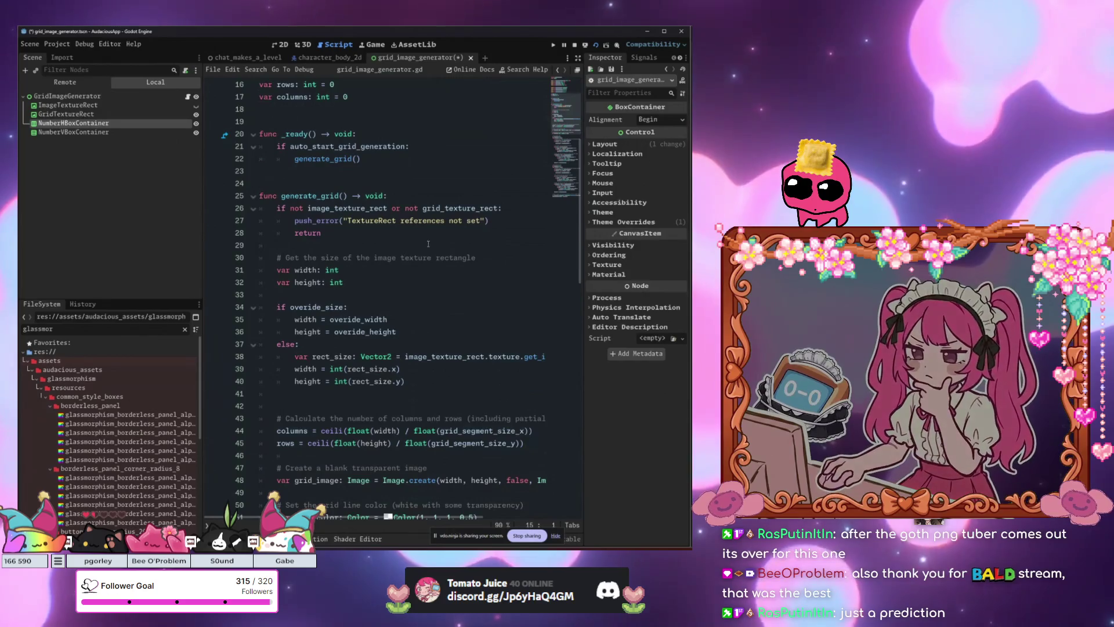
Step: Add blank lines after the last code line of grid_image_generator.gd and begin a func declaration
scroll(428, 244, "down", 19)
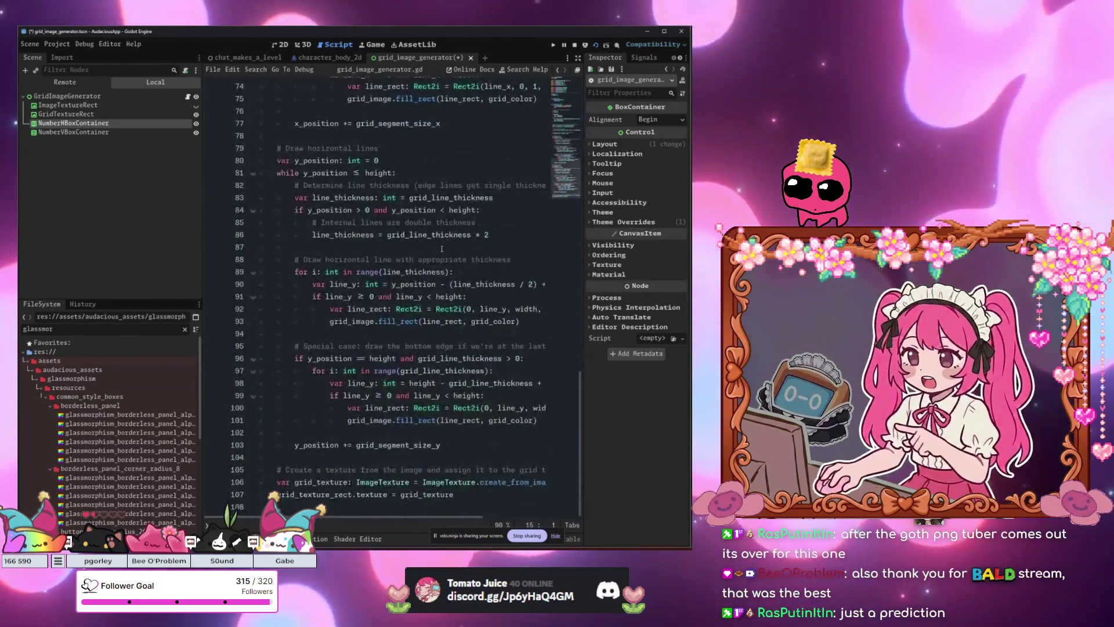
left_click(564, 92)
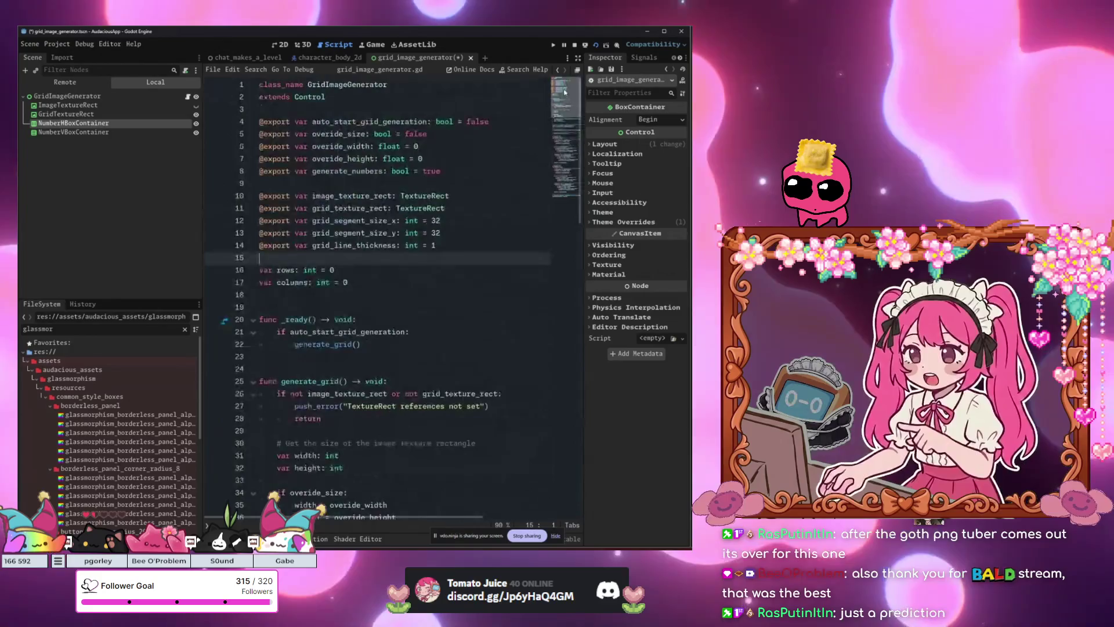
scroll(564, 103, "down", 19)
left_click(496, 494)
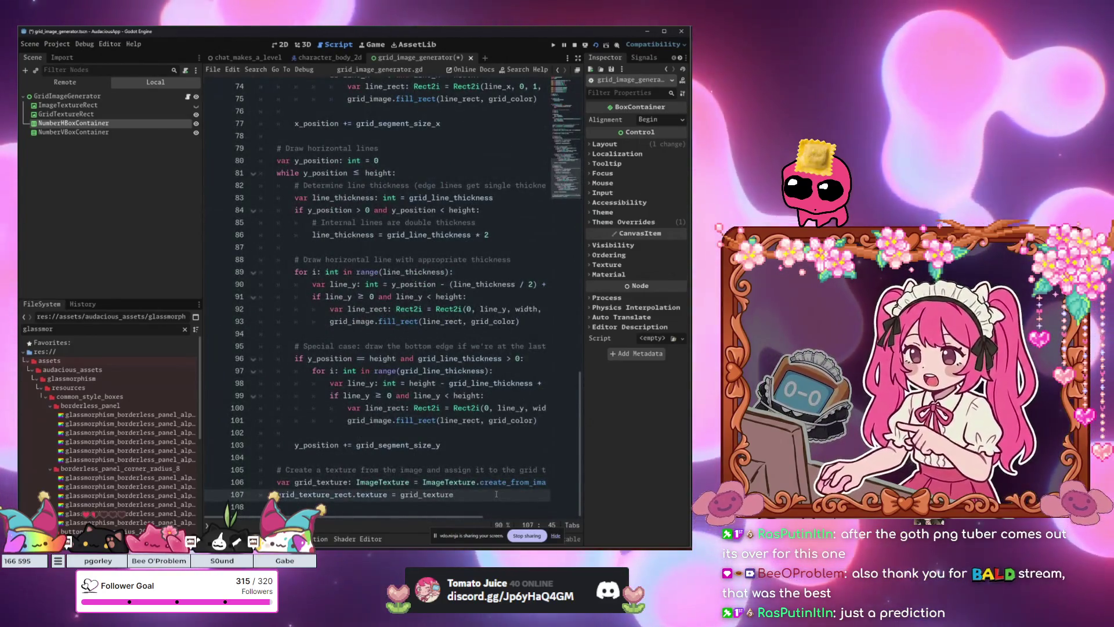
key("Return")
key("Return")
key("Return")
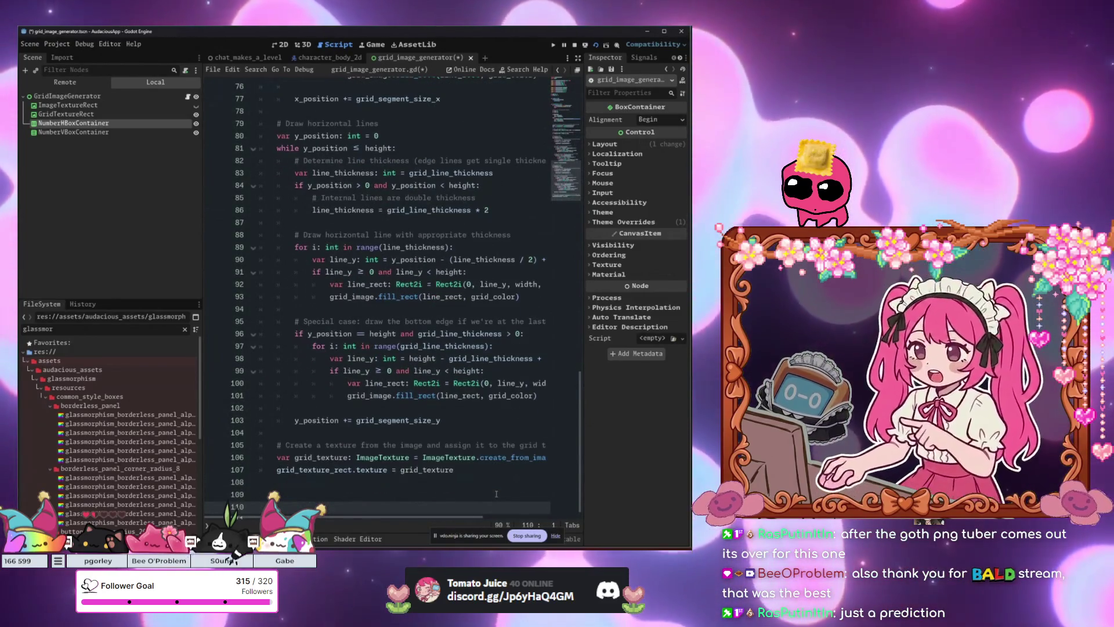
type("if")
key("BackSpace")
key("BackSpace")
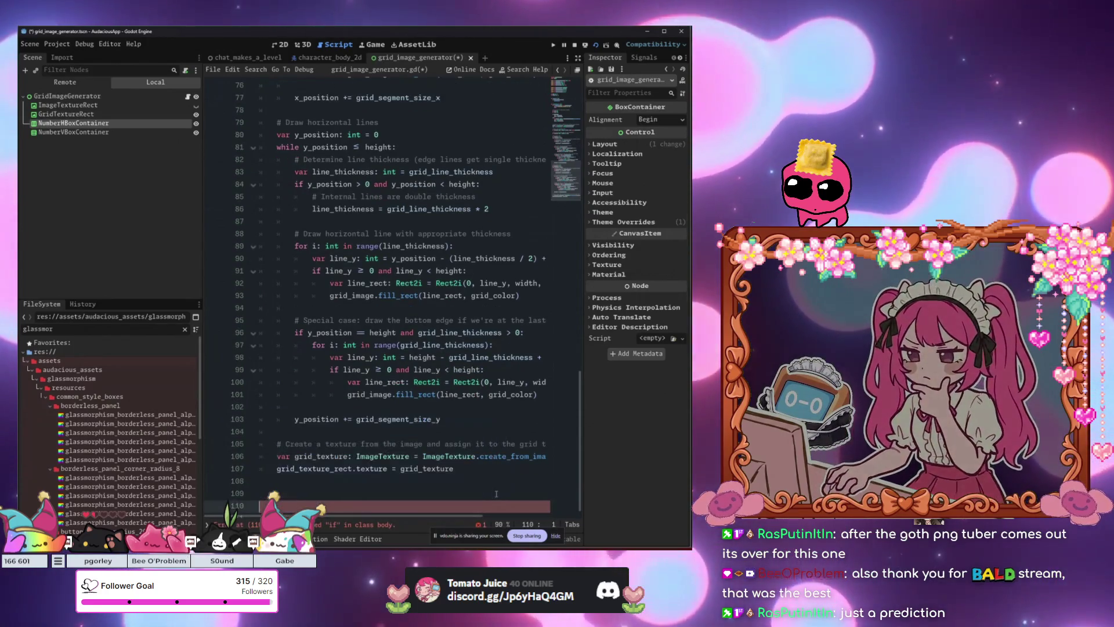
left_click(496, 494)
key("Down")
type("func")
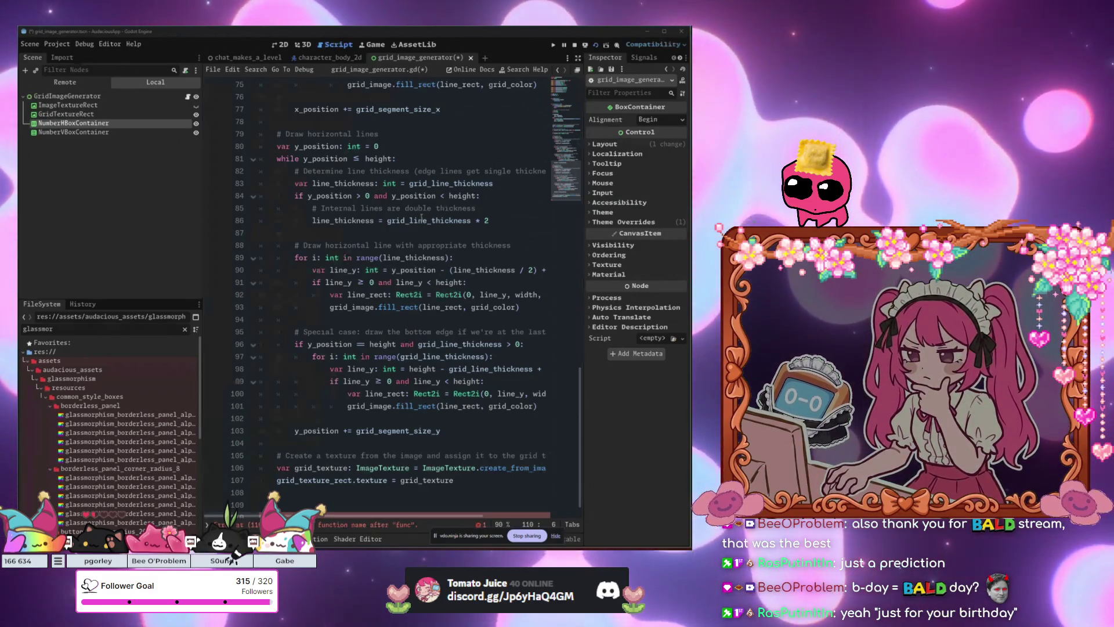
Step: Complete the header 'func generate_numbers() -> void:' and save the script
left_click(81, 124)
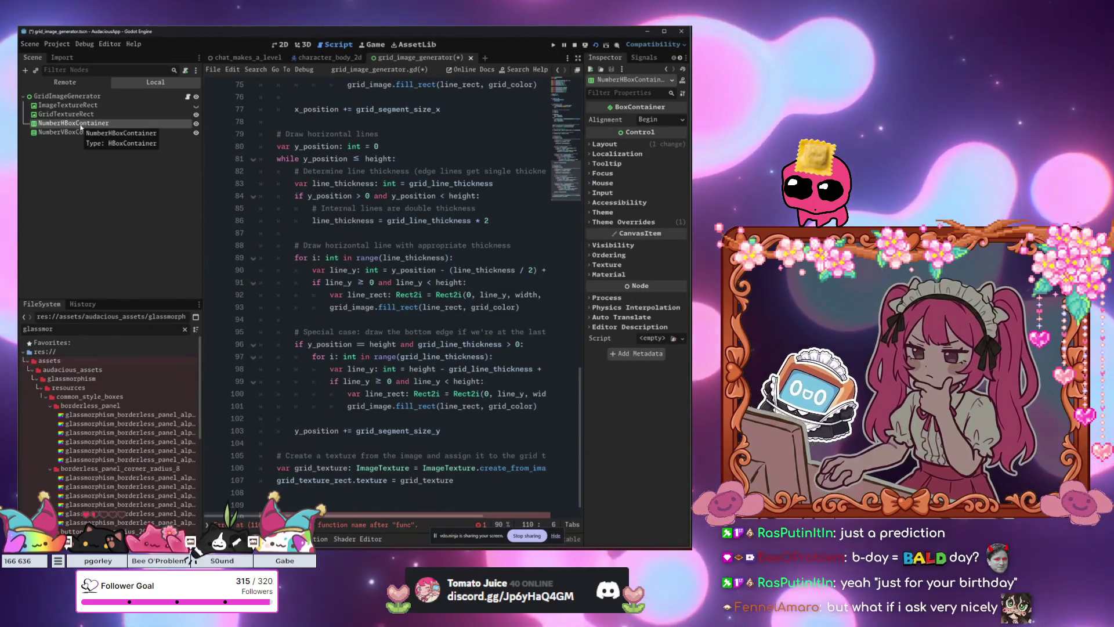
scroll(323, 495, "down", 1)
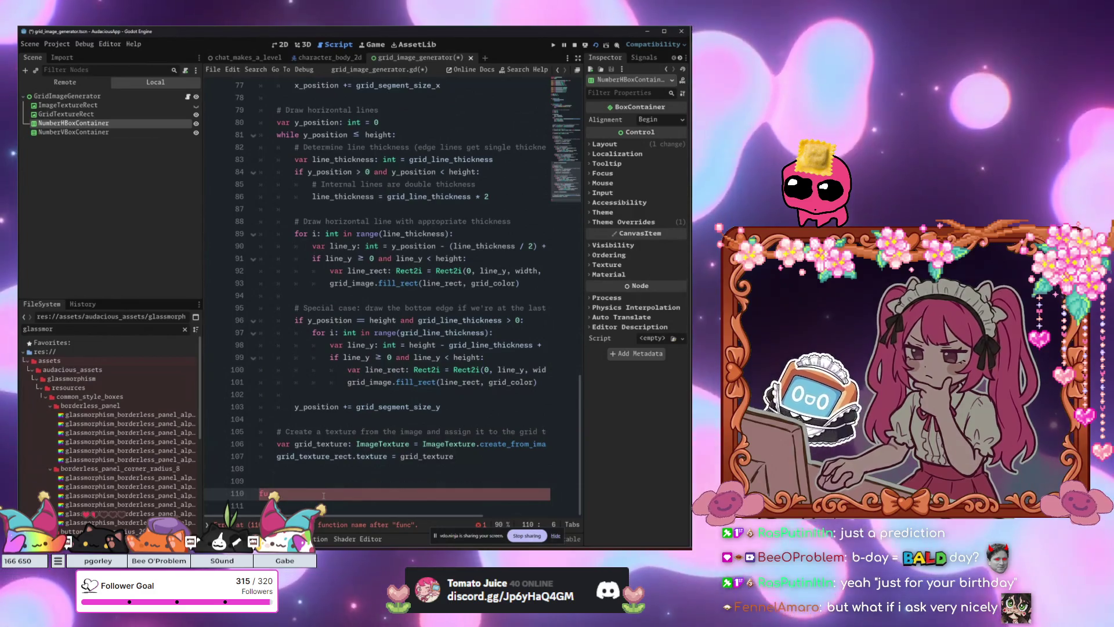
key("ctrl+s")
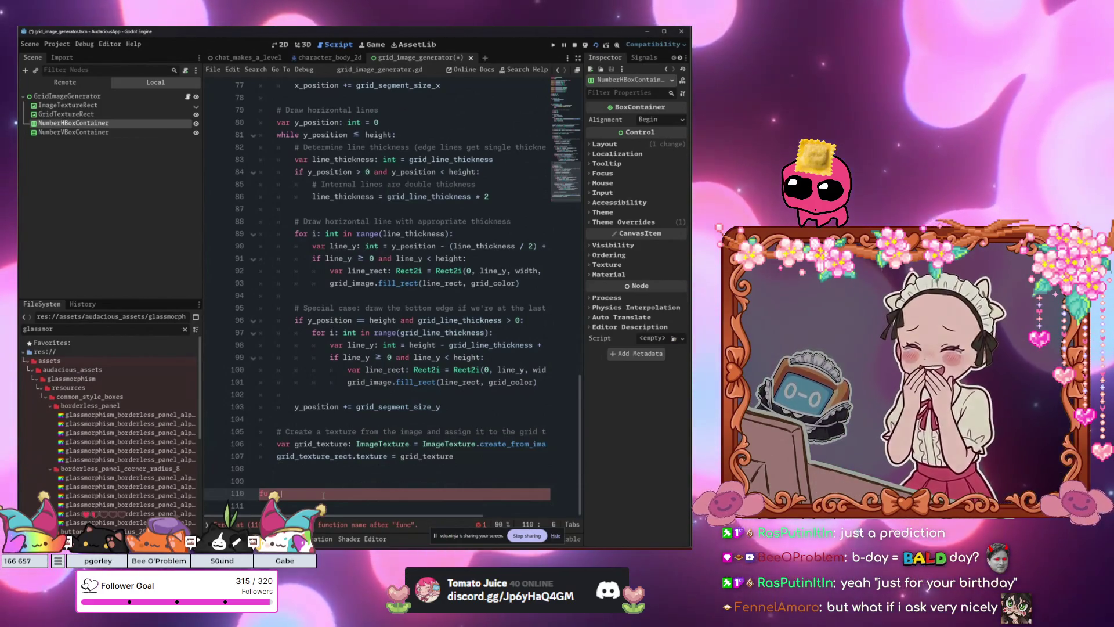
type("add_numbe")
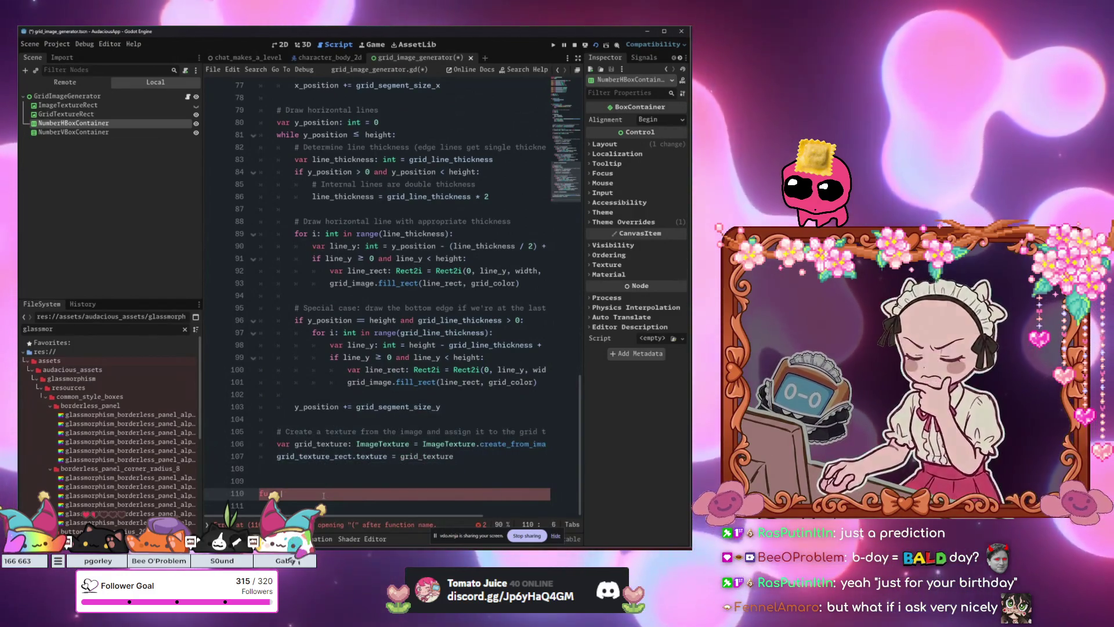
type("generate_numbers() ->")
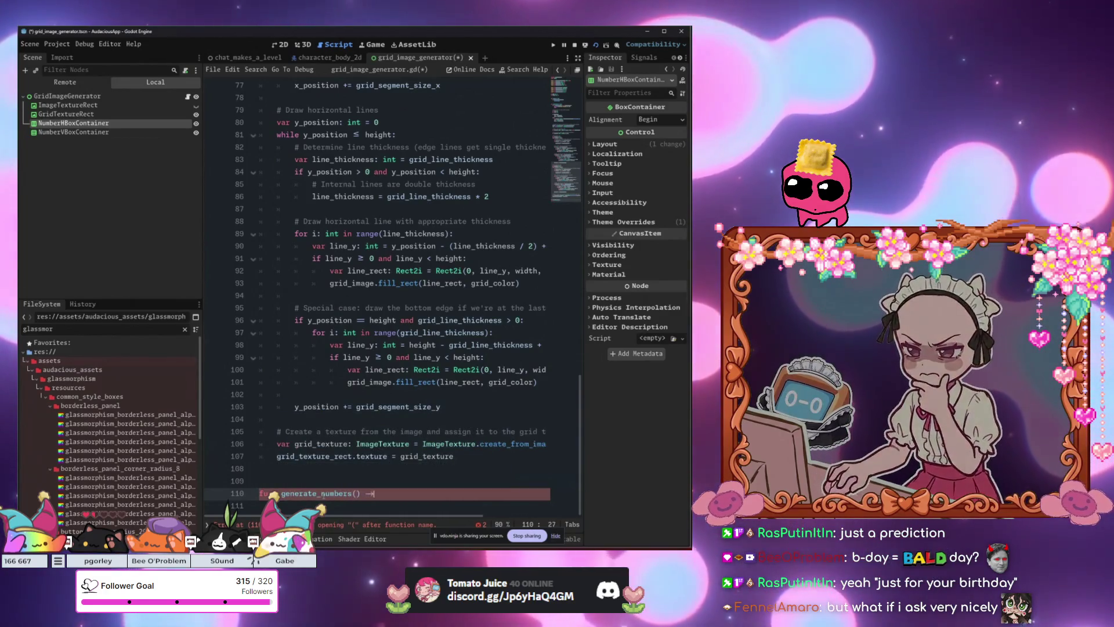
type(" void:")
key("Return")
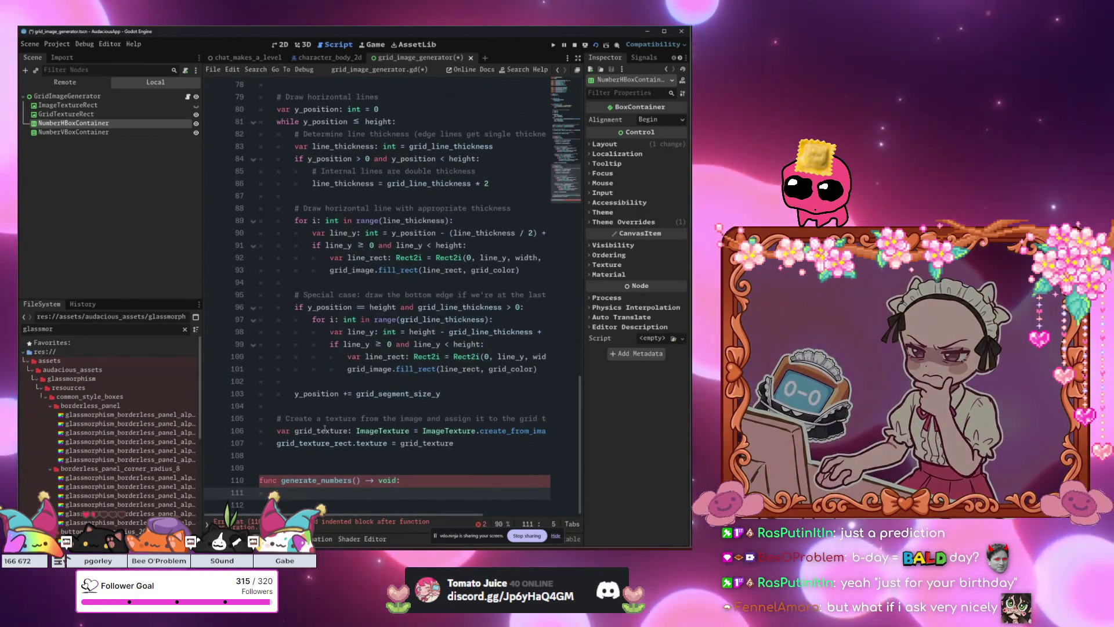
scroll(325, 428, "up", 20)
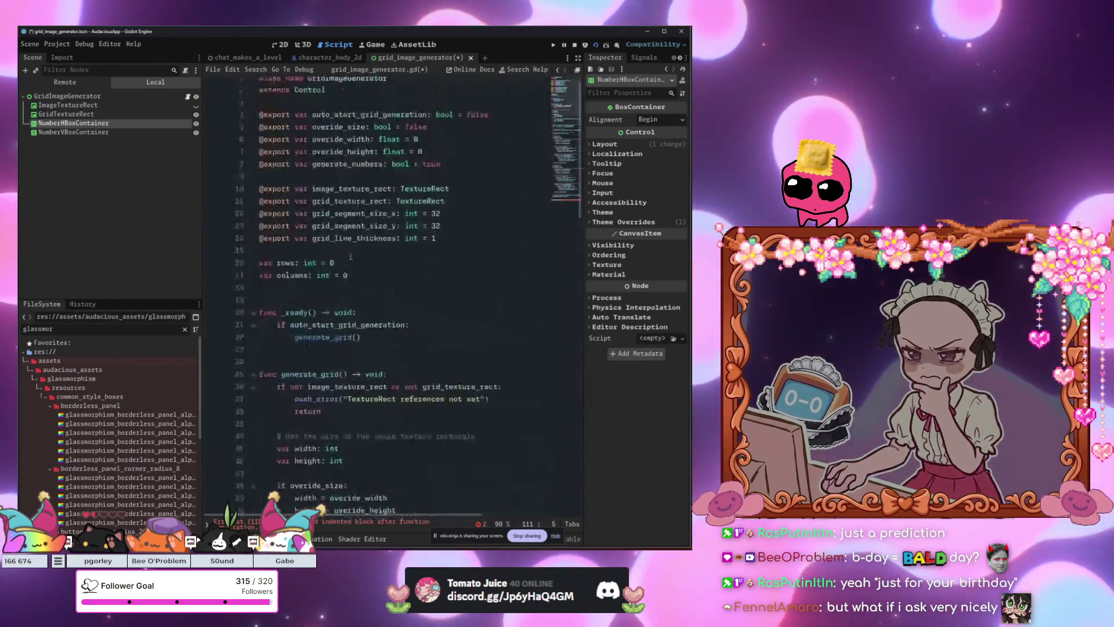
Step: Export references to both number containers and call NodeHelper.queue_free_all_children(number_h_box_container)
mouse_move(72, 123)
left_mouse_down()
mouse_move(232, 187)
mouse_move(270, 220)
left_mouse_up()
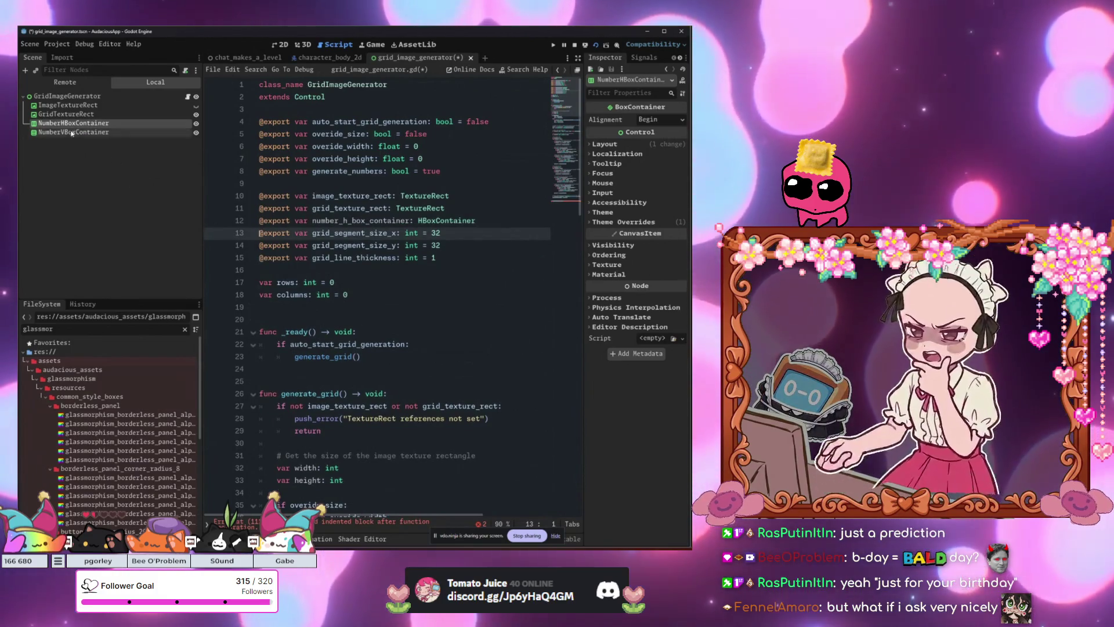
left_click_drag(73, 132, 259, 239)
scroll(558, 217, "down", 20)
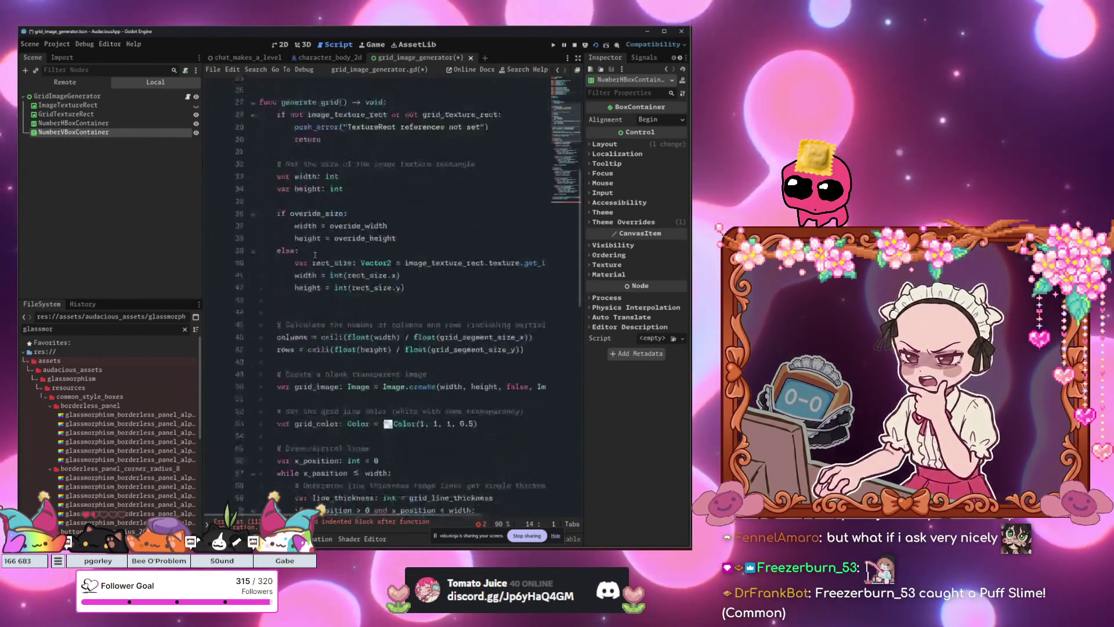
left_click(364, 491)
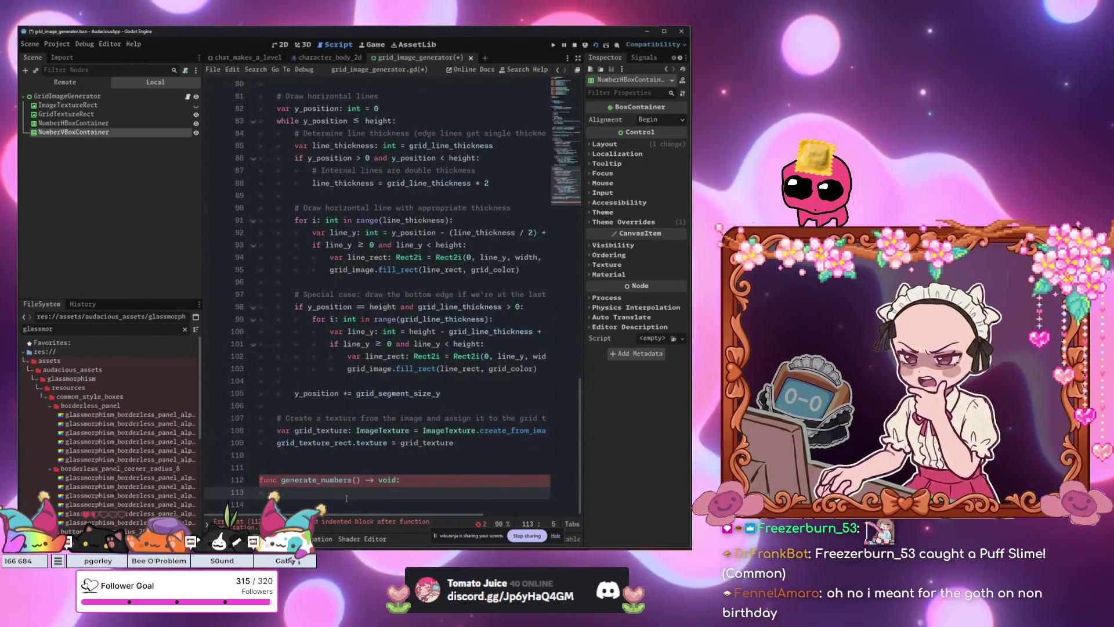
type("for")
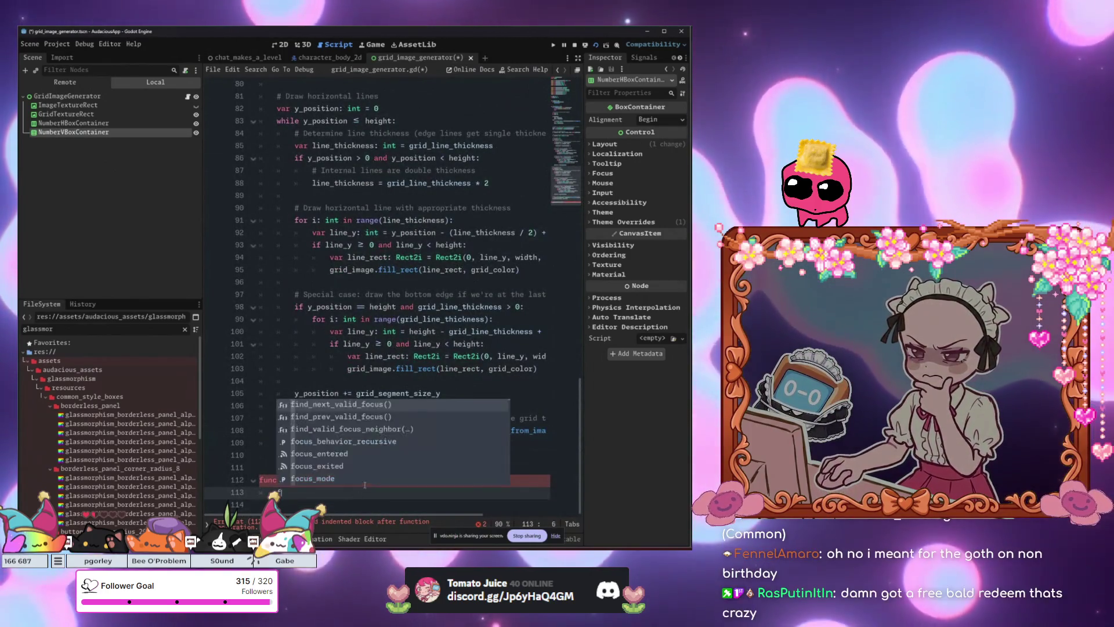
key("BackSpace")
key("BackSpace")
key("BackSpace")
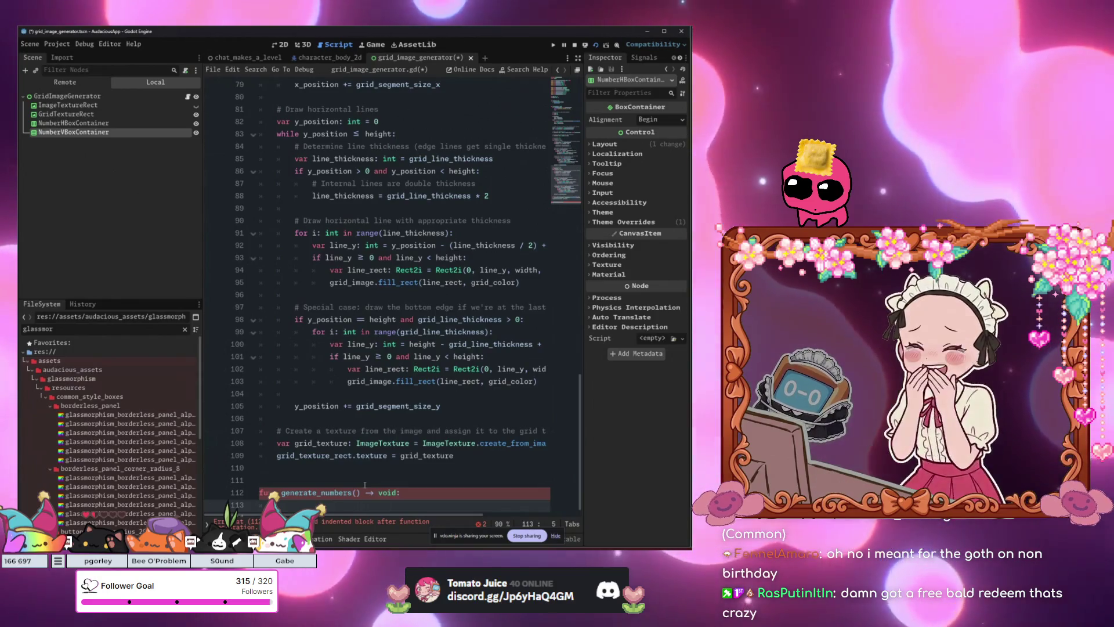
type("NodeHelper.")
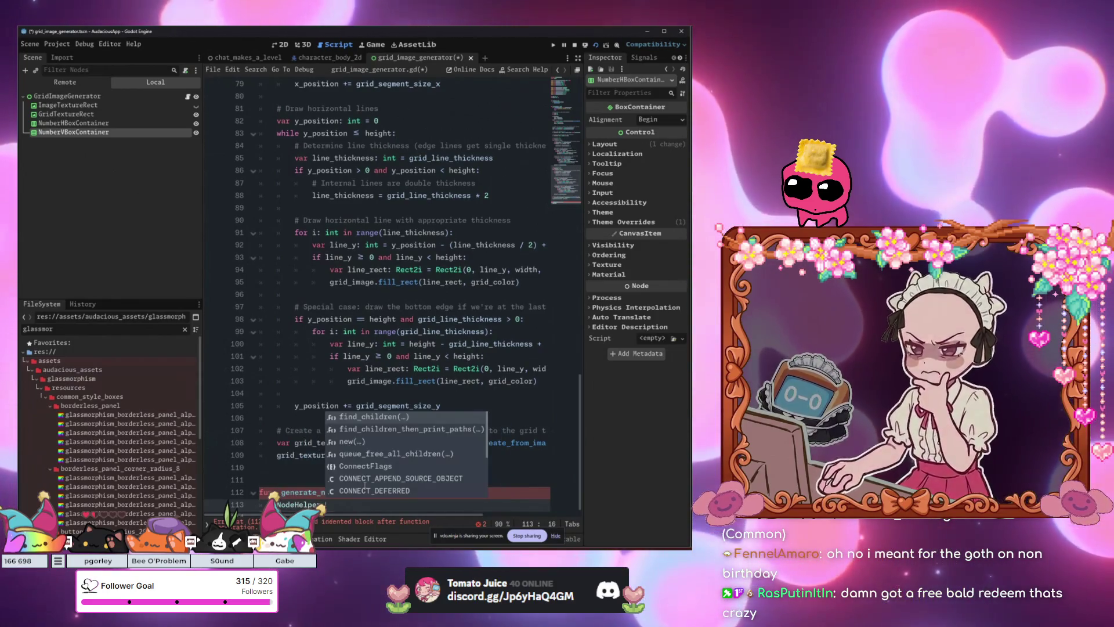
key("Down")
key("Down")
key("Down")
key("Return")
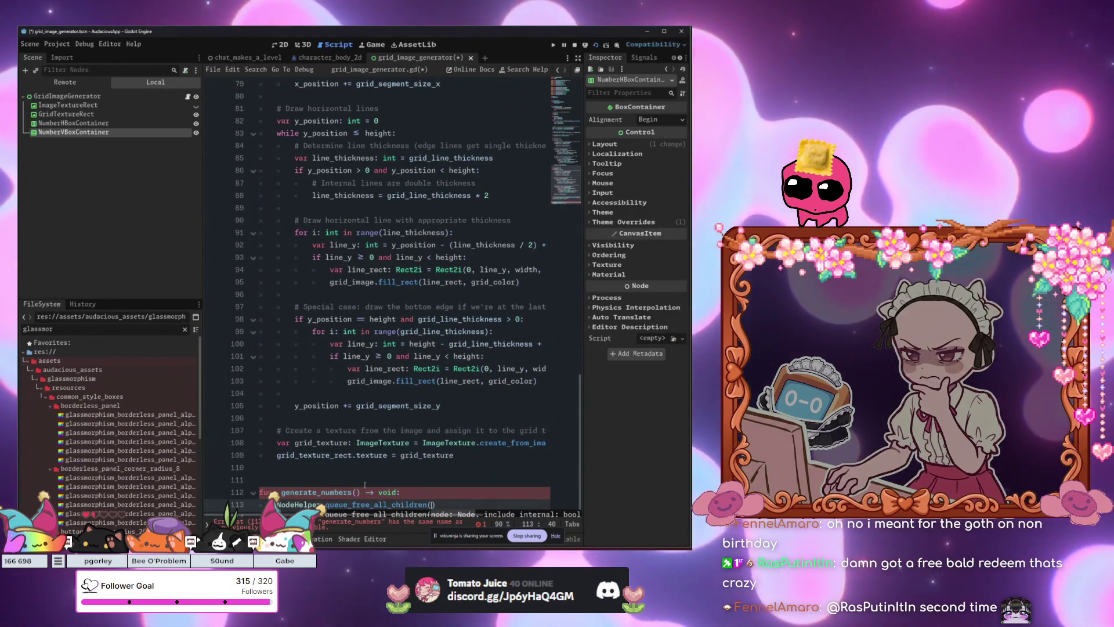
type("n")
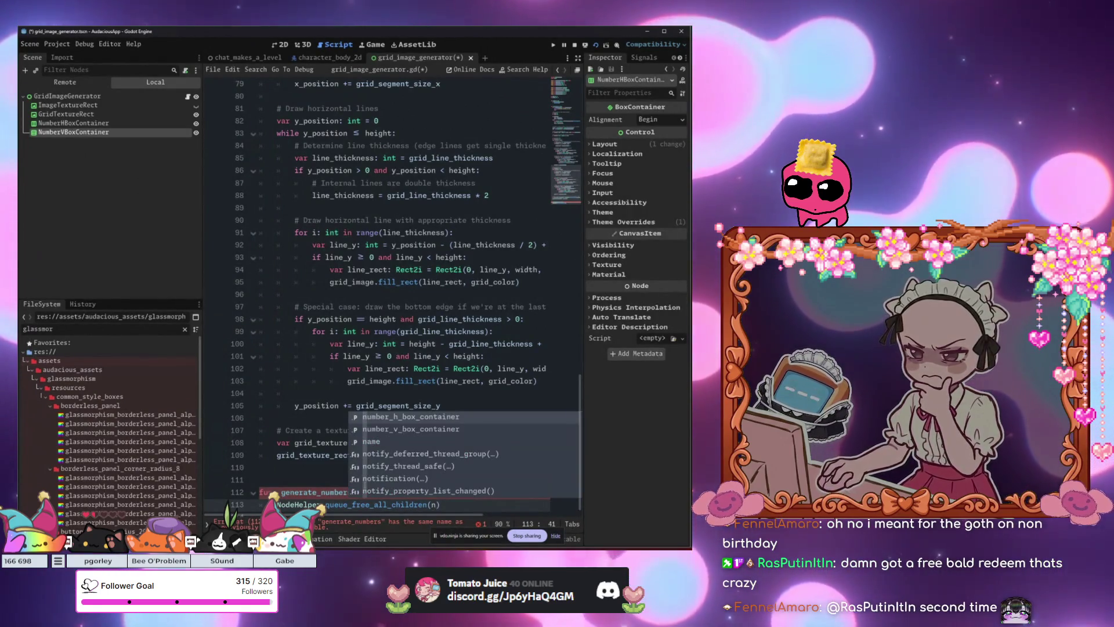
key("Return")
key("End")
Step: Add the same clearing call for number_v_box_container and save the script
key("Return")
type("No")
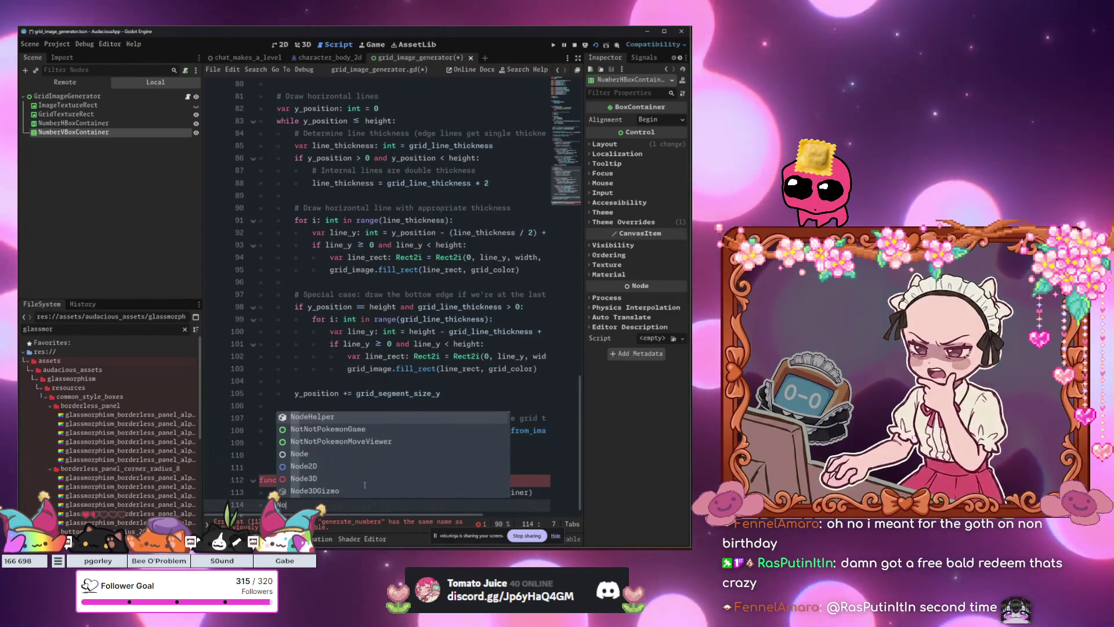
key("Return")
type(".qu")
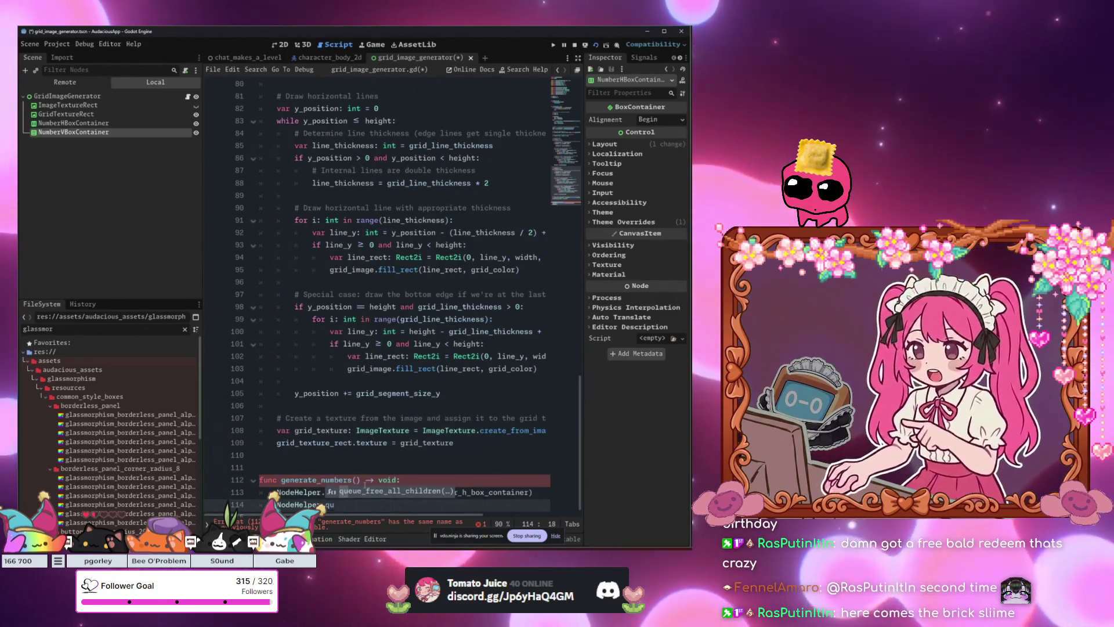
type("nv")
key("Return")
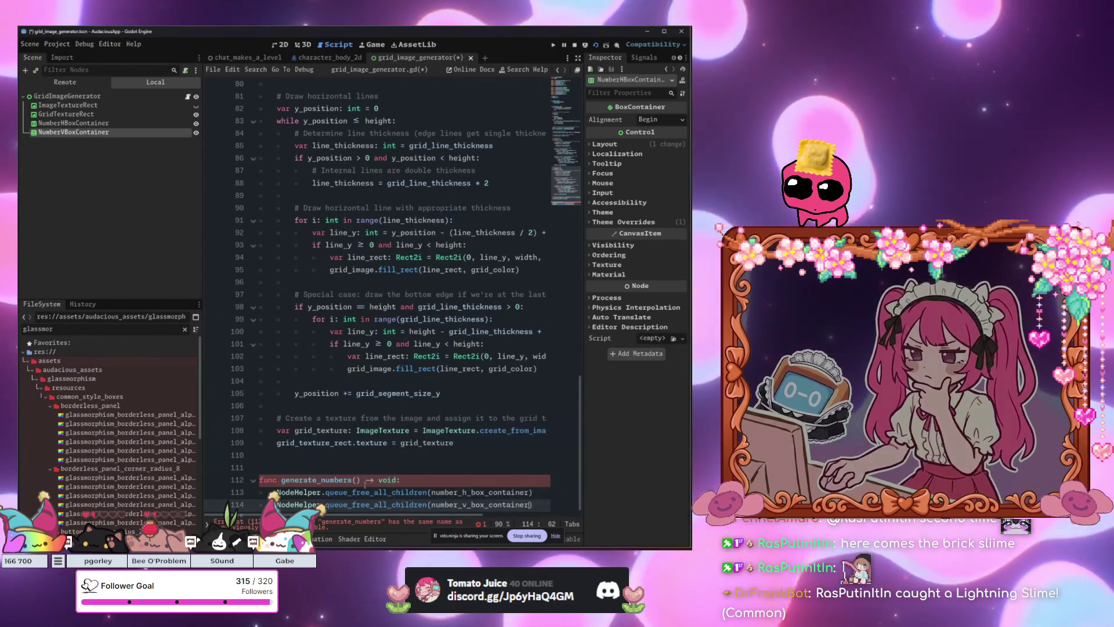
left_click(402, 480)
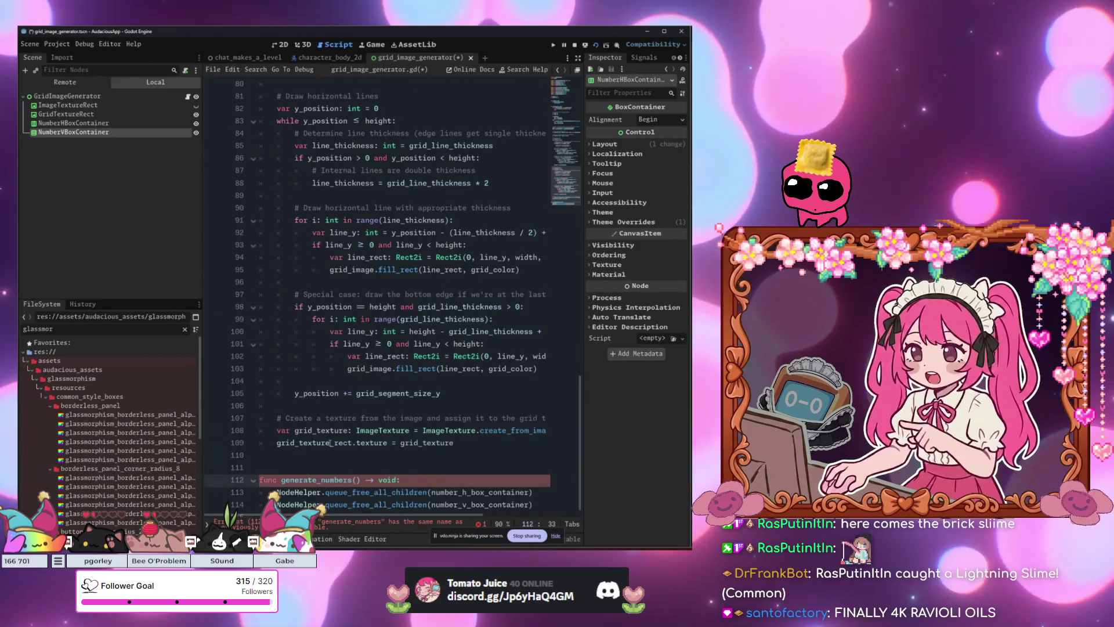
scroll(325, 435, "up", 13)
scroll(325, 436, "up", 13)
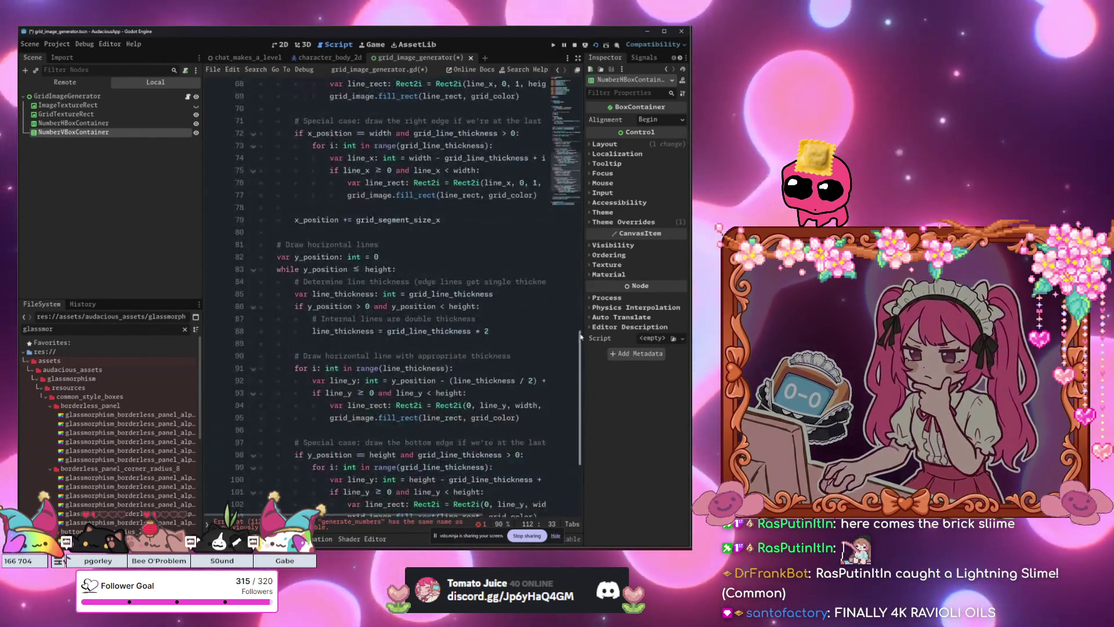
left_click(312, 171)
key("ctrl+s")
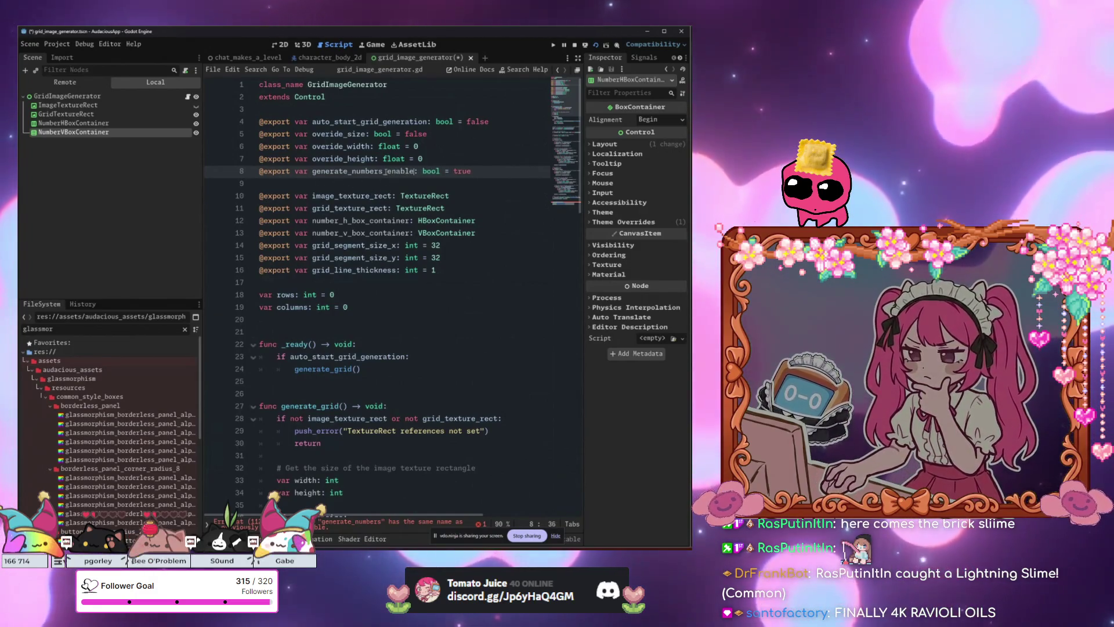
scroll(558, 115, "down", 20)
Step: Add blank lines below generate_numbers and begin typing 'for i: int in' after line 114
left_click(539, 494)
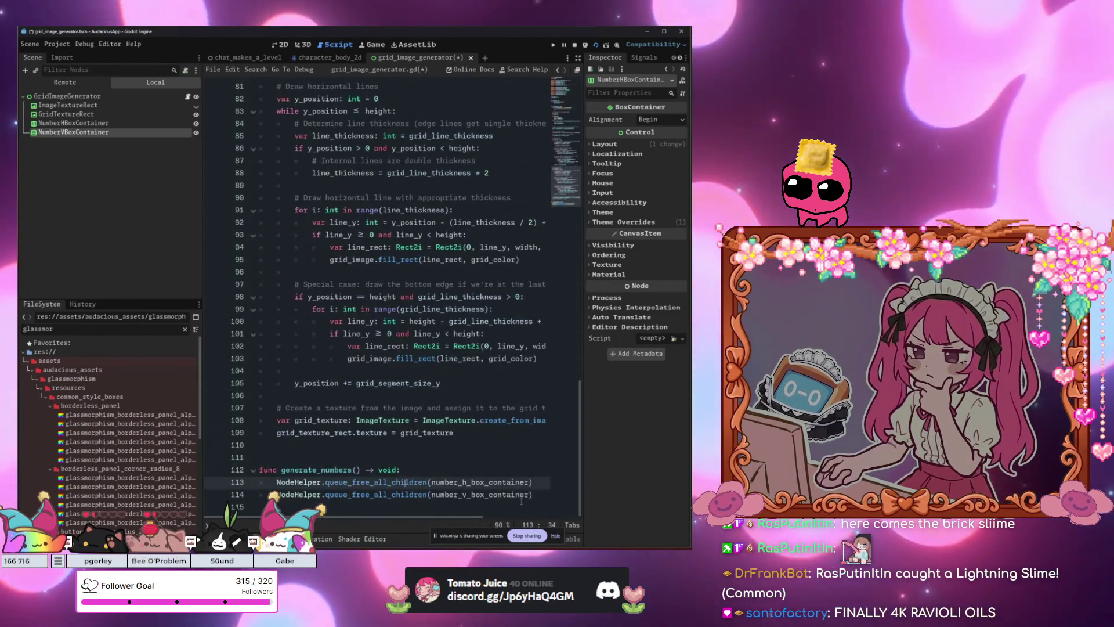
key("Return")
key("BackSpace")
key("Return")
key("Return")
key("Return")
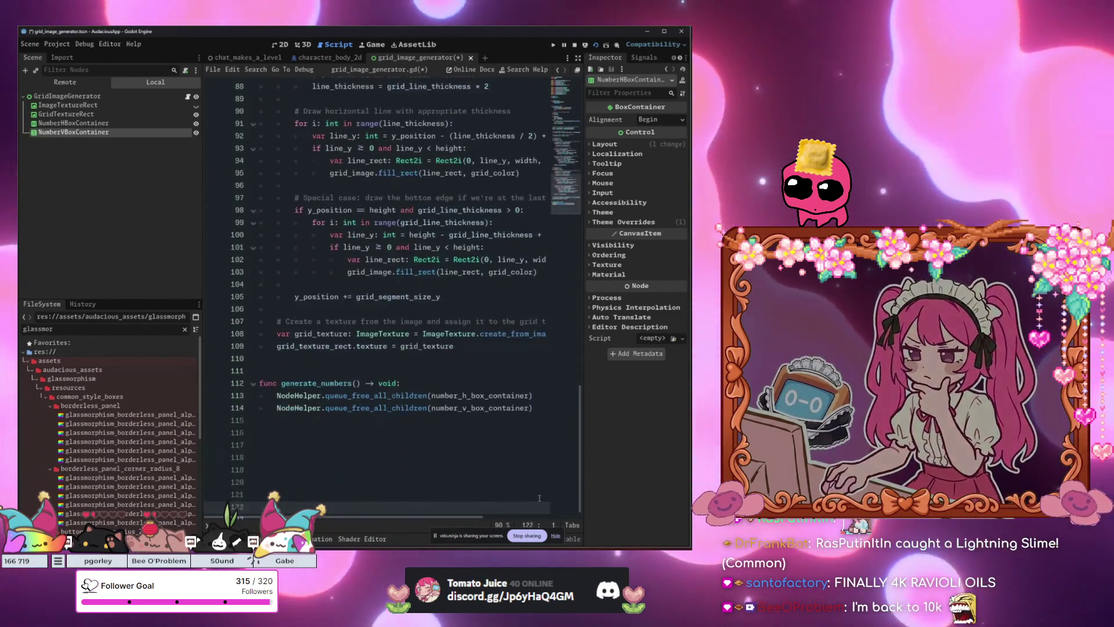
left_click(545, 385)
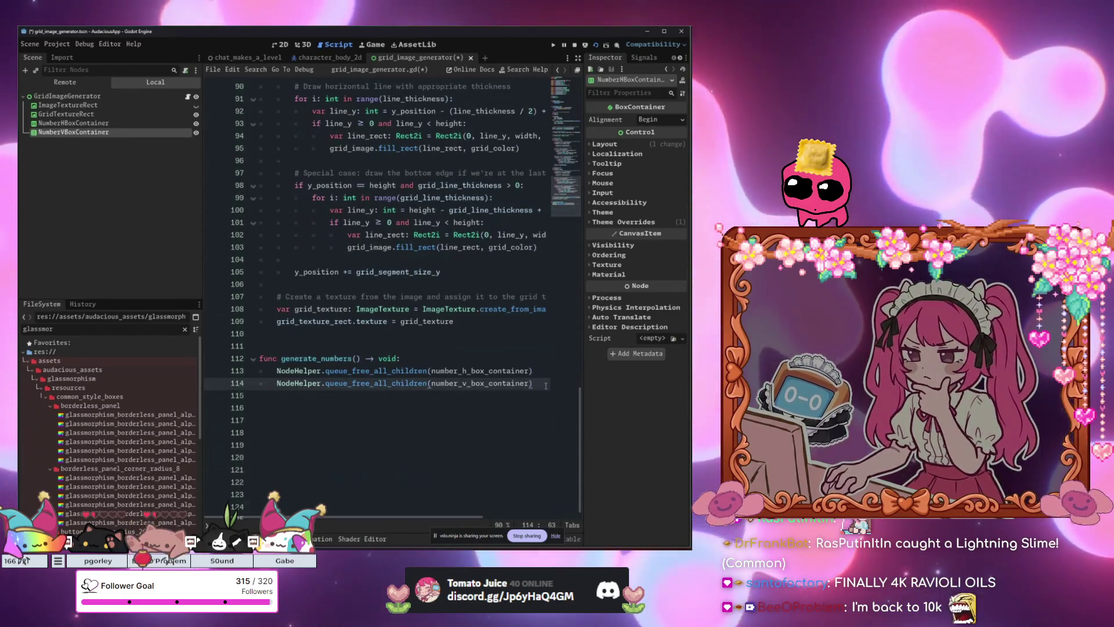
key("Return")
key("Return")
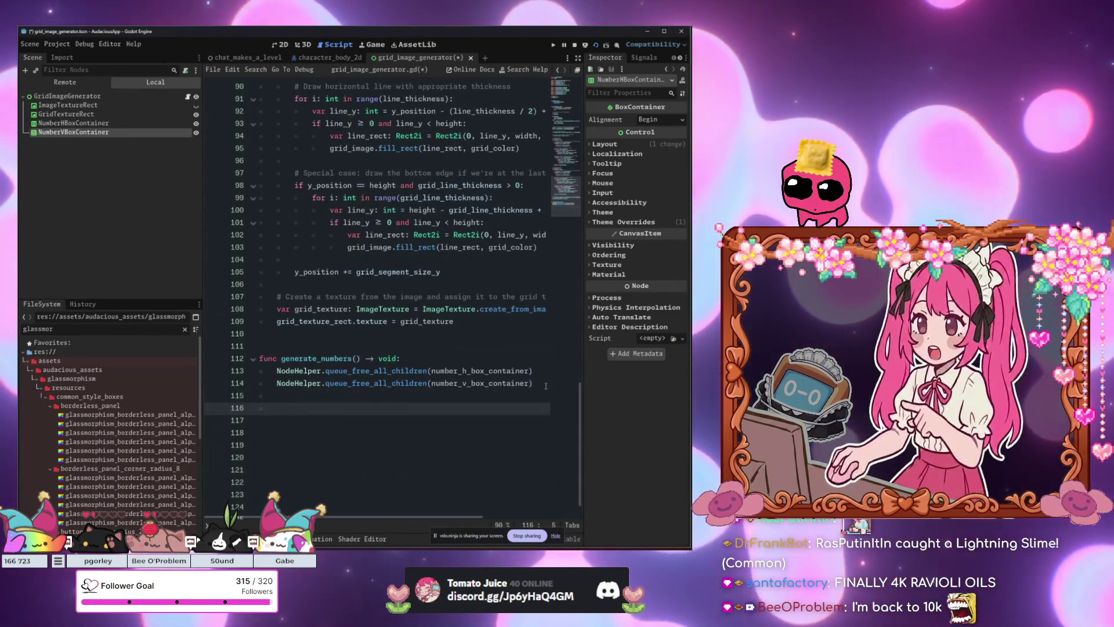
type("for row")
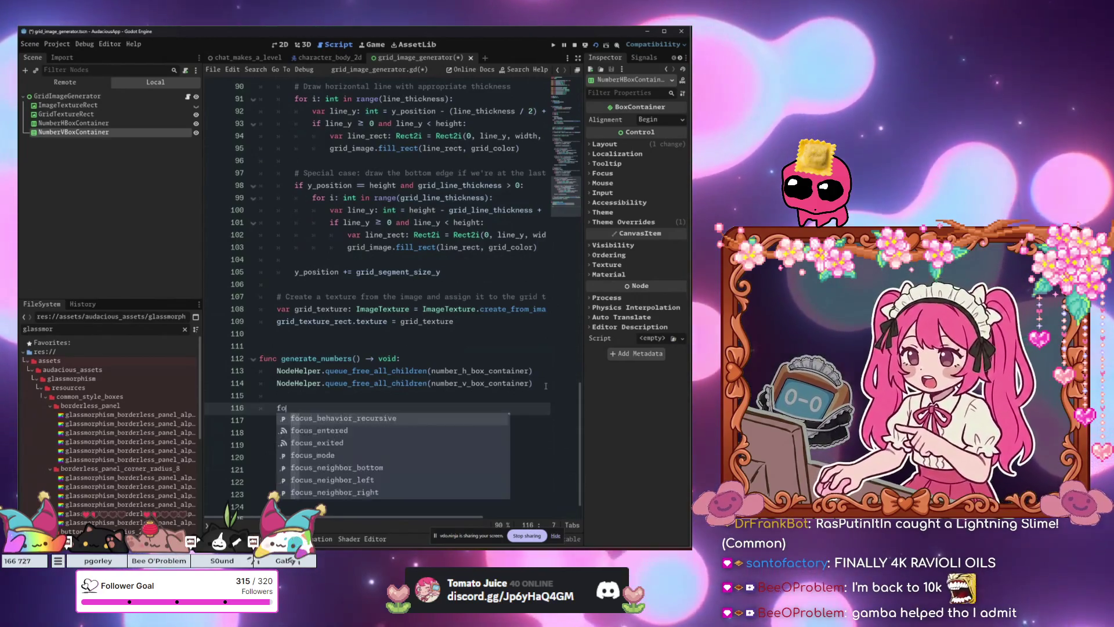
type("s")
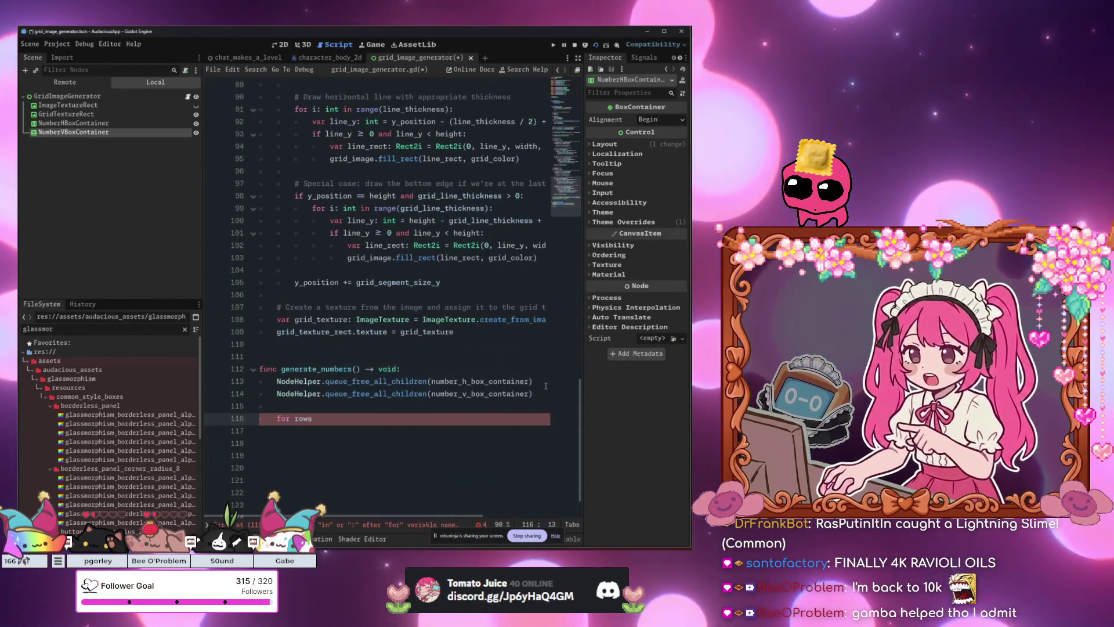
key("BackSpace")
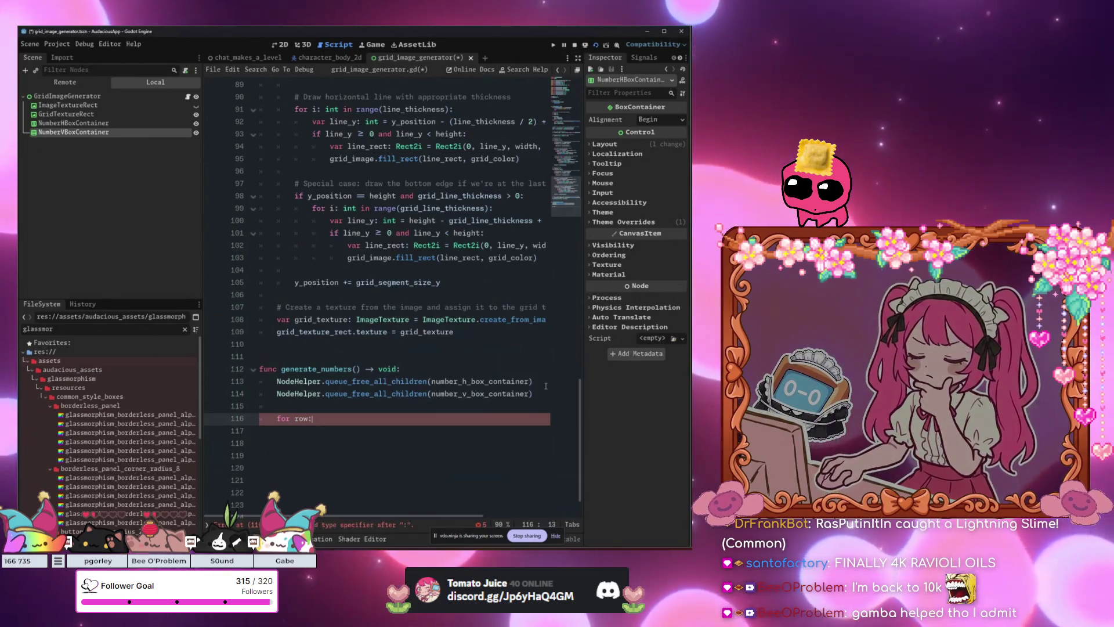
type("i: int in")
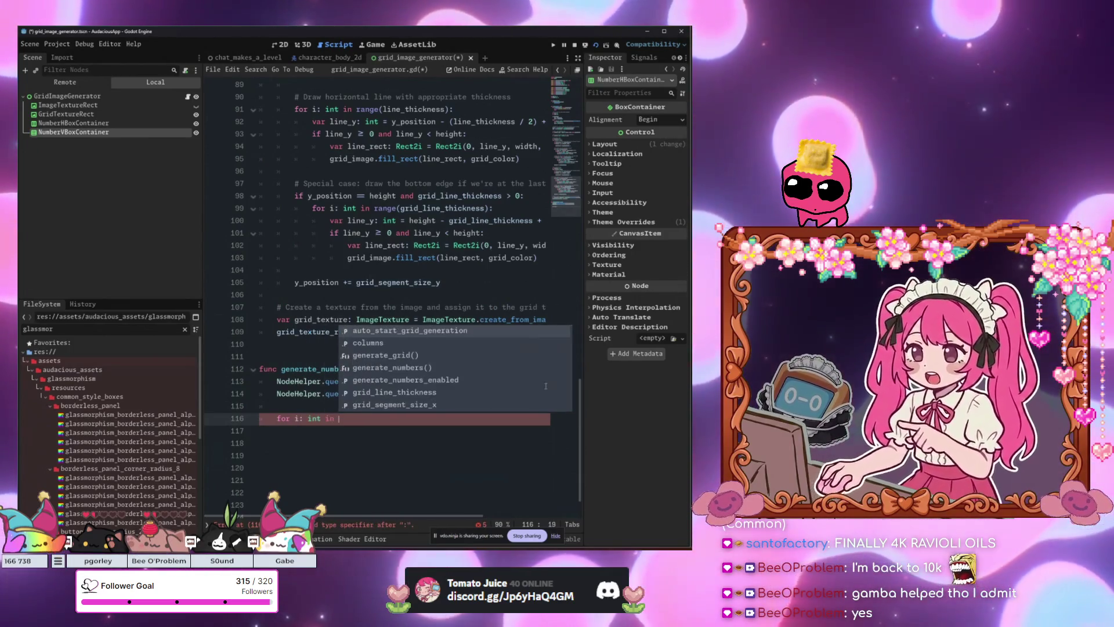
Step: Finish the loop as 'for i: int in rows:' and start a var declaration in its body
key("Return")
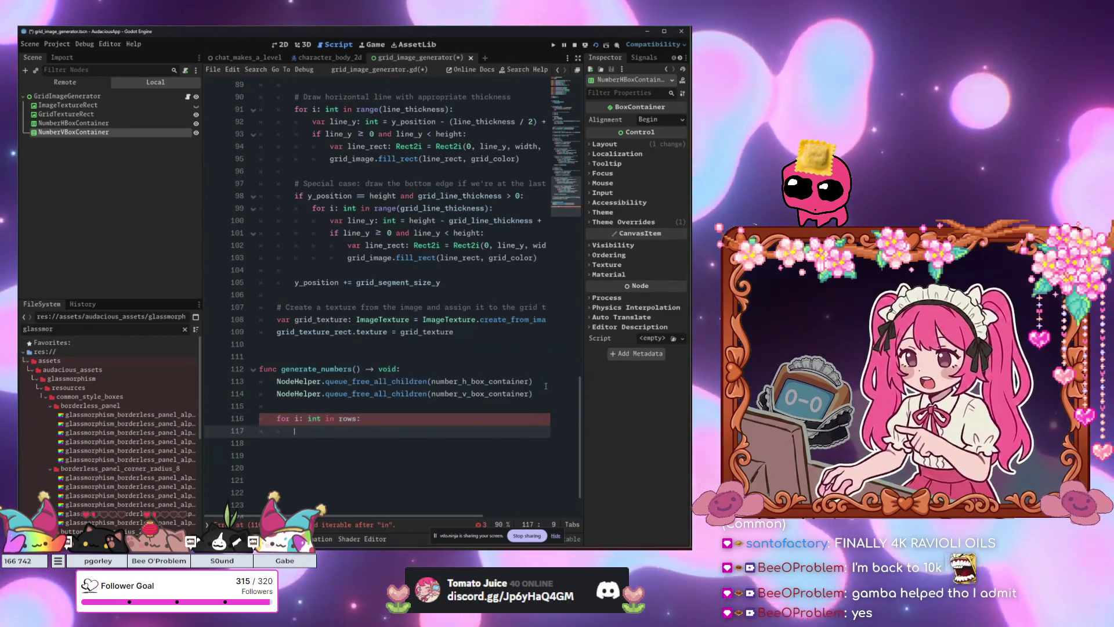
type("if")
key("BackSpace")
key("BackSpace")
key("BackSpace")
type("rows:")
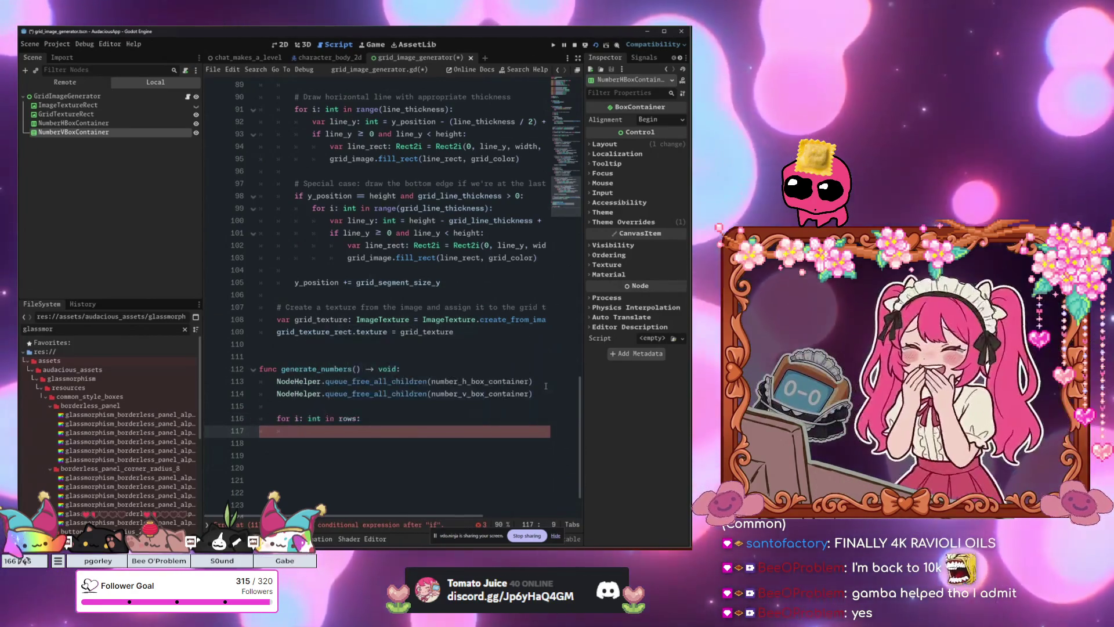
key("Return")
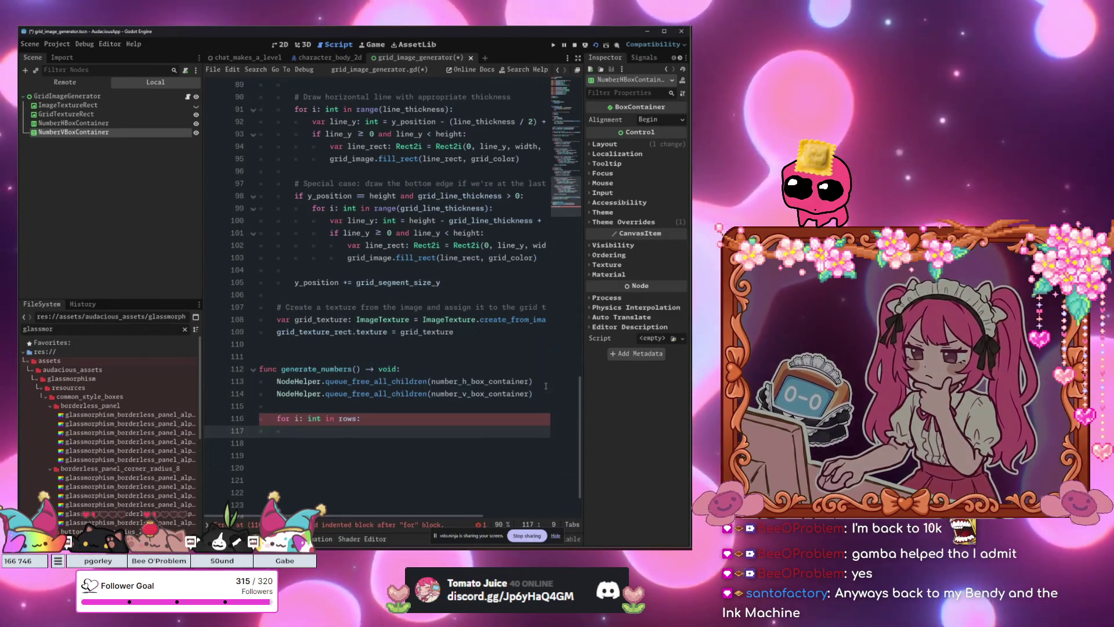
type("vr")
key("BackSpace")
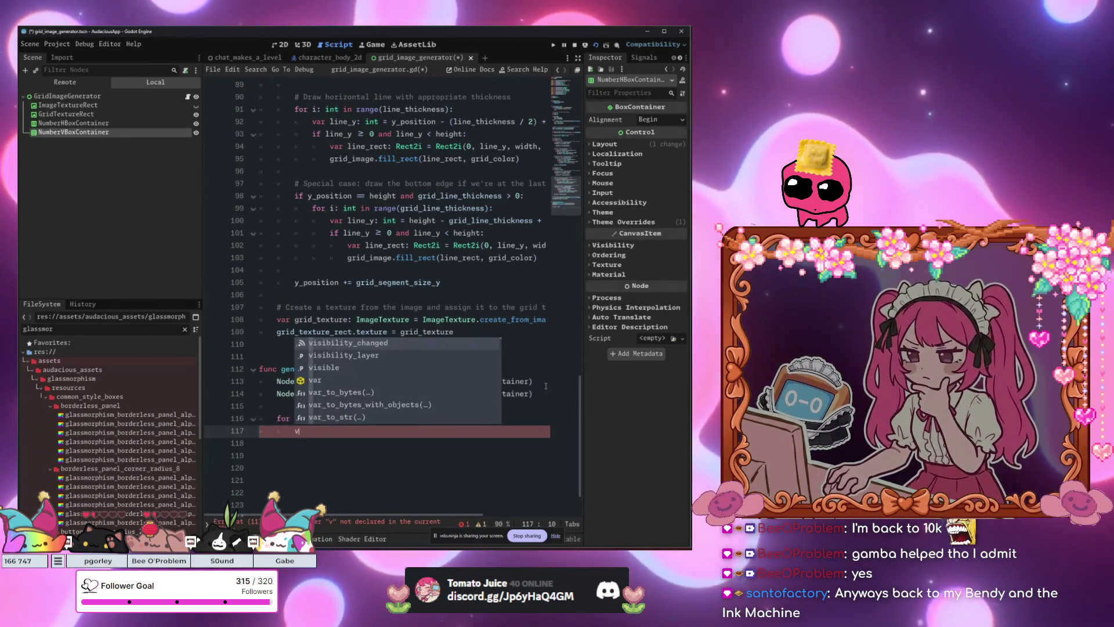
type("ar")
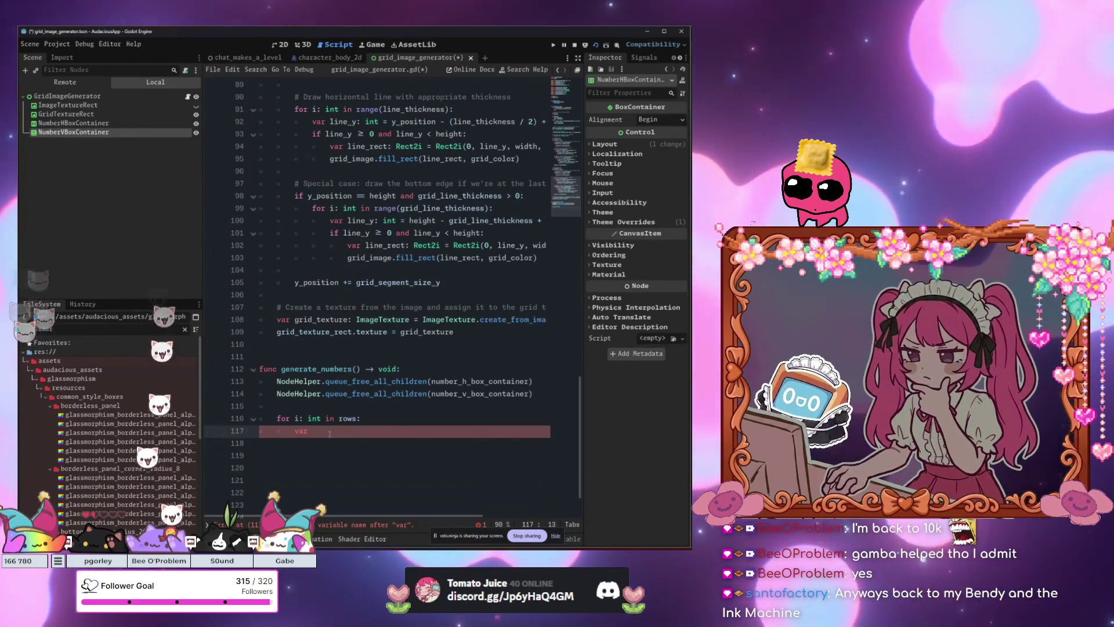
Step: Save grid_image_generator.gd with the unfinished var declaration on line 117
key("ctrl+s")
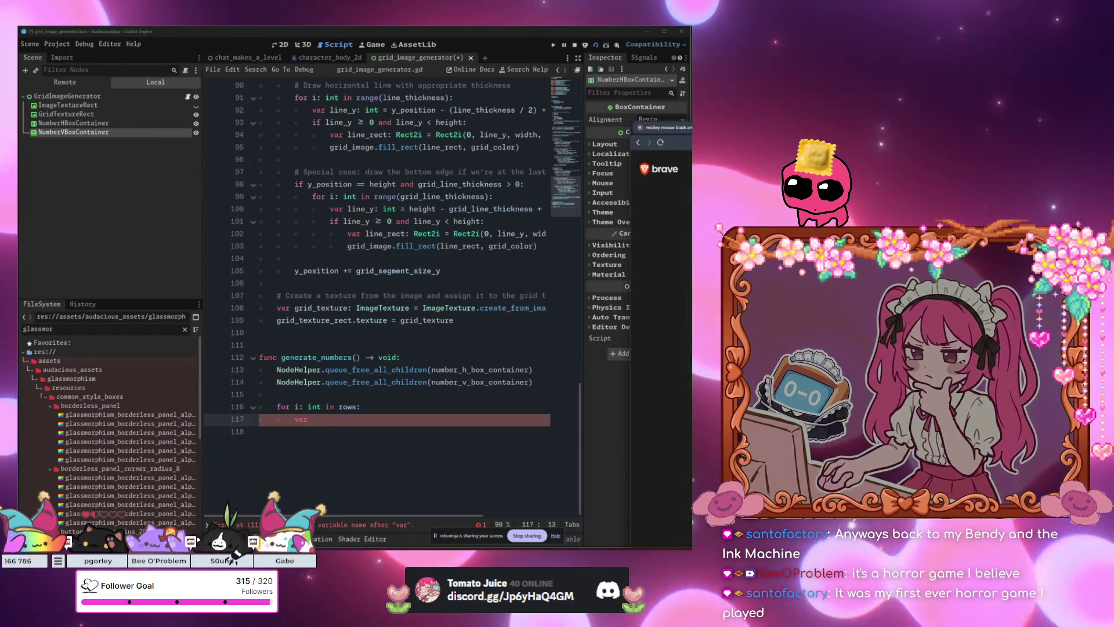
key("alt+Tab")
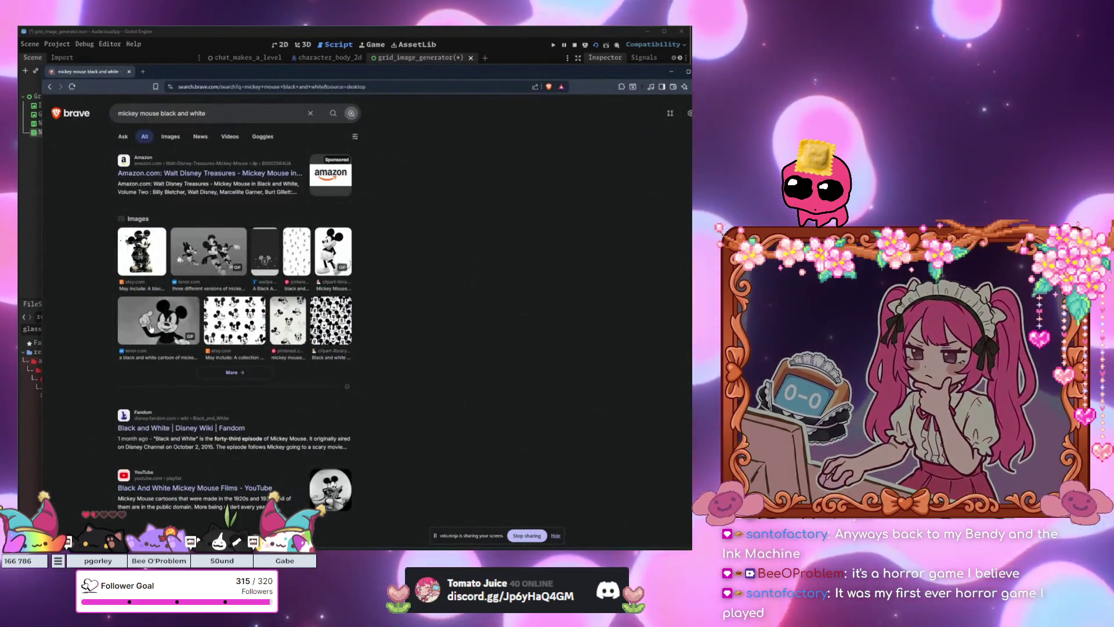
left_click(171, 139)
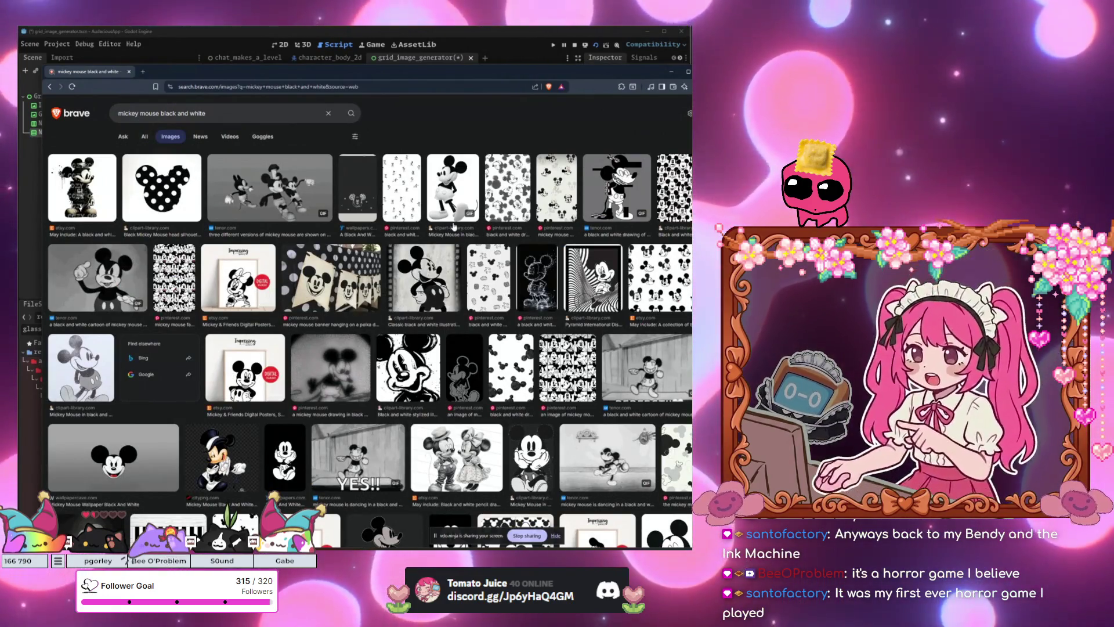
key("alt+Tab")
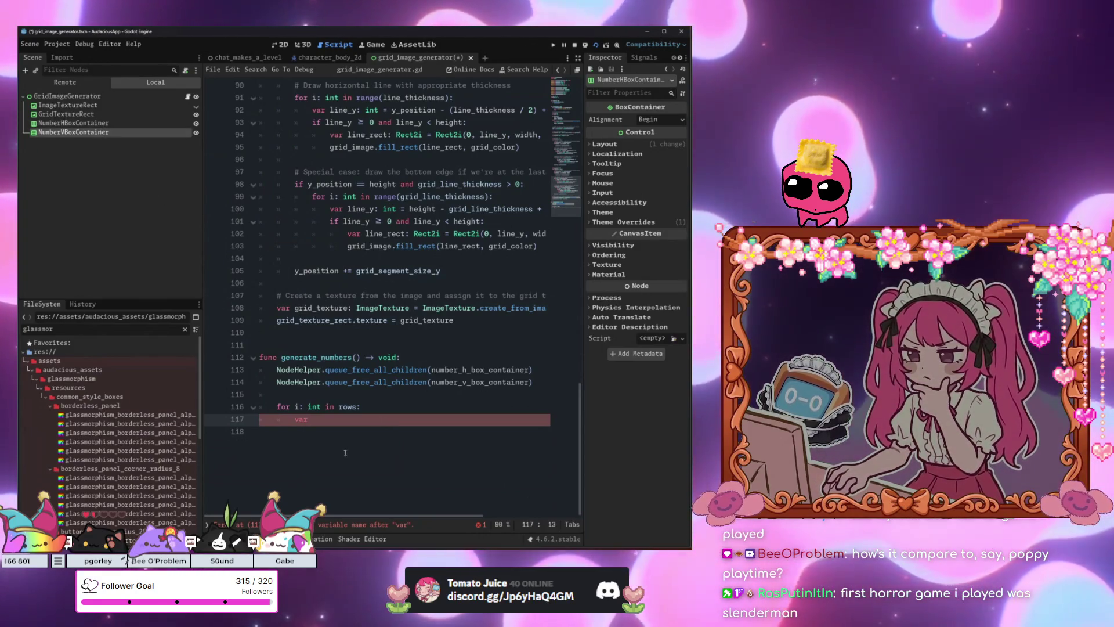
Step: Write 'var label := Label.new()' on line 117, then switch to the 2D workspace
type("label:")
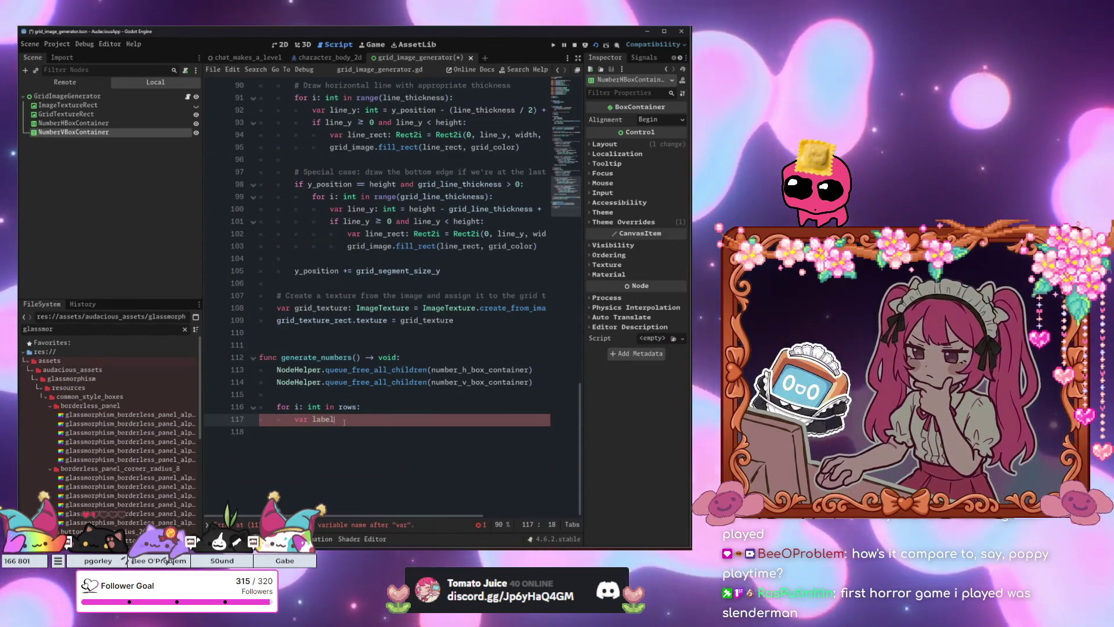
scroll(344, 422, "up", 2)
key("BackSpace")
key("BackSpace")
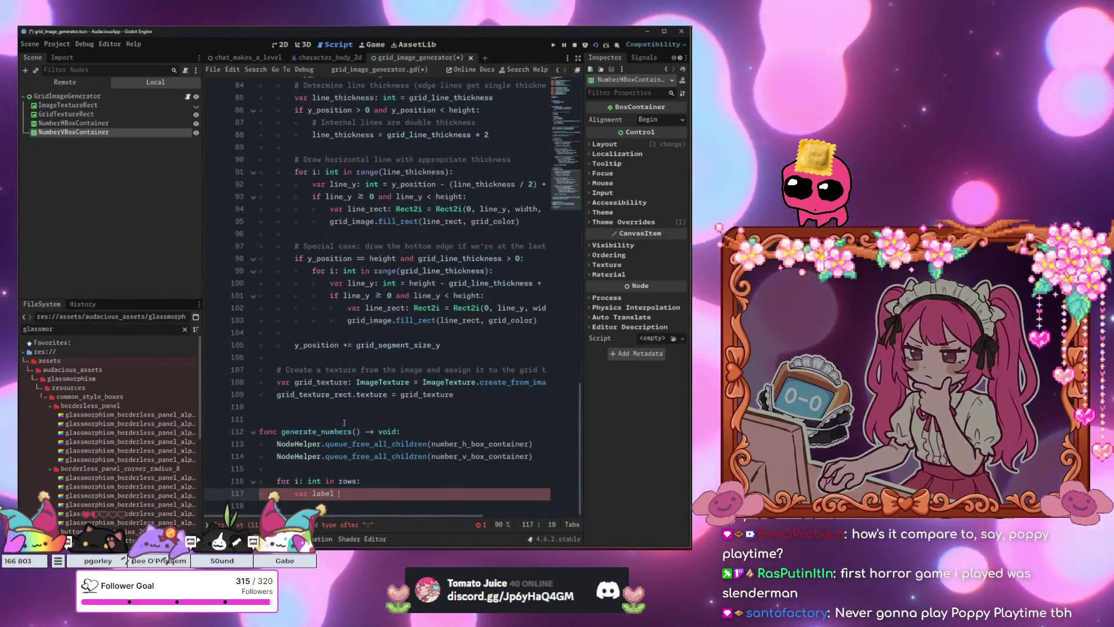
type(":= Lane")
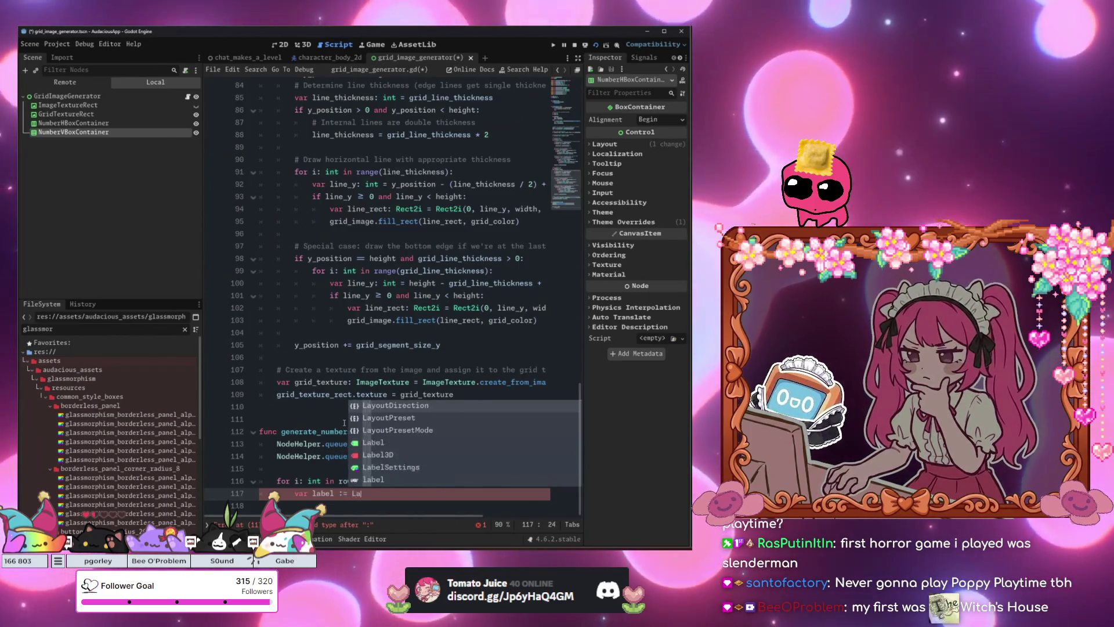
key("BackSpace")
key("BackSpace")
type("bel.new()")
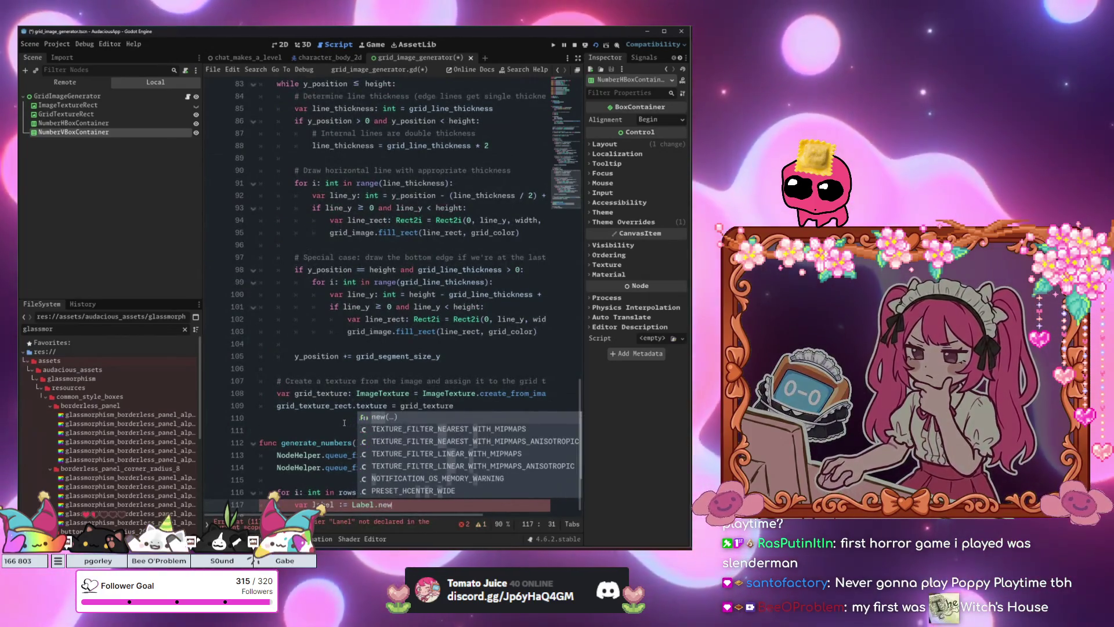
left_click(320, 318)
left_click(282, 46)
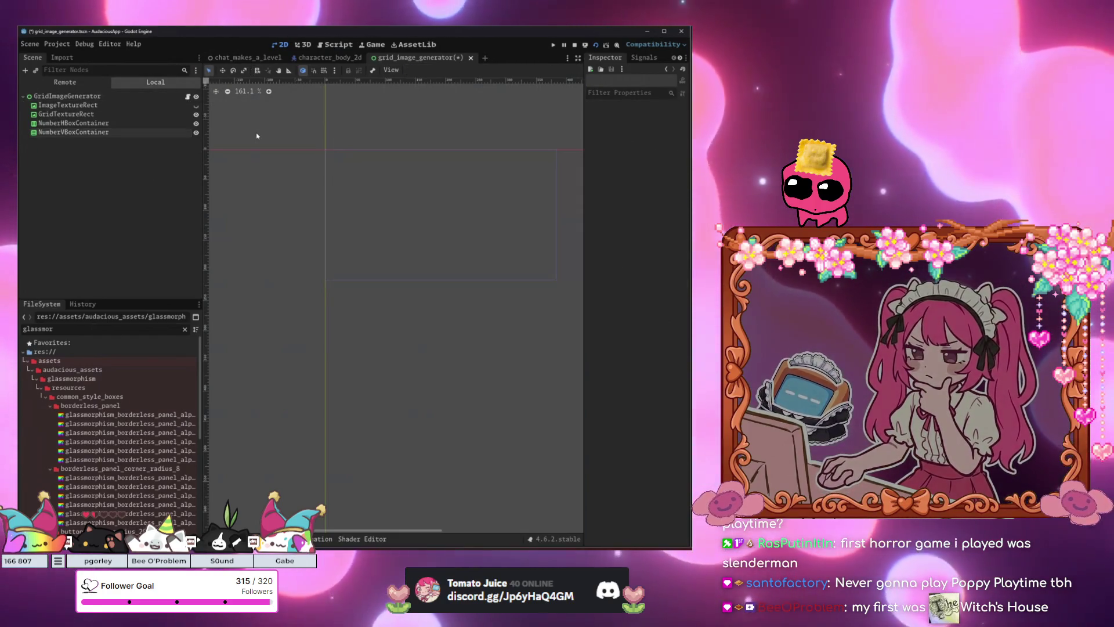
Step: Test-run the game and the chat_makes_a_level scene, then return to grid_image_generator
key("ctrl+s")
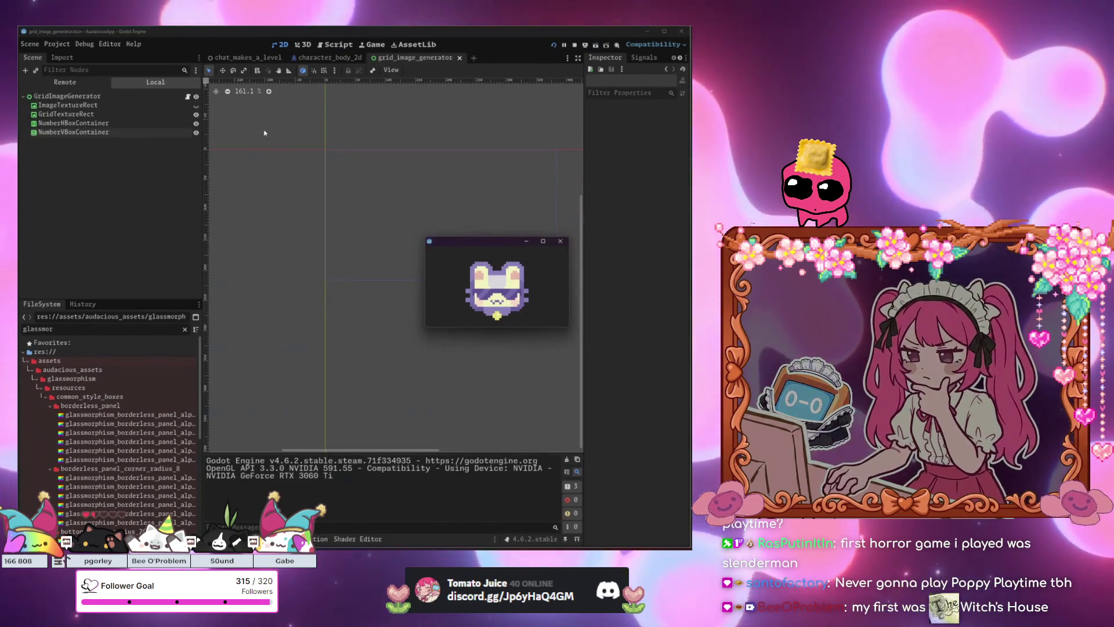
left_click(561, 241)
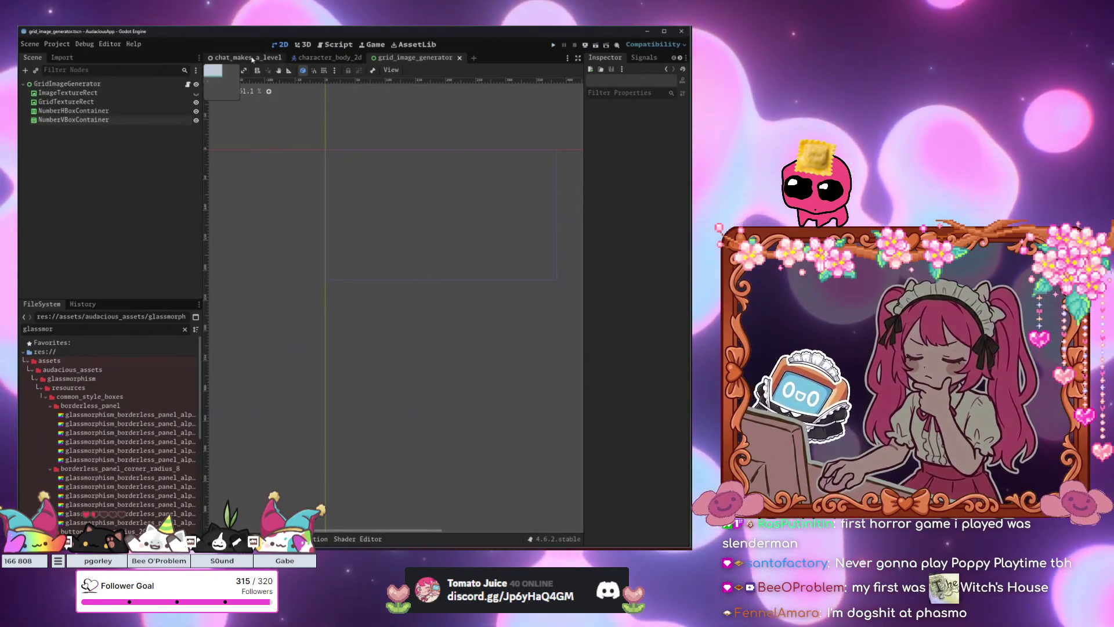
left_click(245, 58)
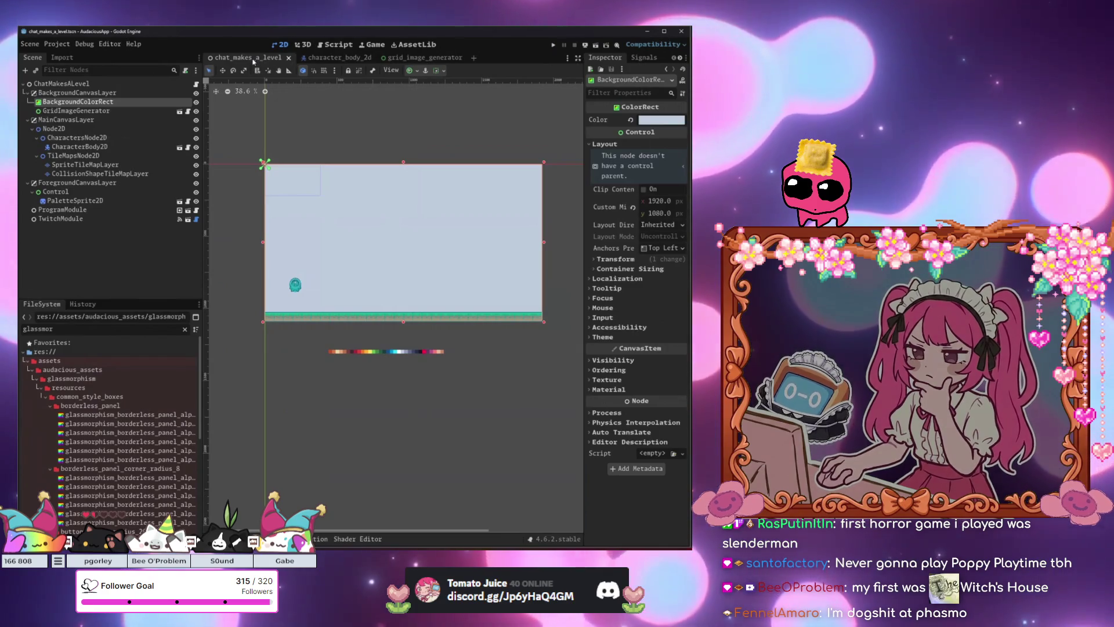
right_click(253, 60)
left_click(277, 103)
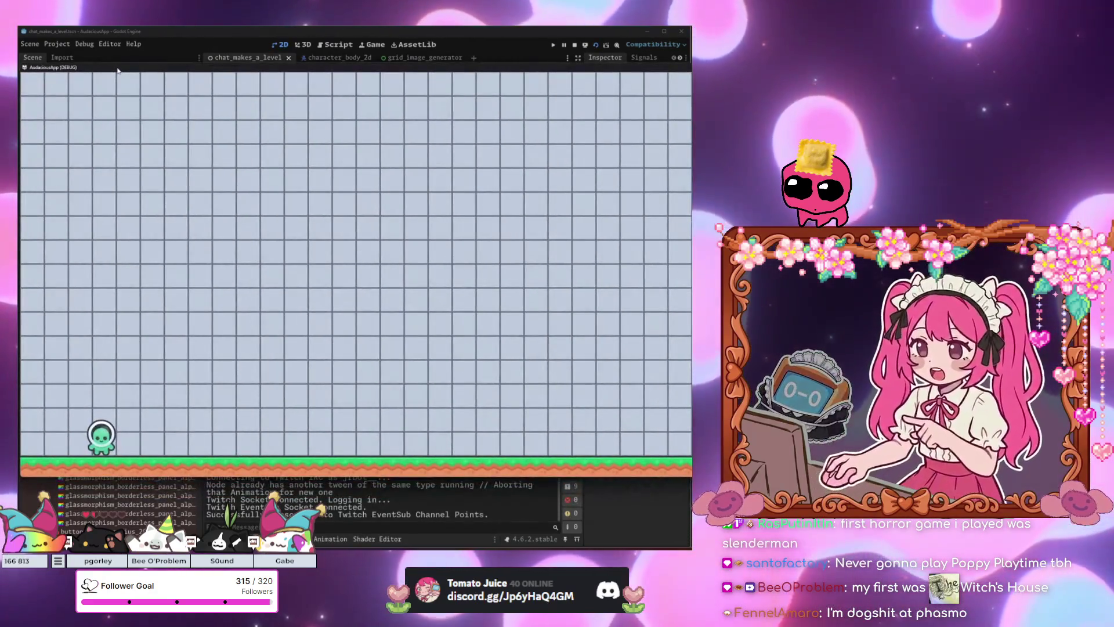
left_click_drag(214, 73, 238, 87)
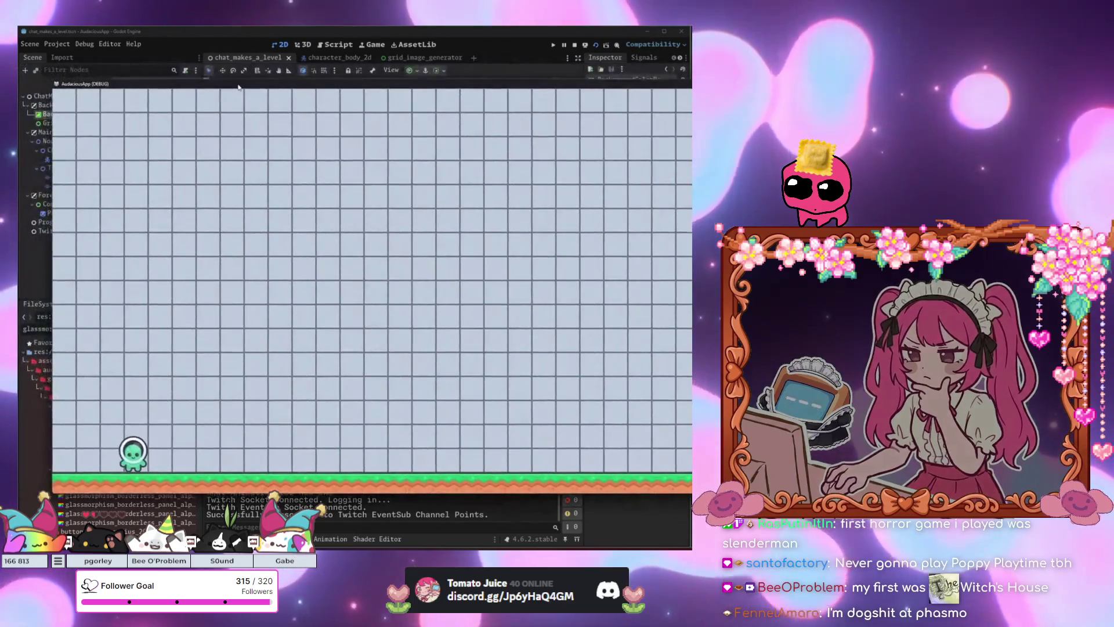
key("F8")
left_click(415, 58)
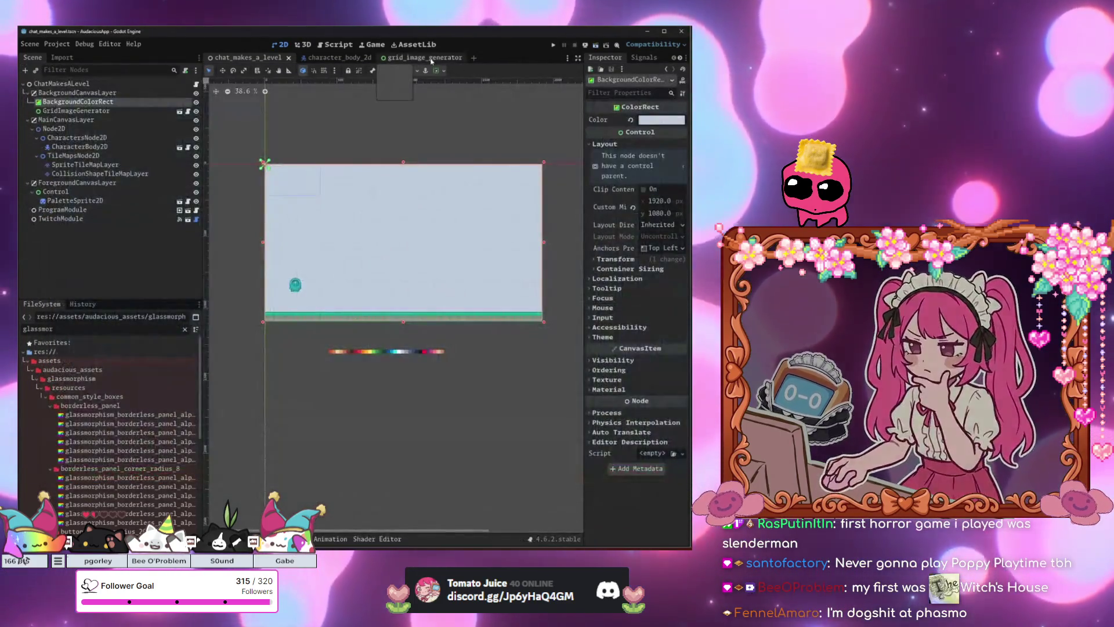
Step: In the grid_image_generator script, add label.text = str(i) below Label.new()
left_click(188, 85)
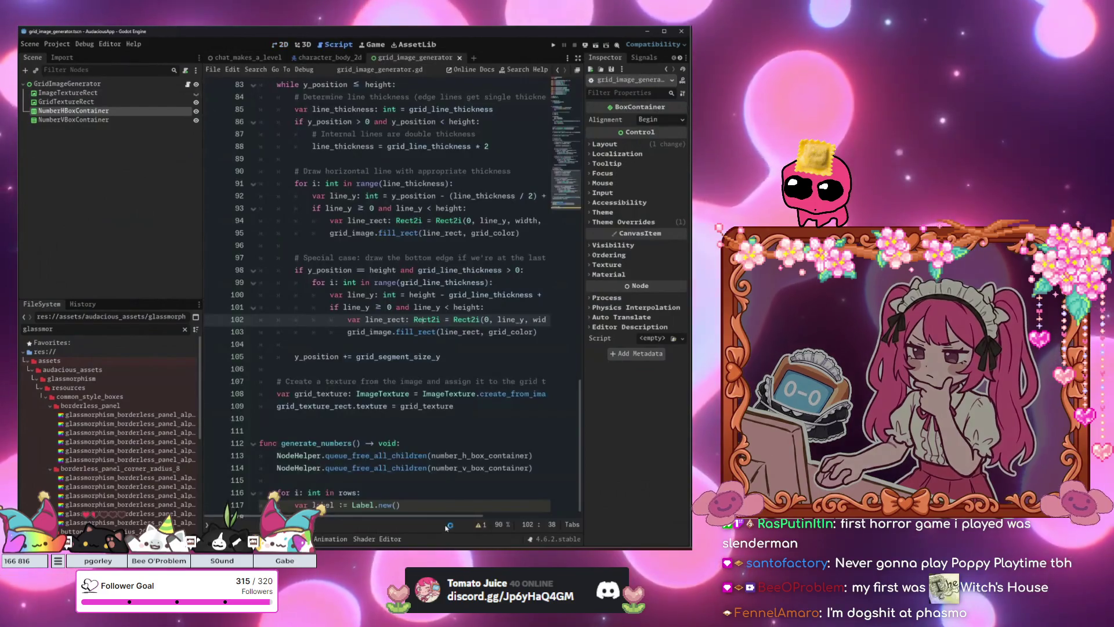
key("Return")
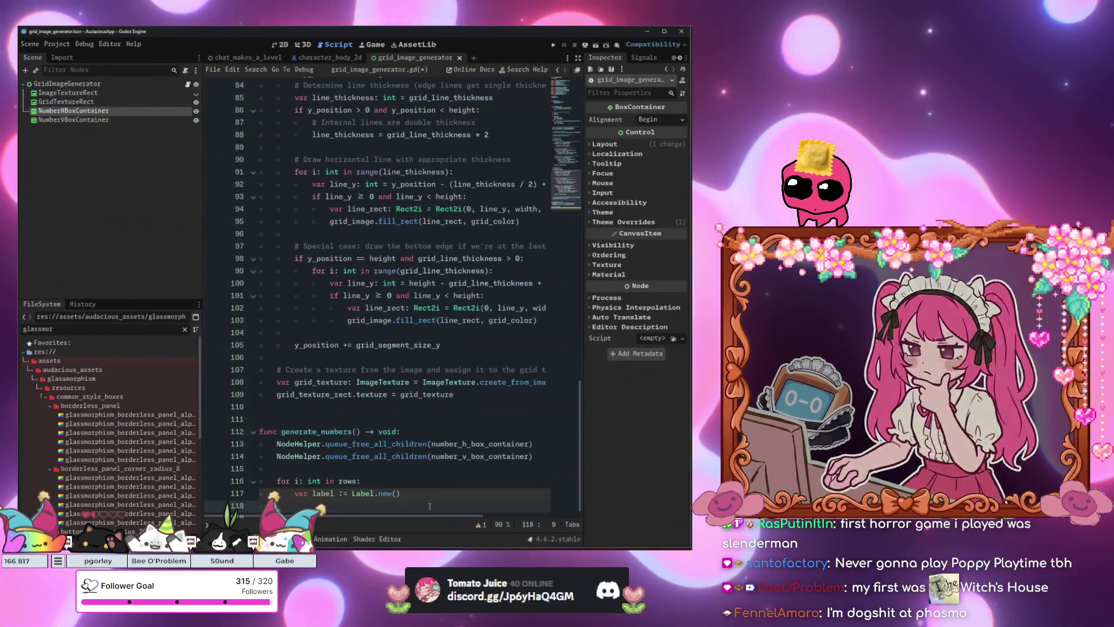
type("label.")
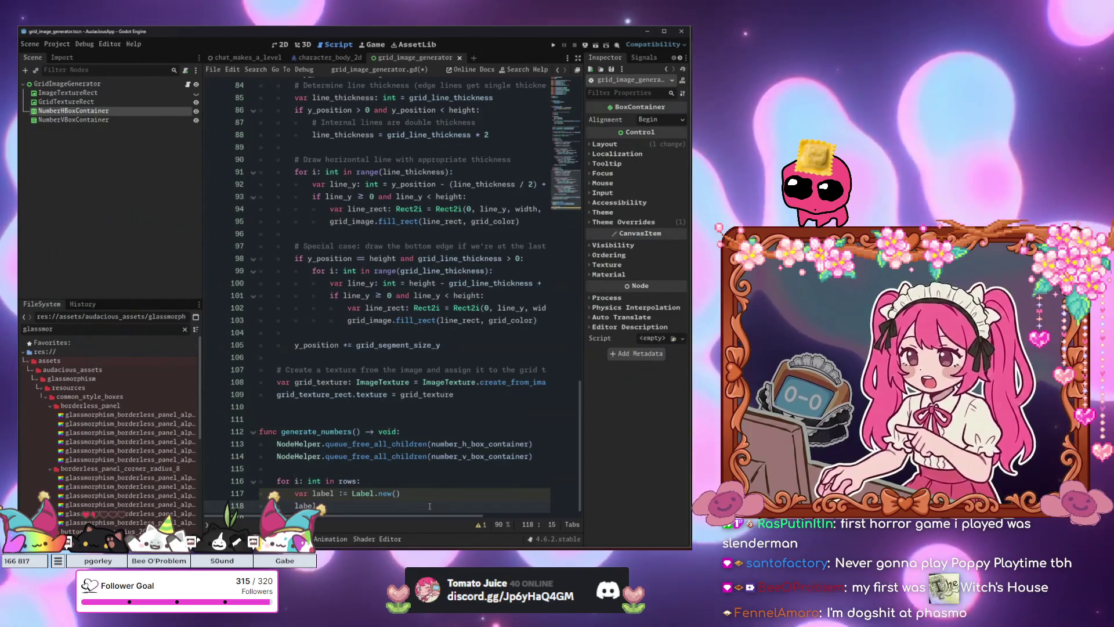
type("text = s")
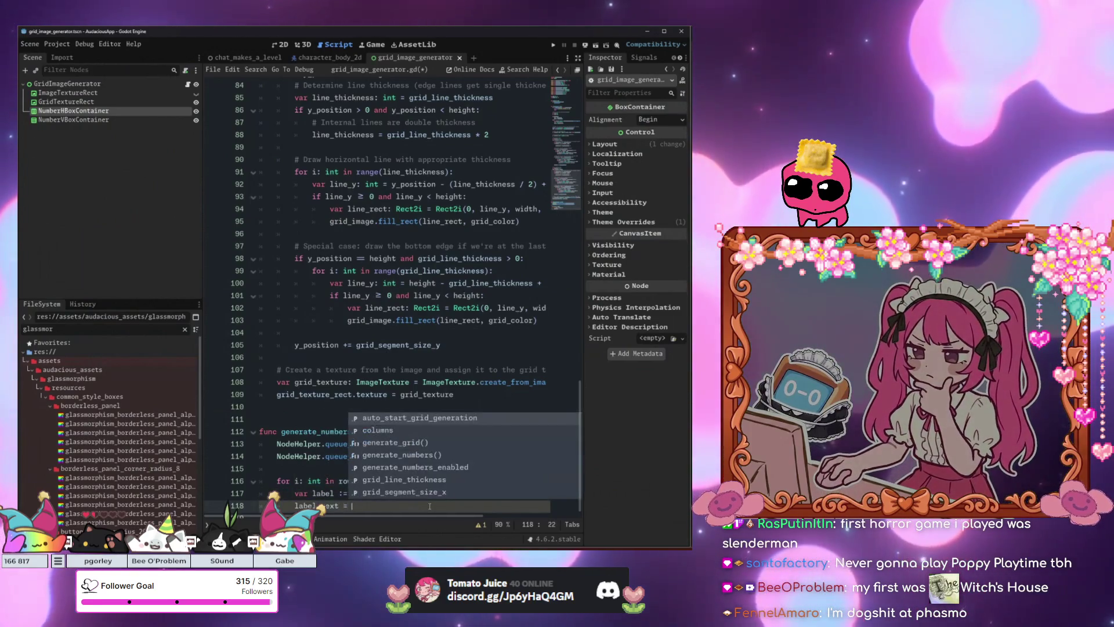
type("tr(")
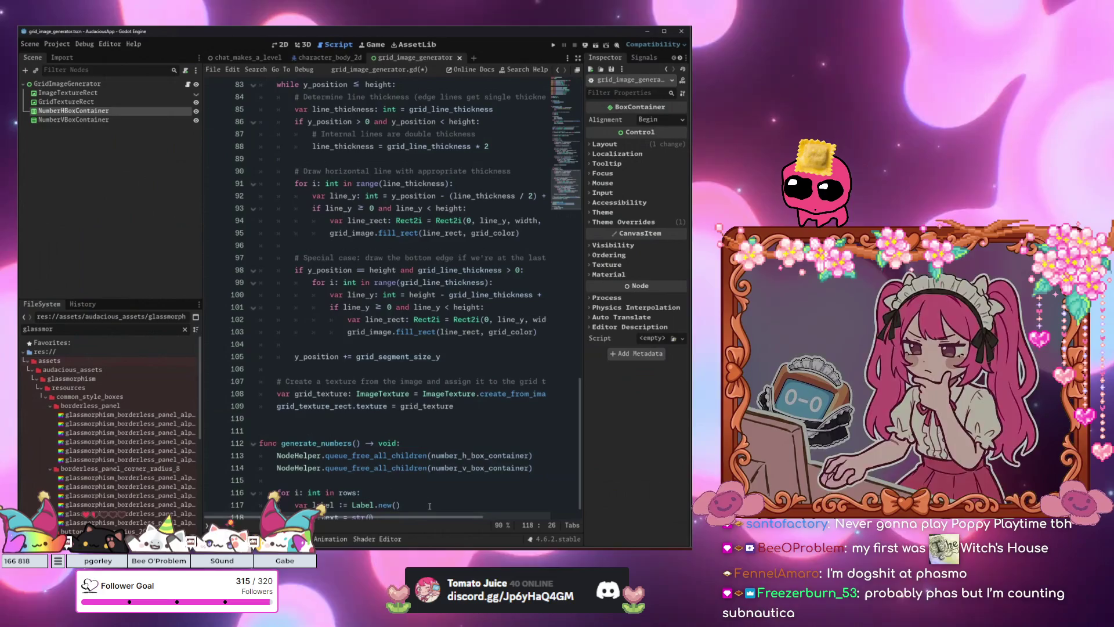
type("i)")
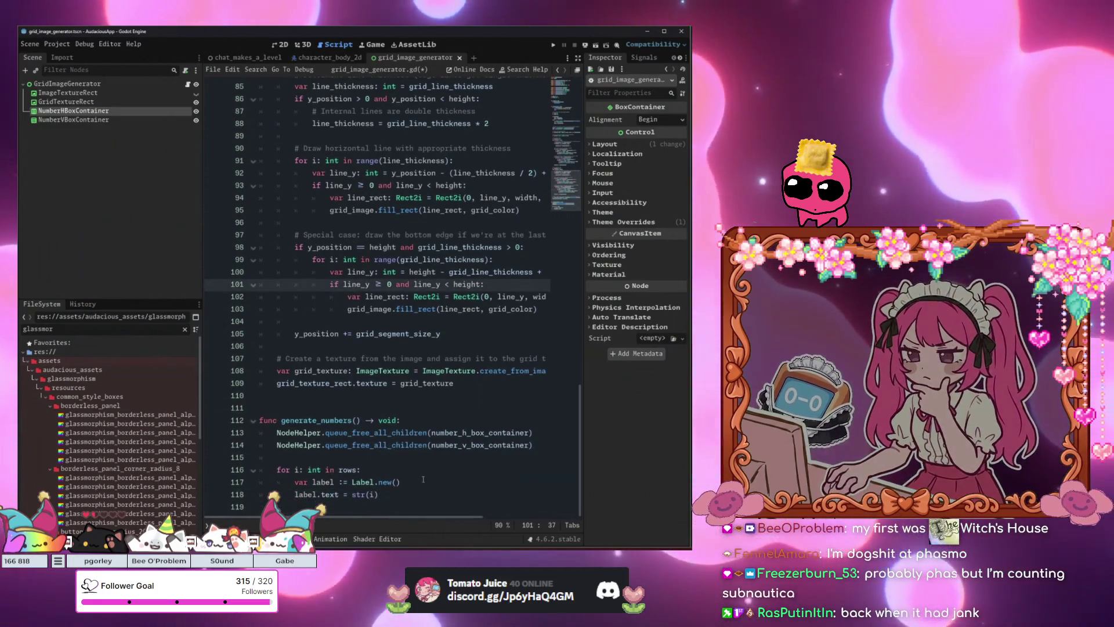
Step: Add label.horizontal_alignment = HORIZONTAL_ALIGNMENT_CENTER on the next line
key("Return")
type("label.te")
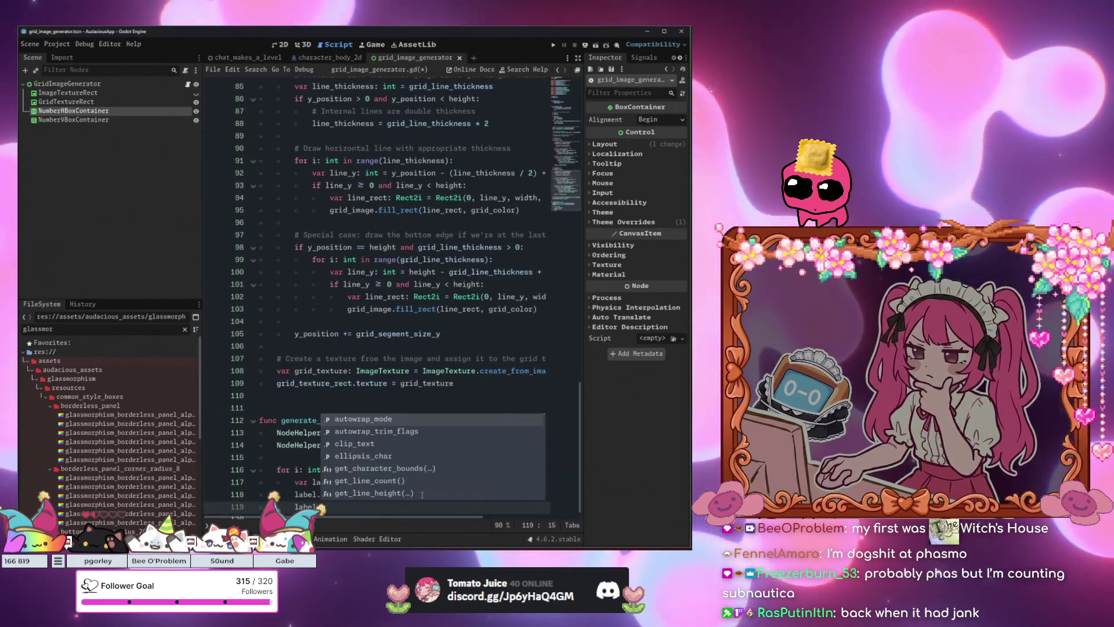
key("Down")
key("Return")
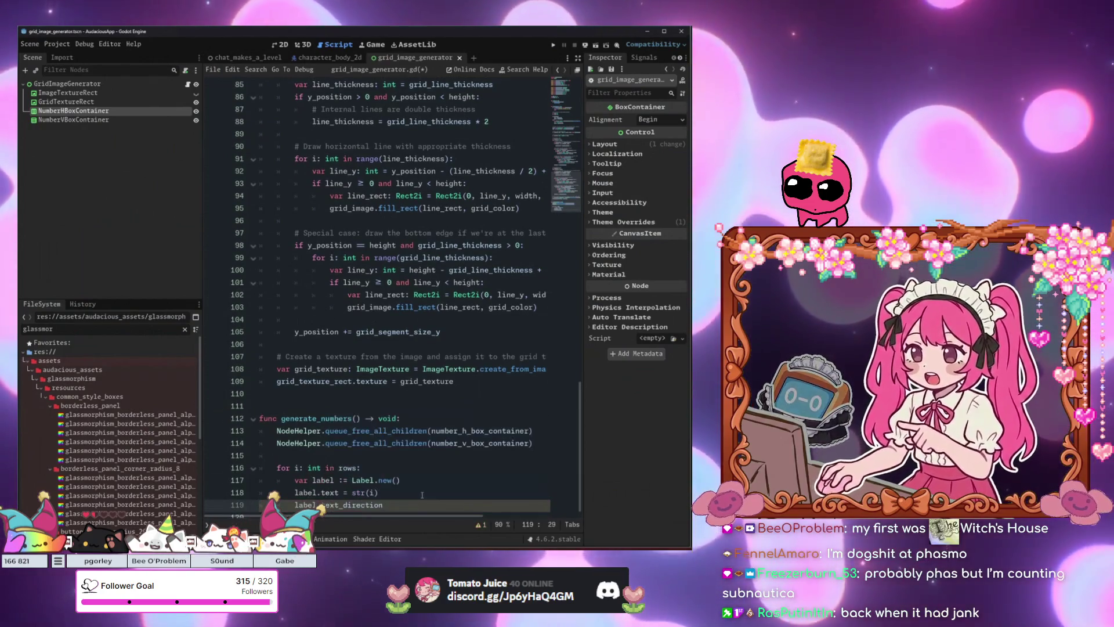
type("=")
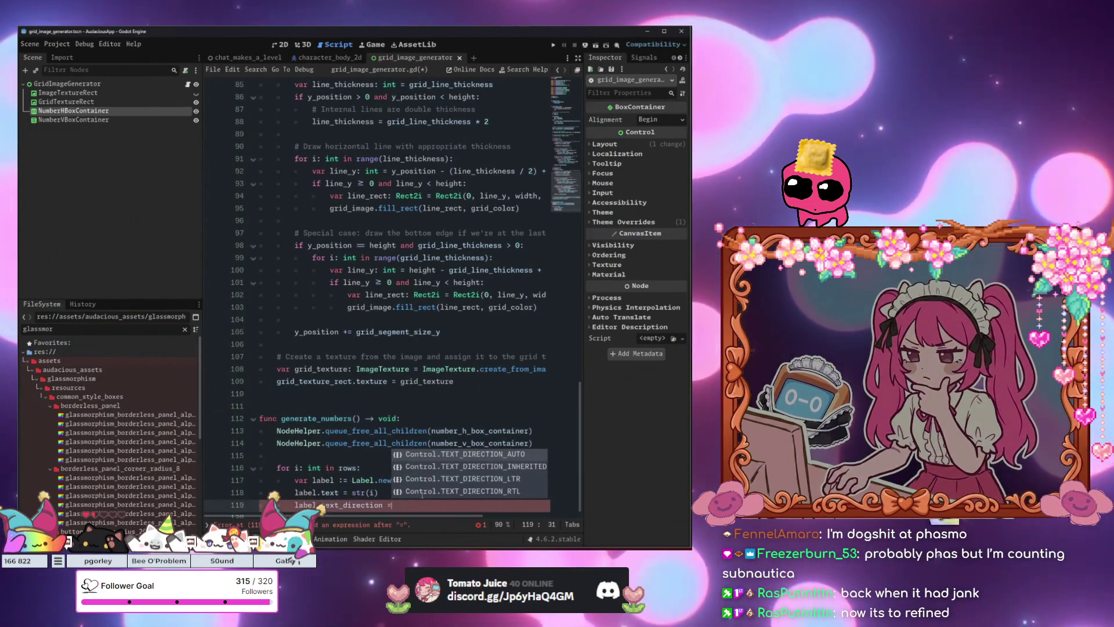
key("BackSpace")
key("BackSpace")
type("hor")
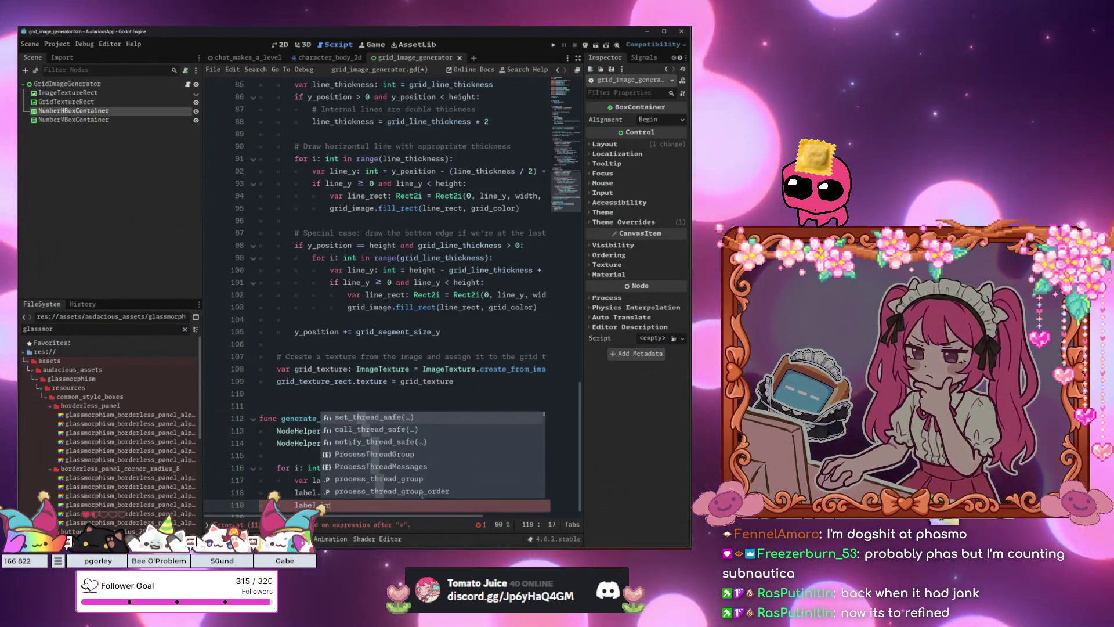
key("Return")
type("=")
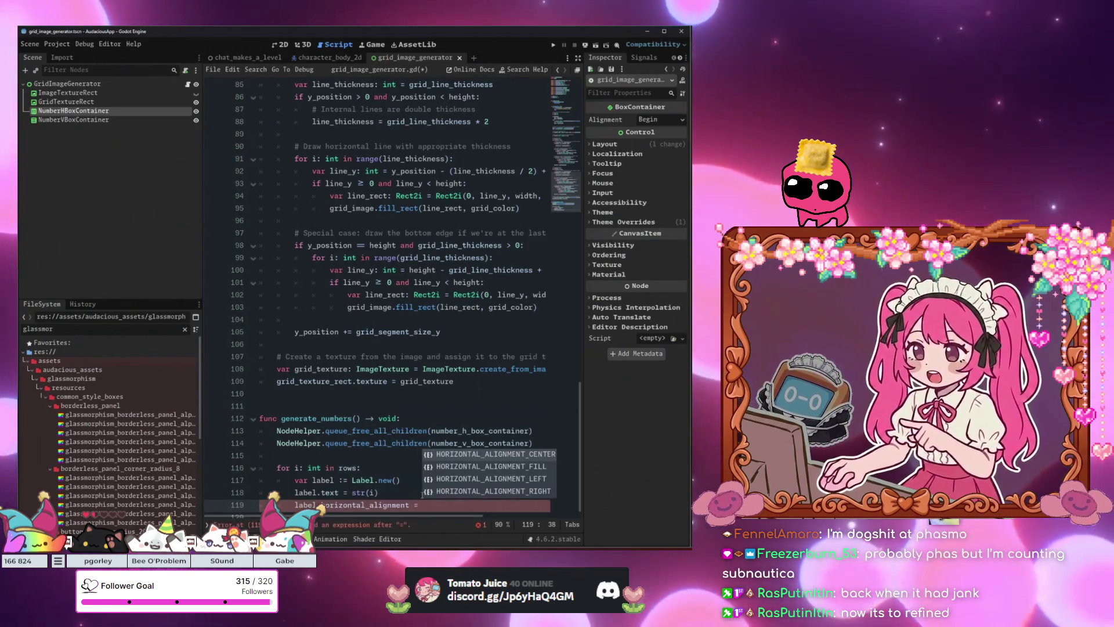
key("Return")
key("Return")
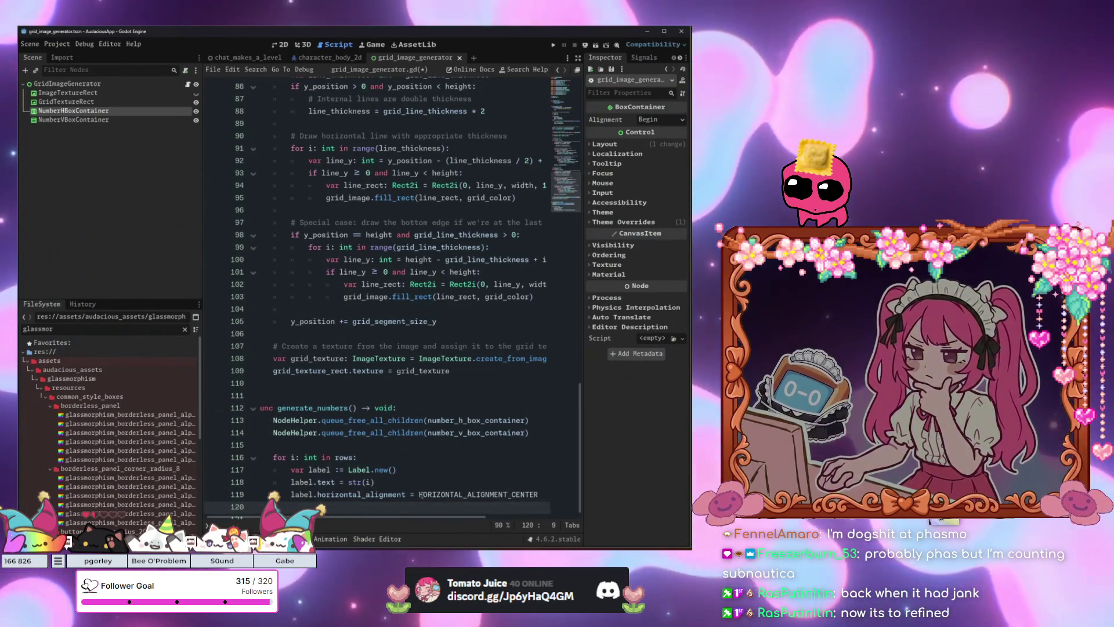
type("label.")
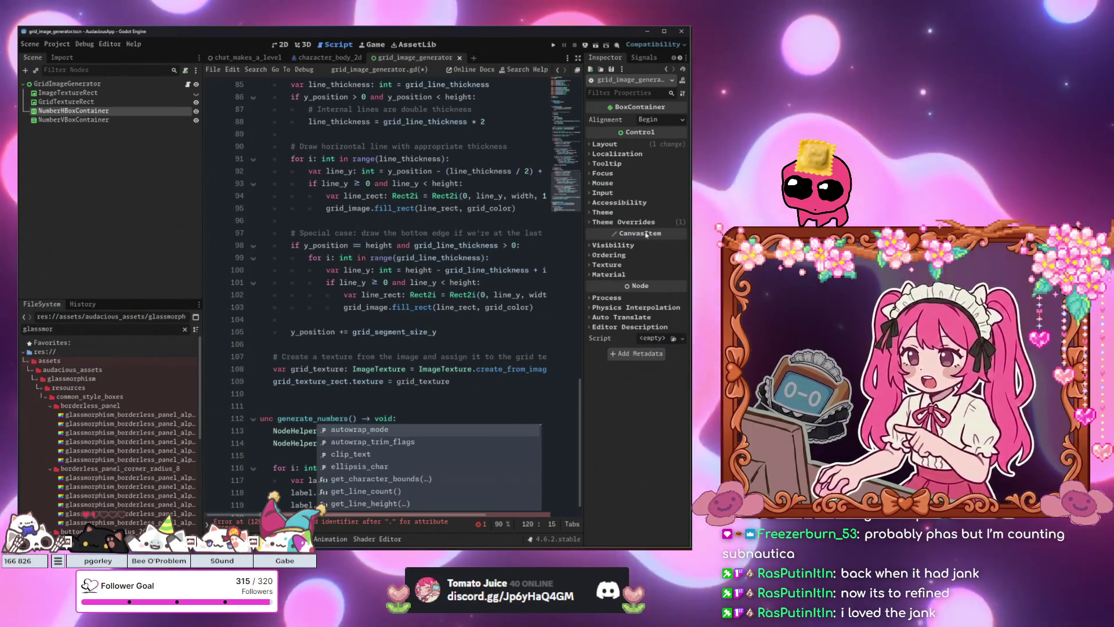
left_click(458, 307)
scroll(451, 376, "down", 1)
scroll(555, 212, "up", 20)
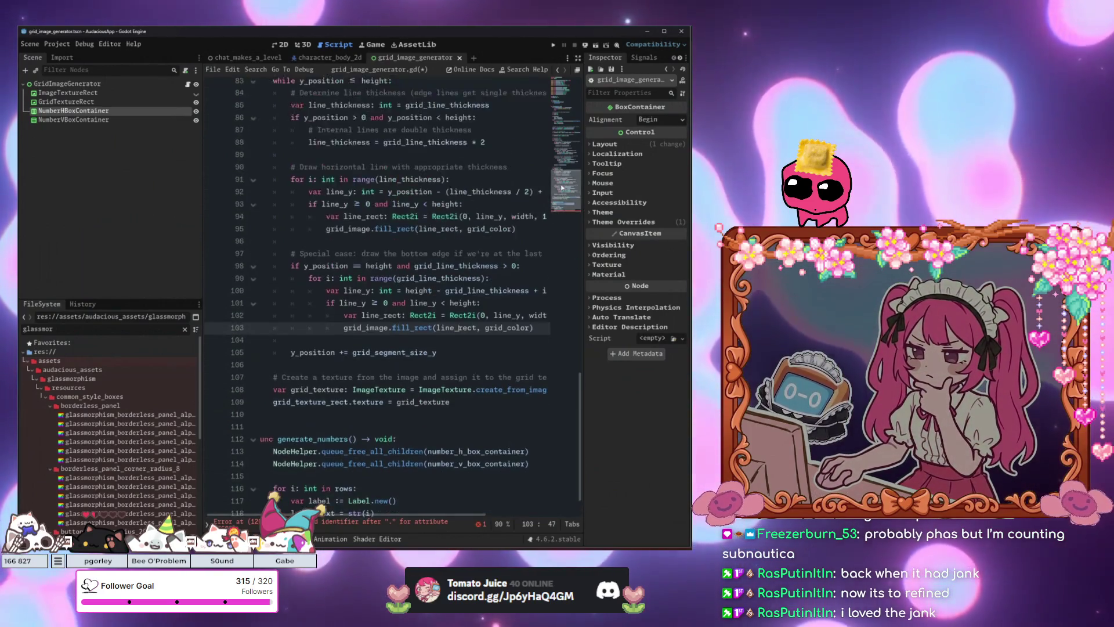
left_click(489, 171)
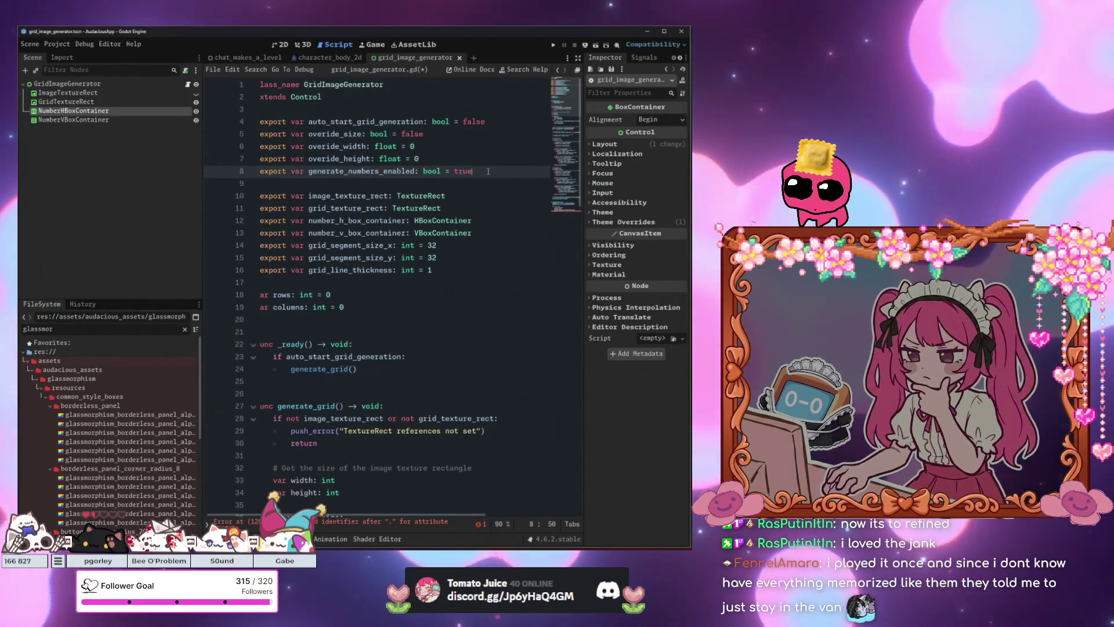
key("Return")
type("@export var ")
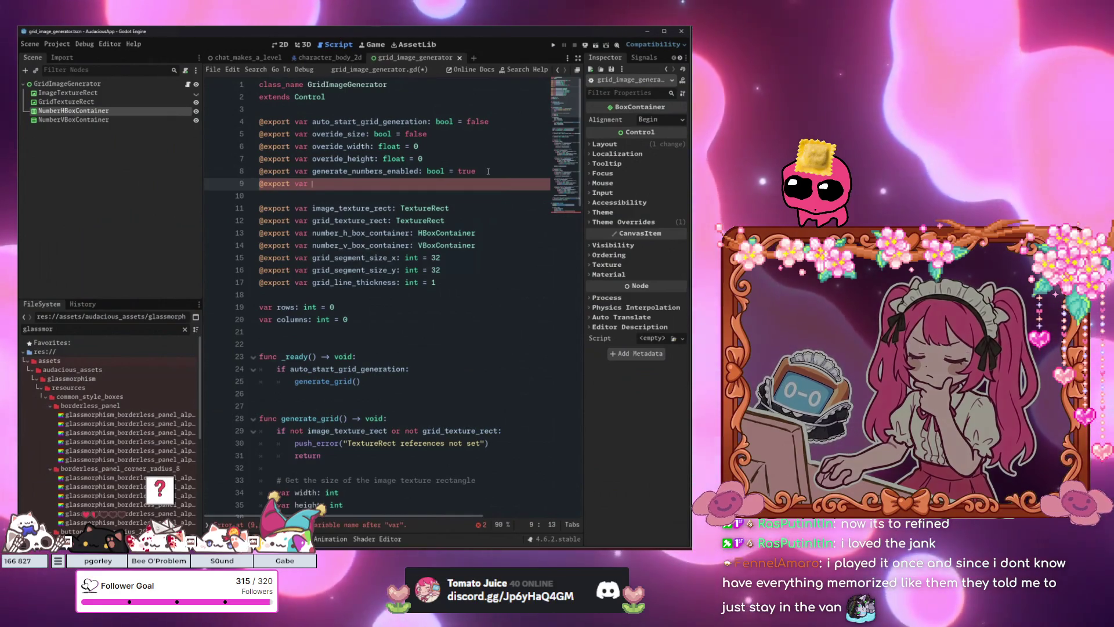
type("nu")
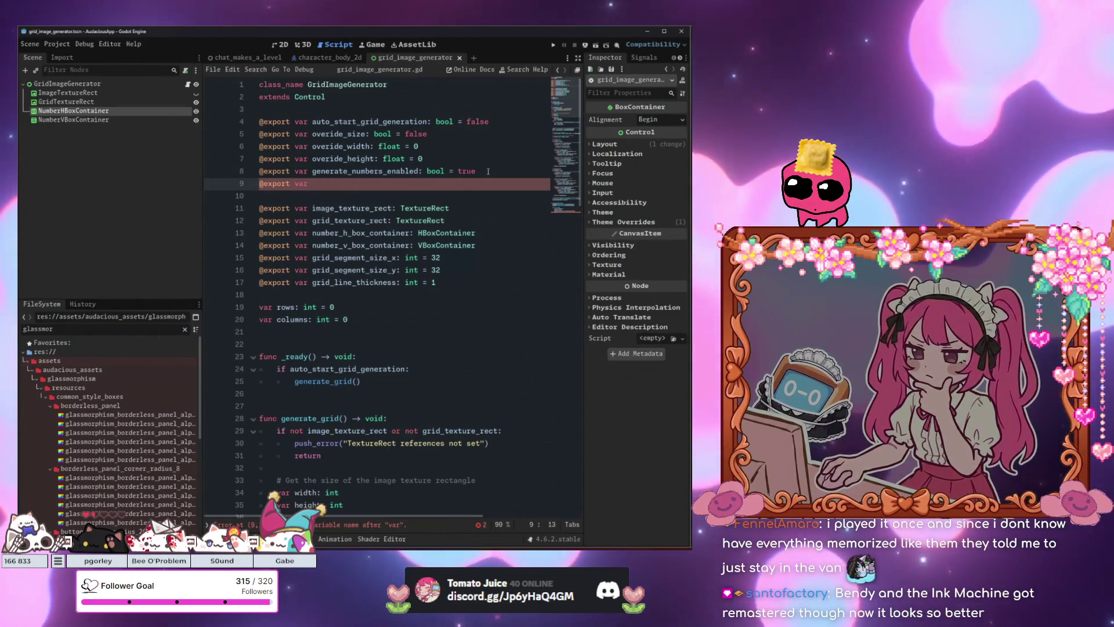
type("font_s")
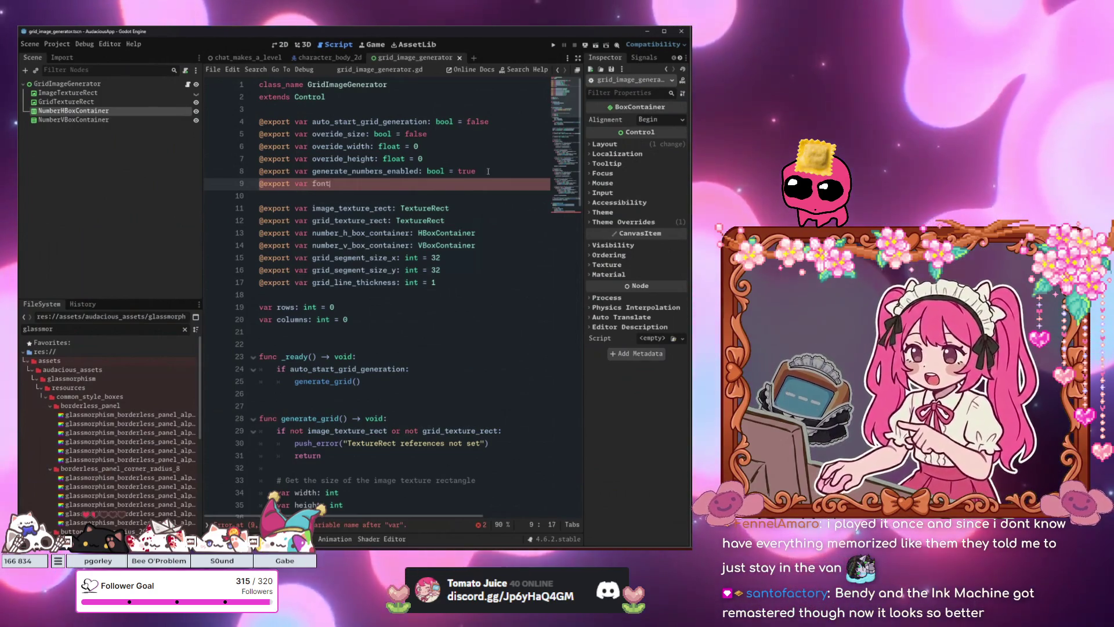
key("BackSpace")
key("BackSpace")
key("BackSpace")
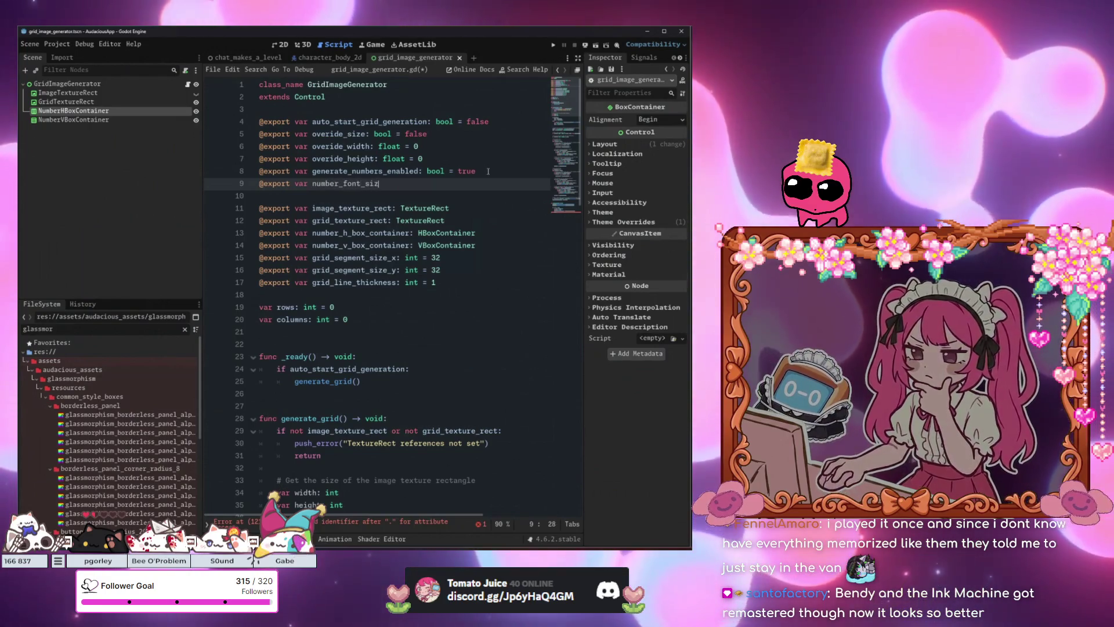
type("bo")
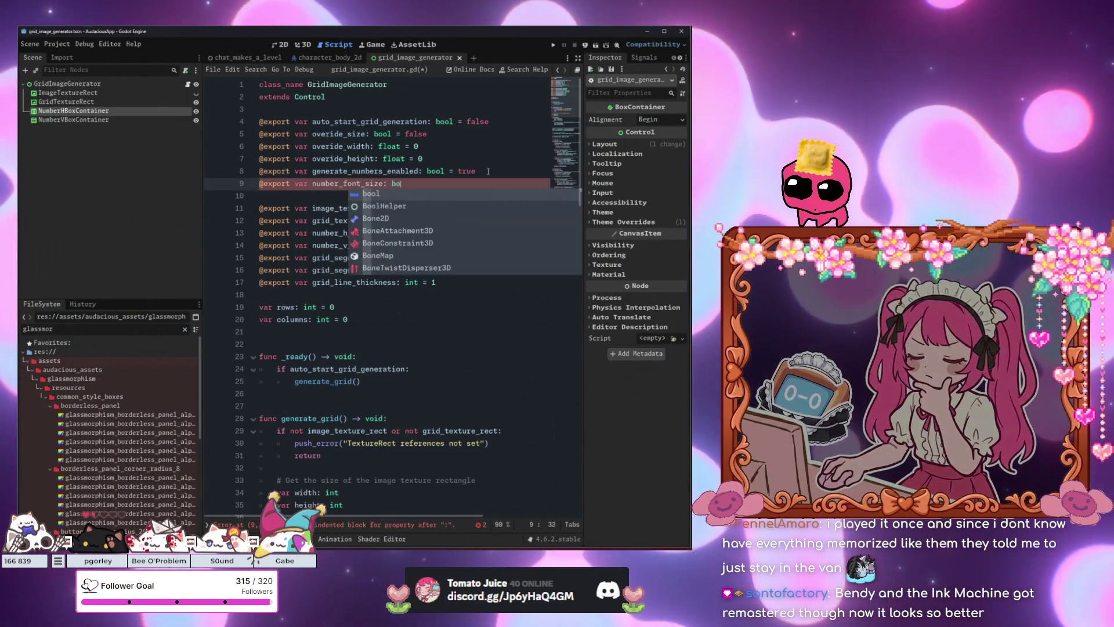
key("BackSpace")
key("BackSpace")
type("int = ")
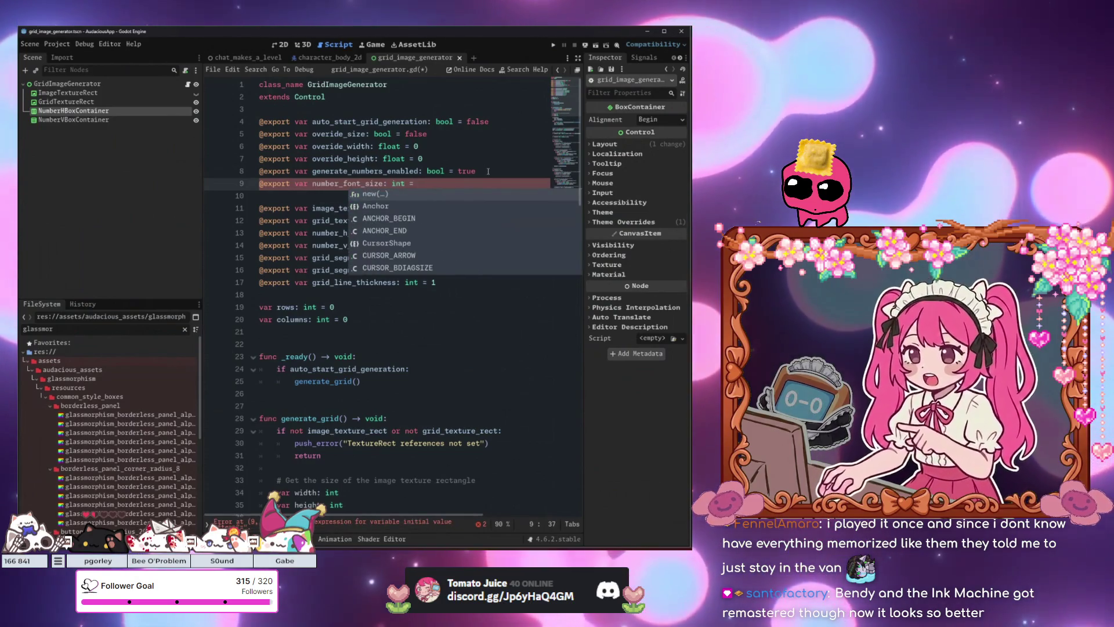
type("8")
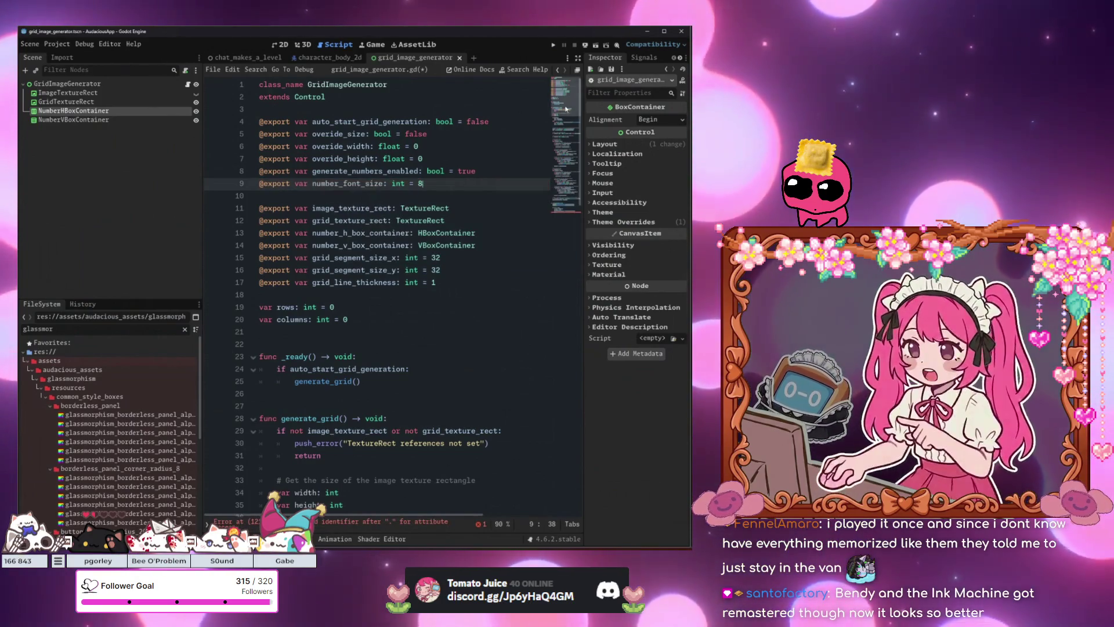
scroll(566, 108, "down", 20)
Step: Begin a label.add_theme_font_size_override("font_size", ...) call on the label line
left_click(381, 490)
type("th")
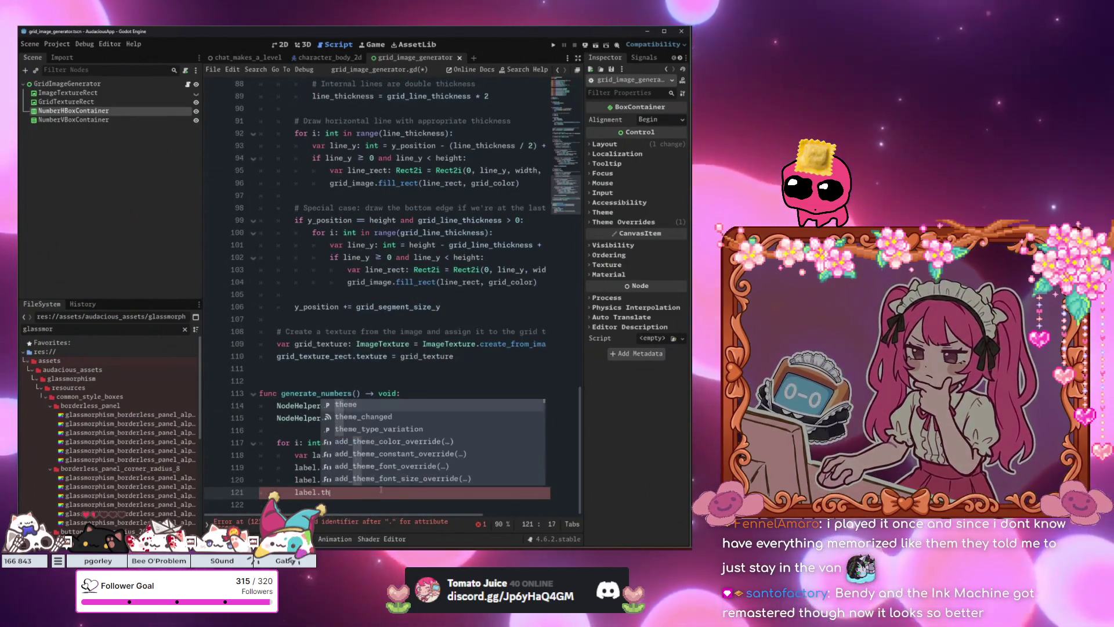
key("Down")
key("Down")
key("Down")
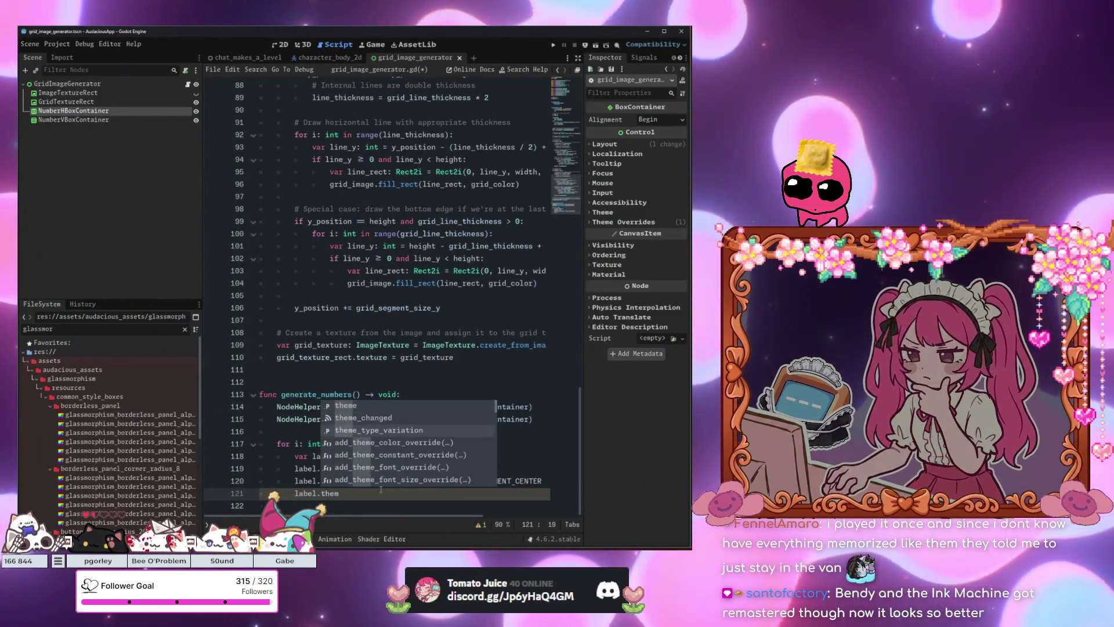
key("Down")
key("Return")
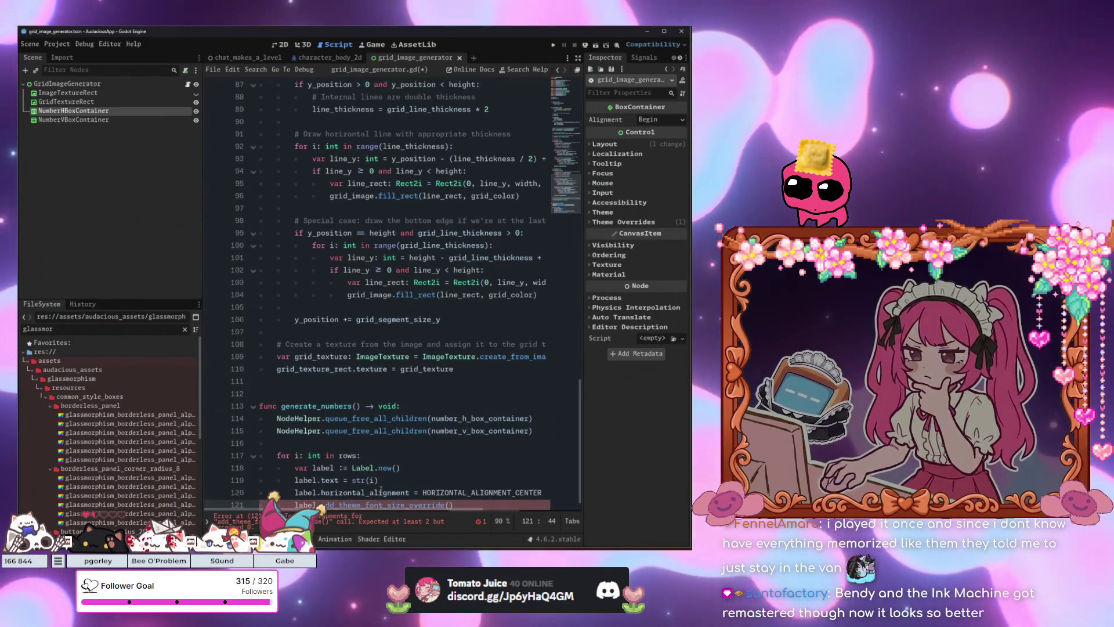
type("\"")
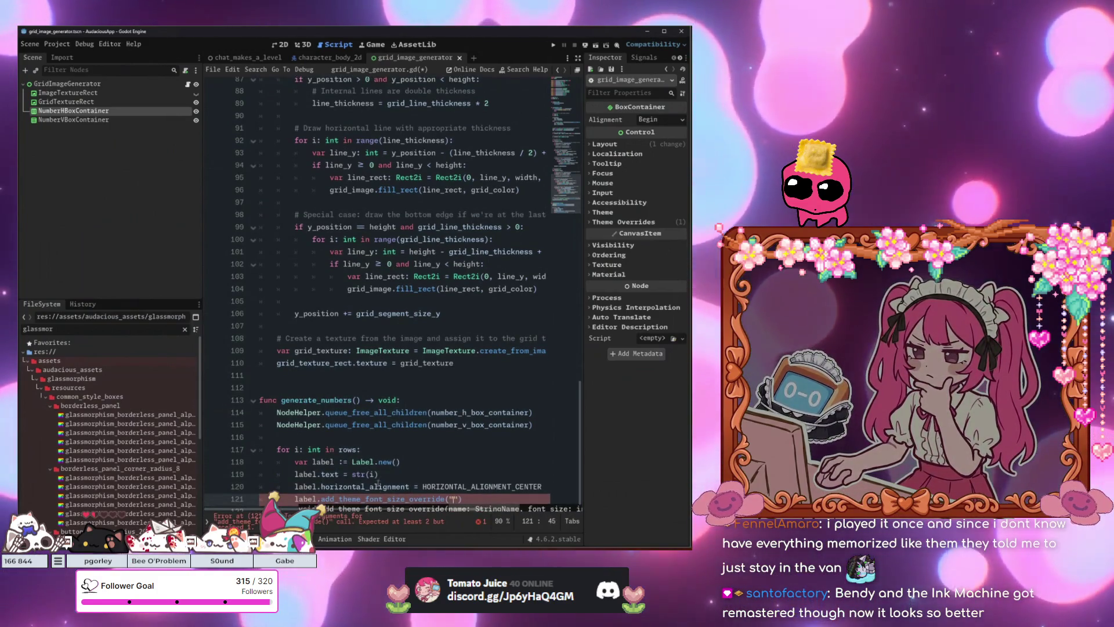
Step: Add a Label node under the GridImageGenerator root node
left_click(70, 85)
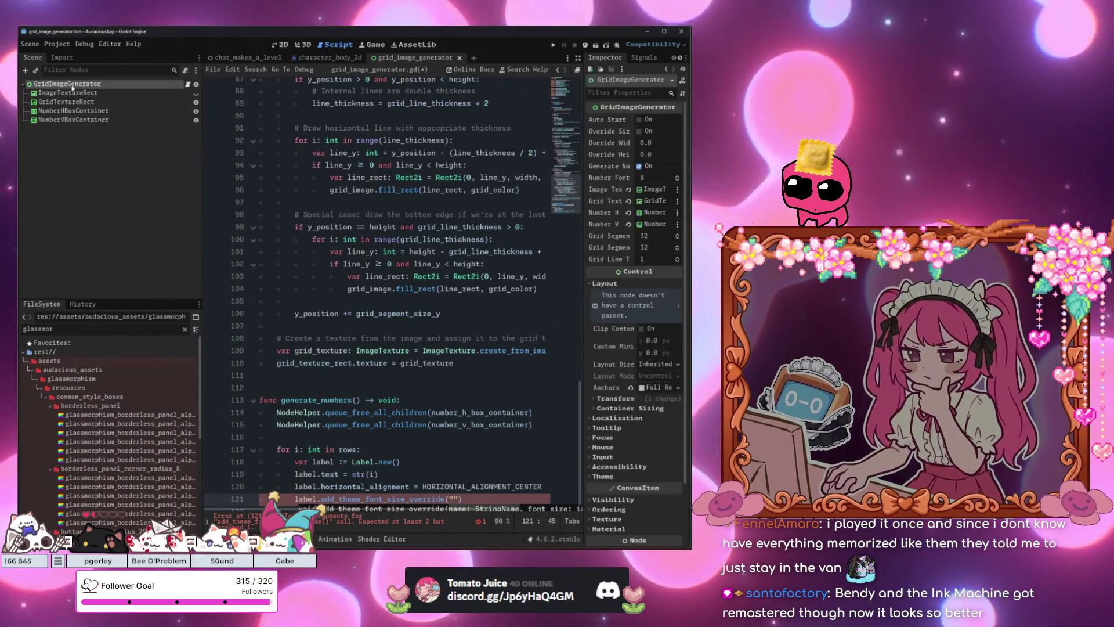
key("ctrl+a")
type("Label")
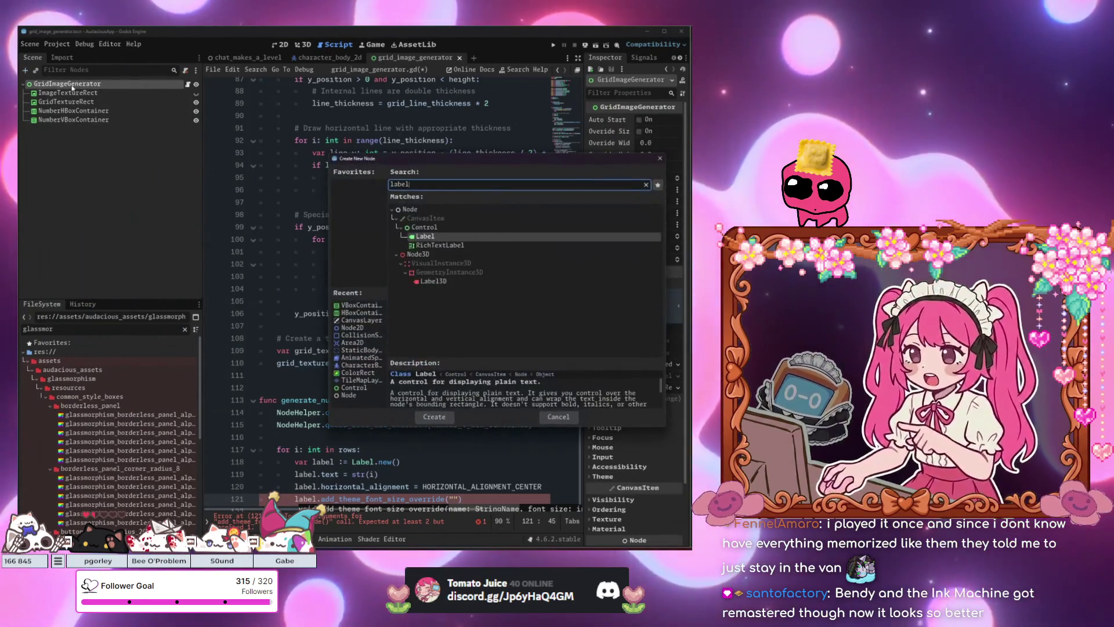
key("Return")
Step: Finish the font size override with number_font_size as its value
scroll(663, 430, "down", 4)
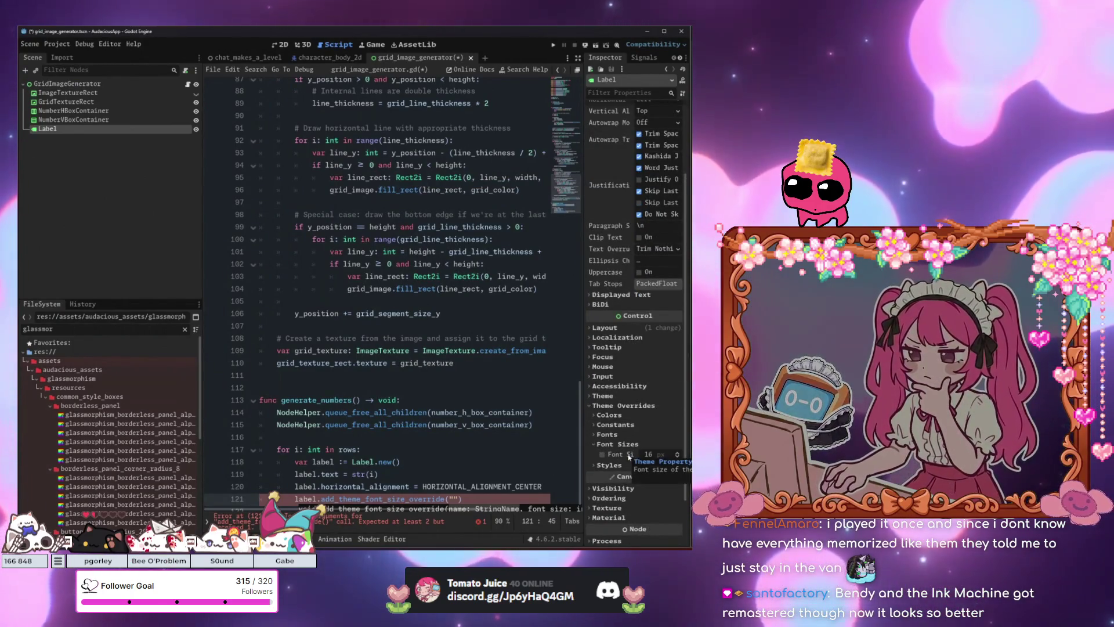
key("Right")
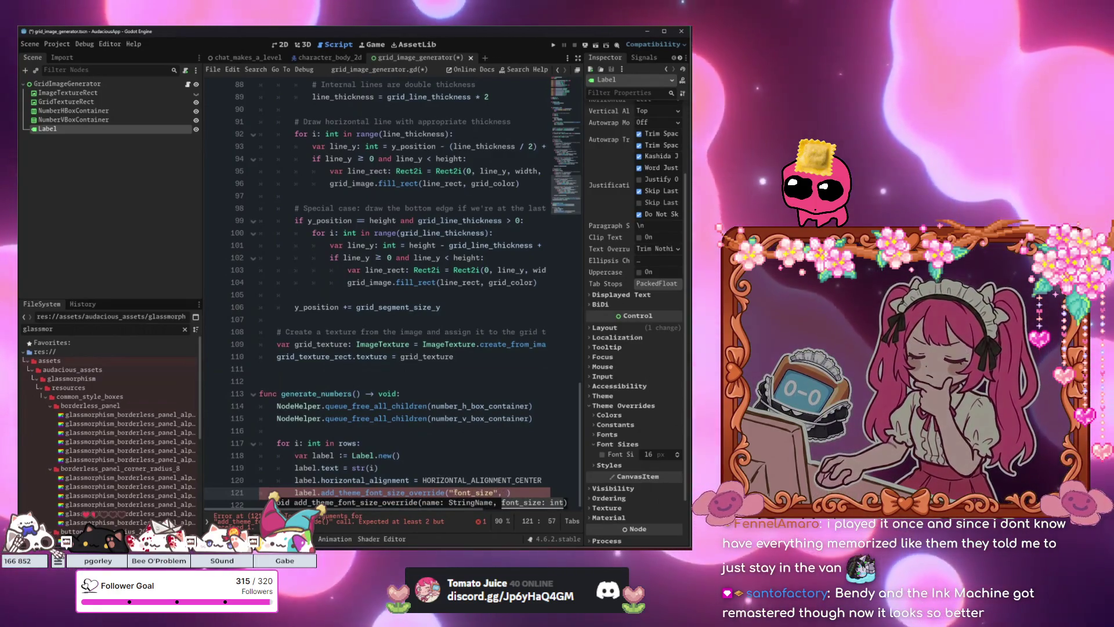
type("nu")
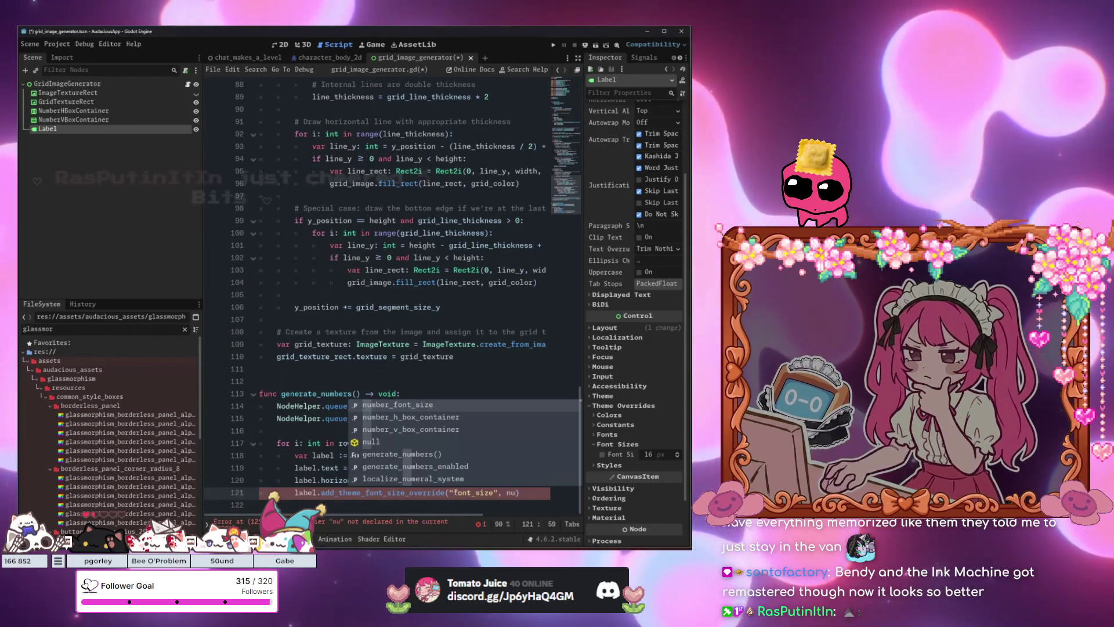
key("Return")
key("Up")
key("Up")
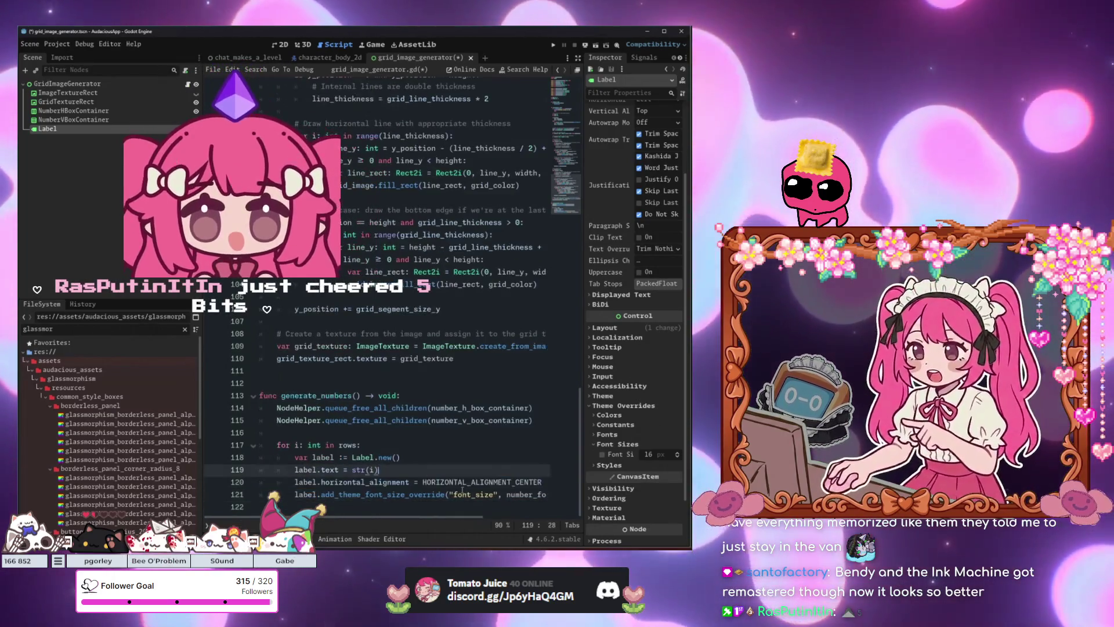
left_click(463, 495)
key("End")
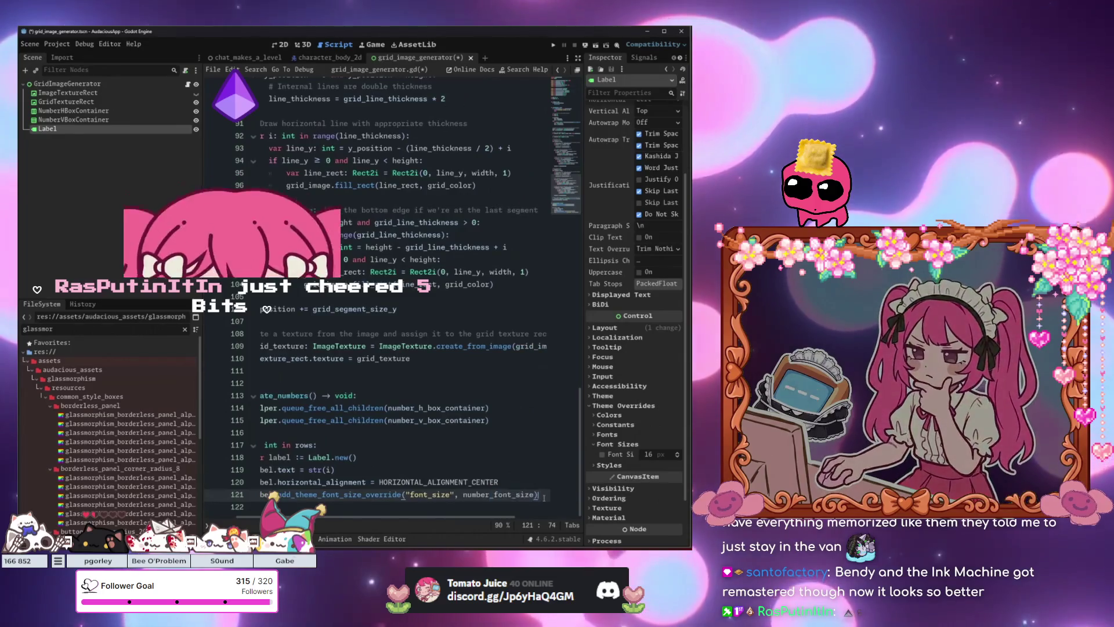
left_click_drag(343, 469, 313, 469)
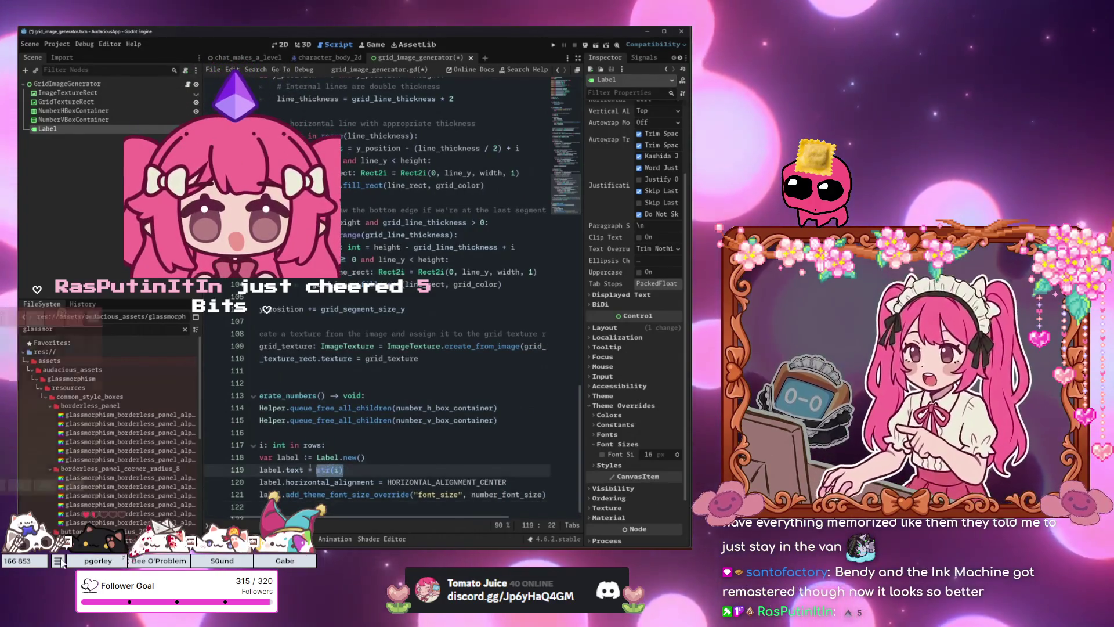
key("Down")
key("Down")
key("Down")
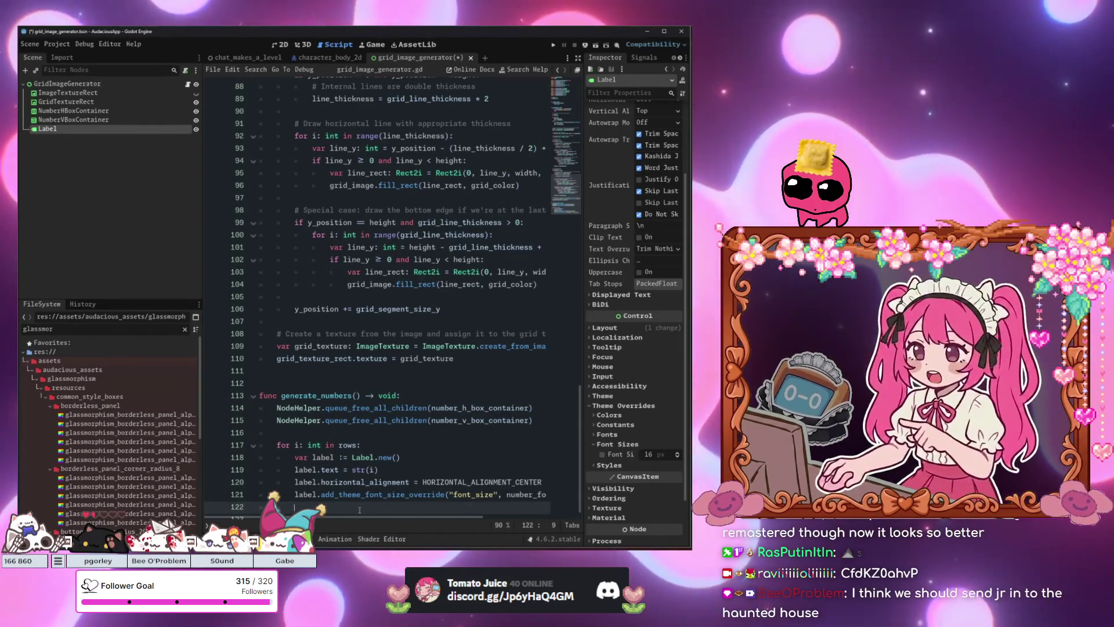
Step: Add number_h_box_container.add_child(label) to the rows loop
type("number_h")
key("Return")
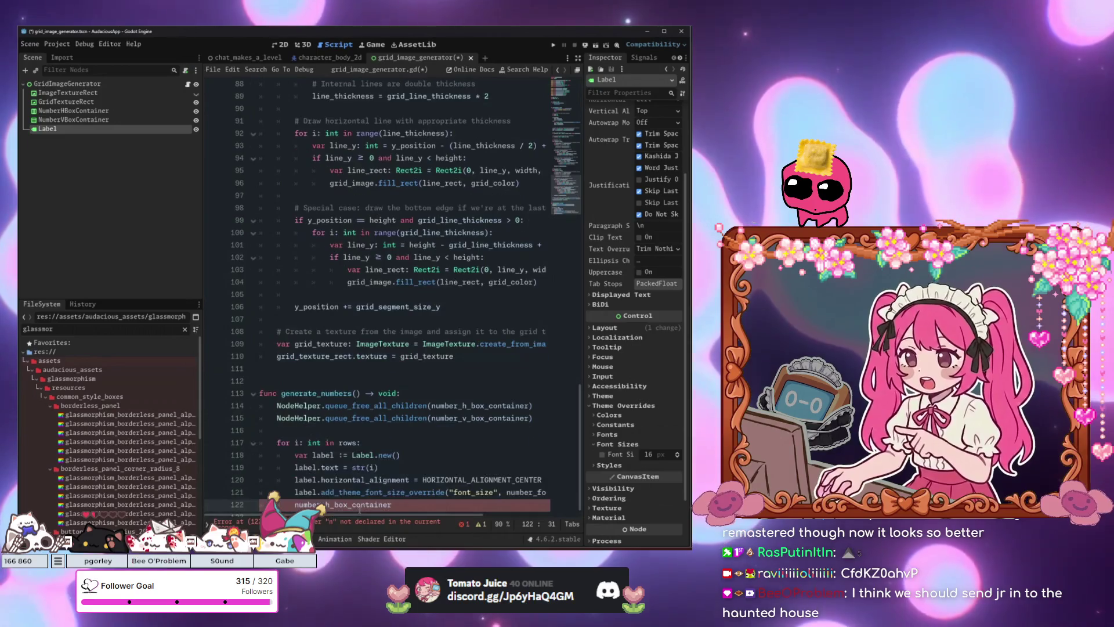
type(".add_ch")
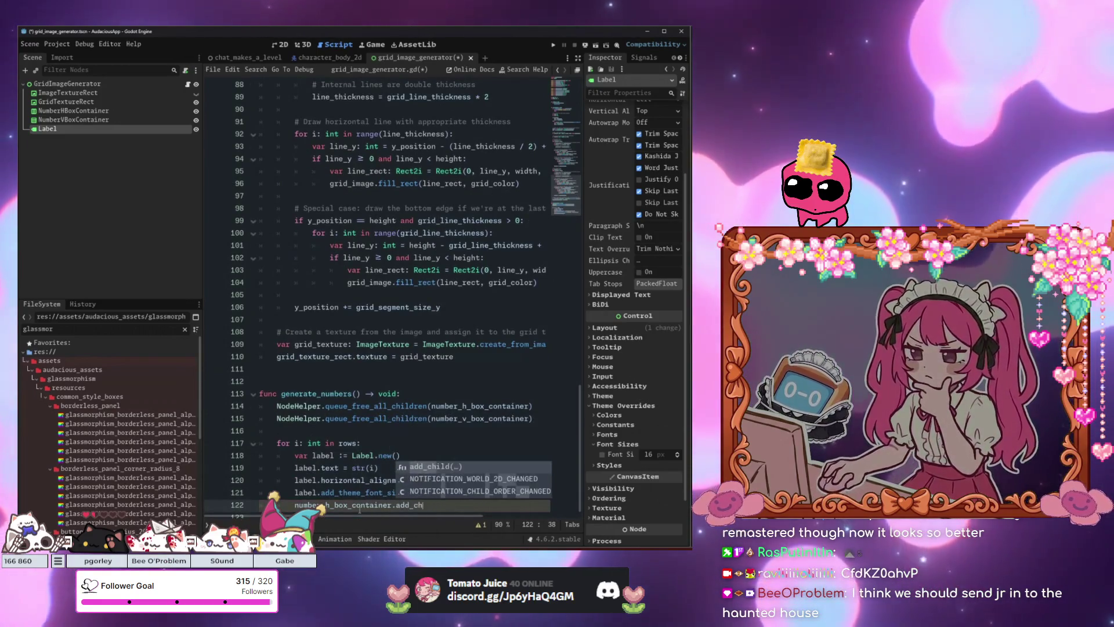
key("Return")
type("la")
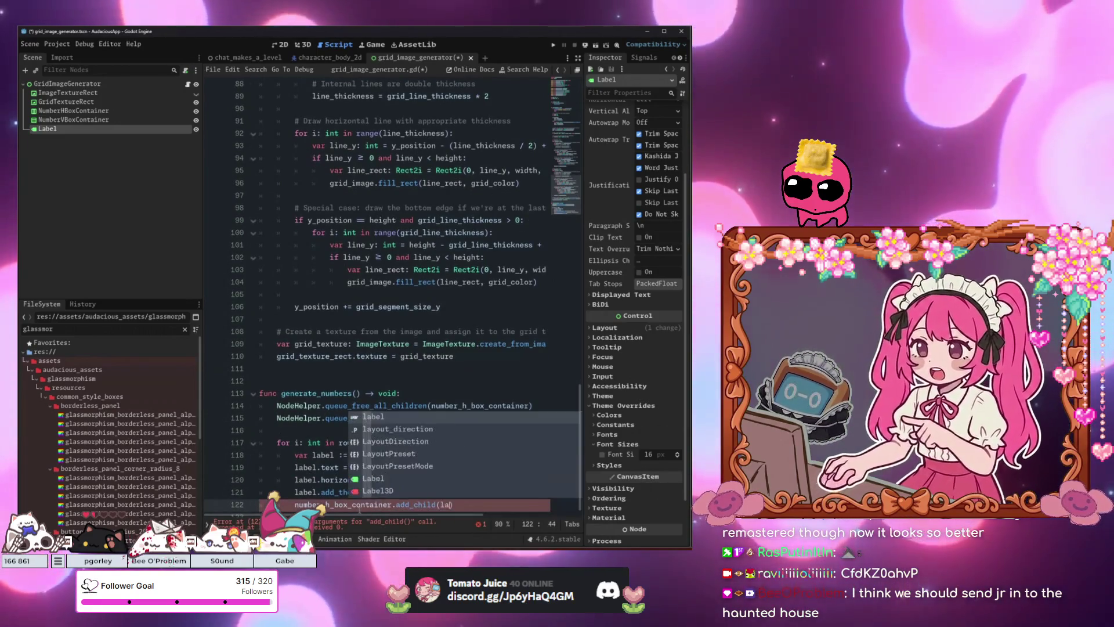
type("bel")
left_click(413, 321)
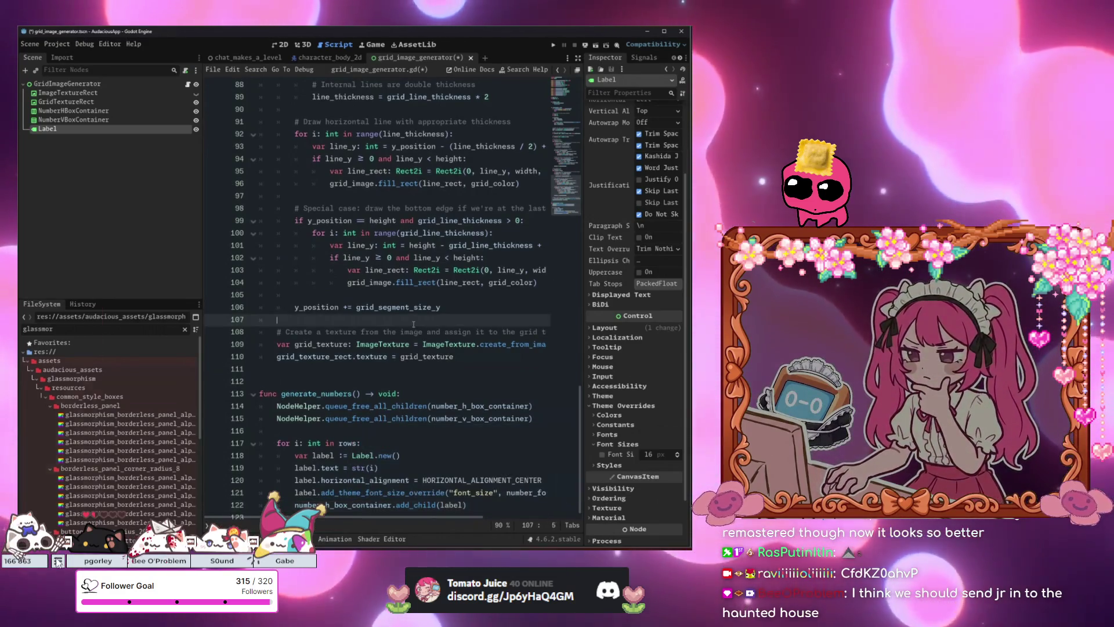
Step: Insert a new line above the font size override and begin typing label.mini
left_click(520, 482)
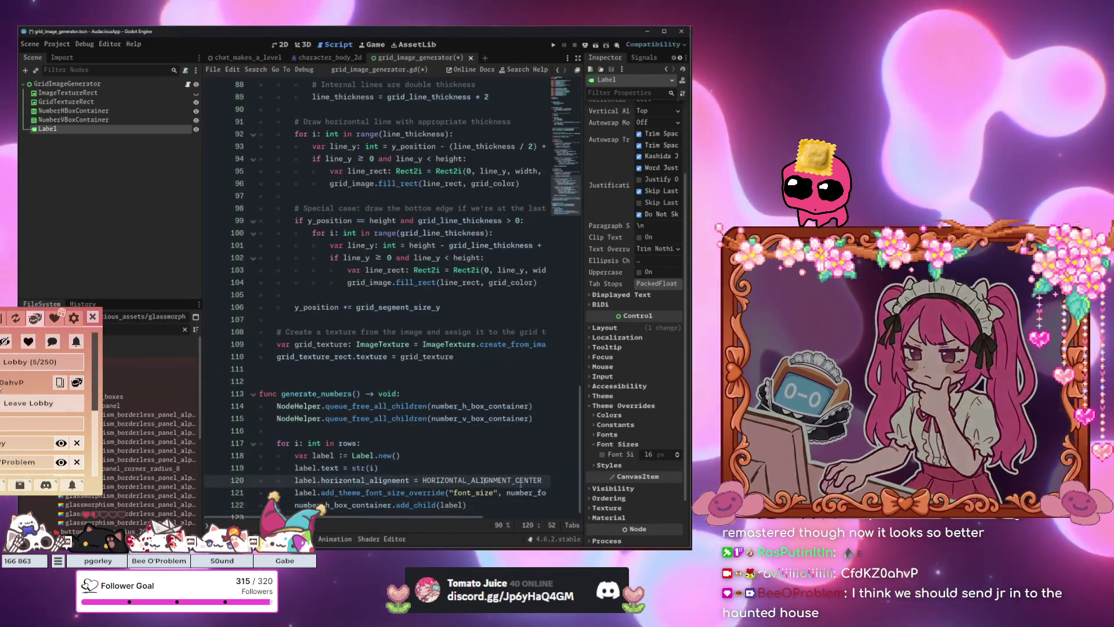
left_click(294, 492)
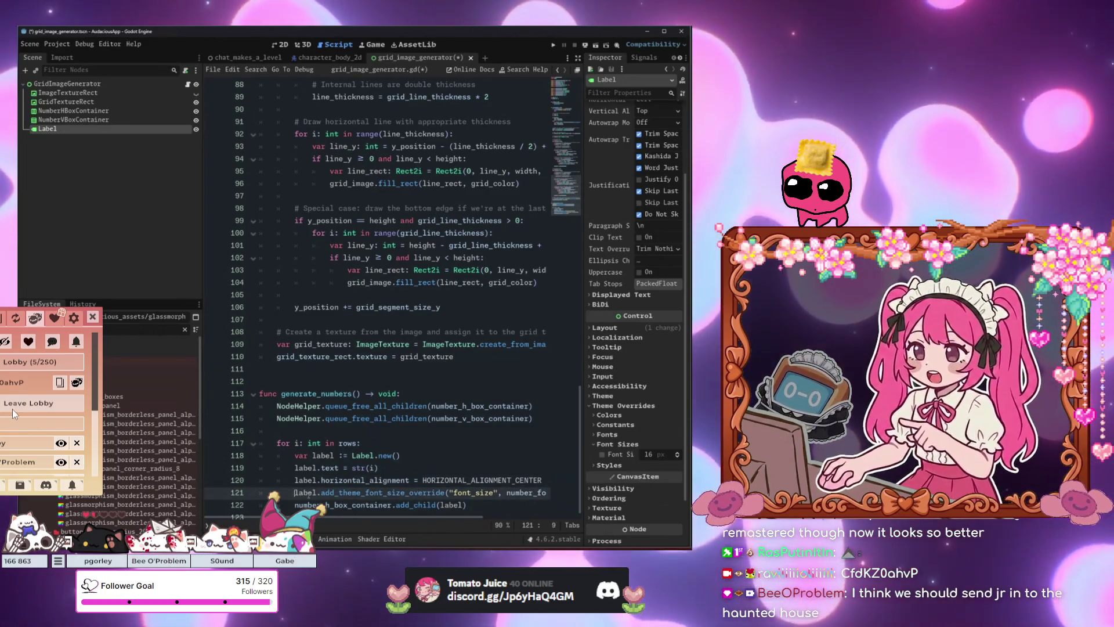
key("Return")
key("Up")
type("label")
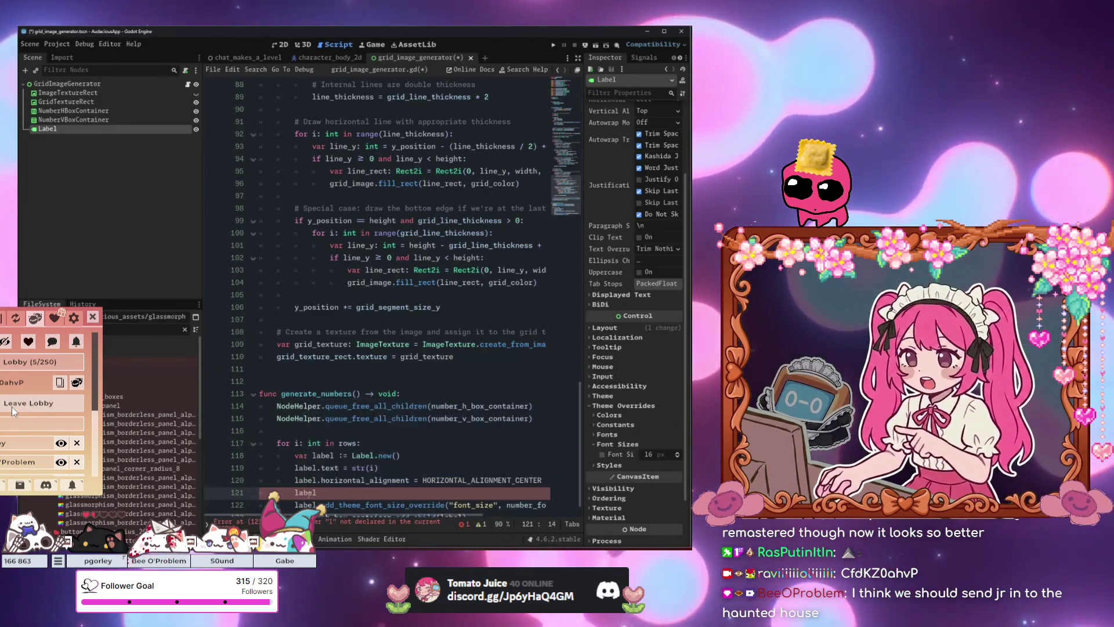
type(".min")
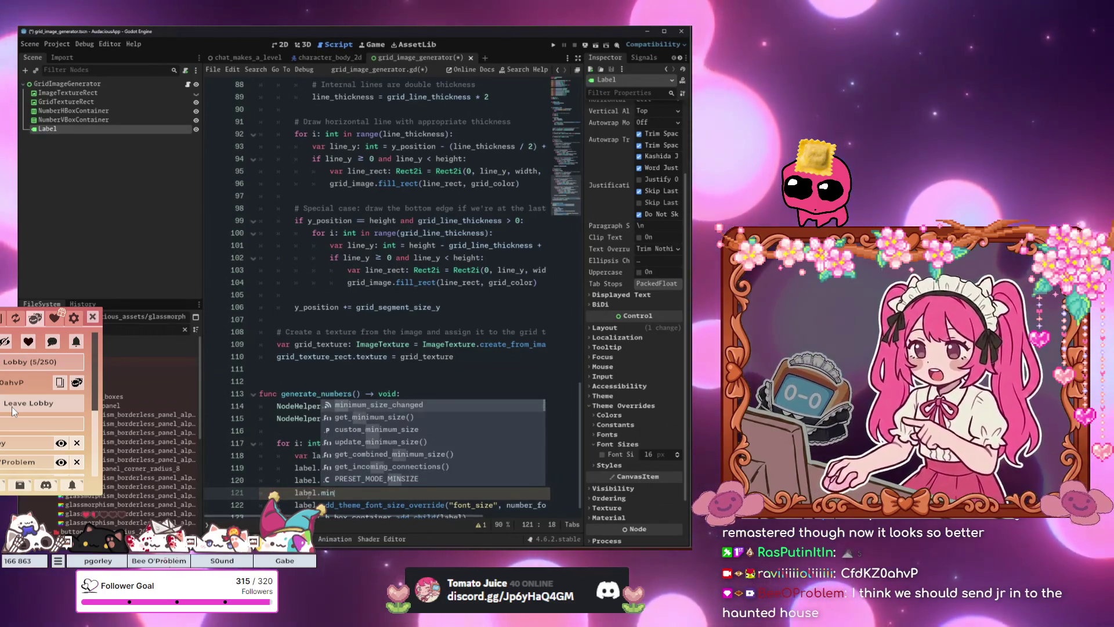
type("i")
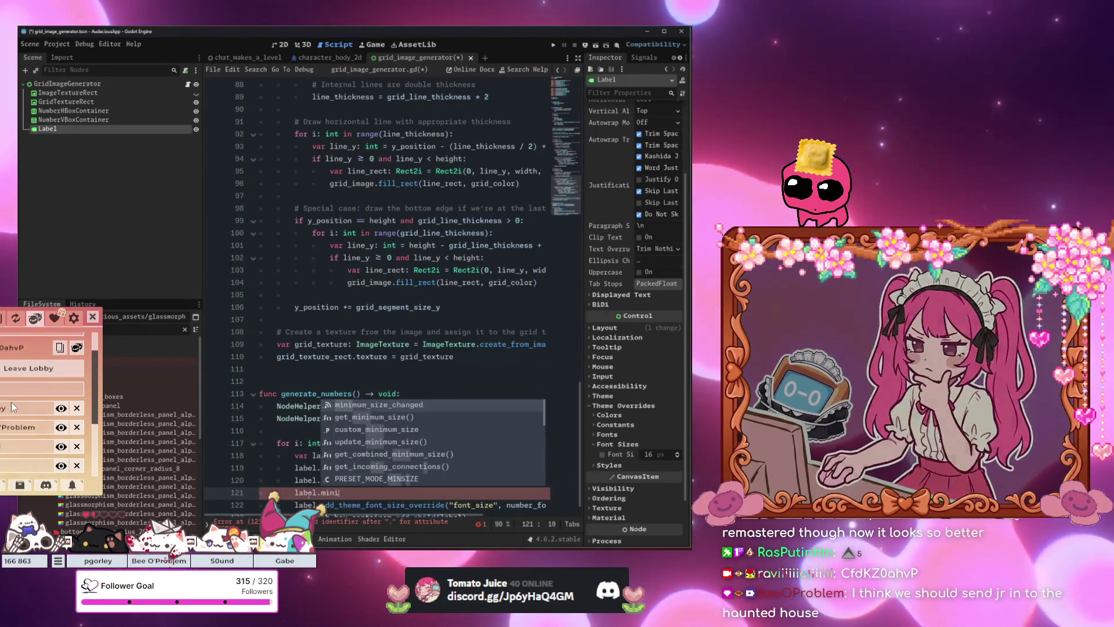
scroll(12, 402, "up", 1)
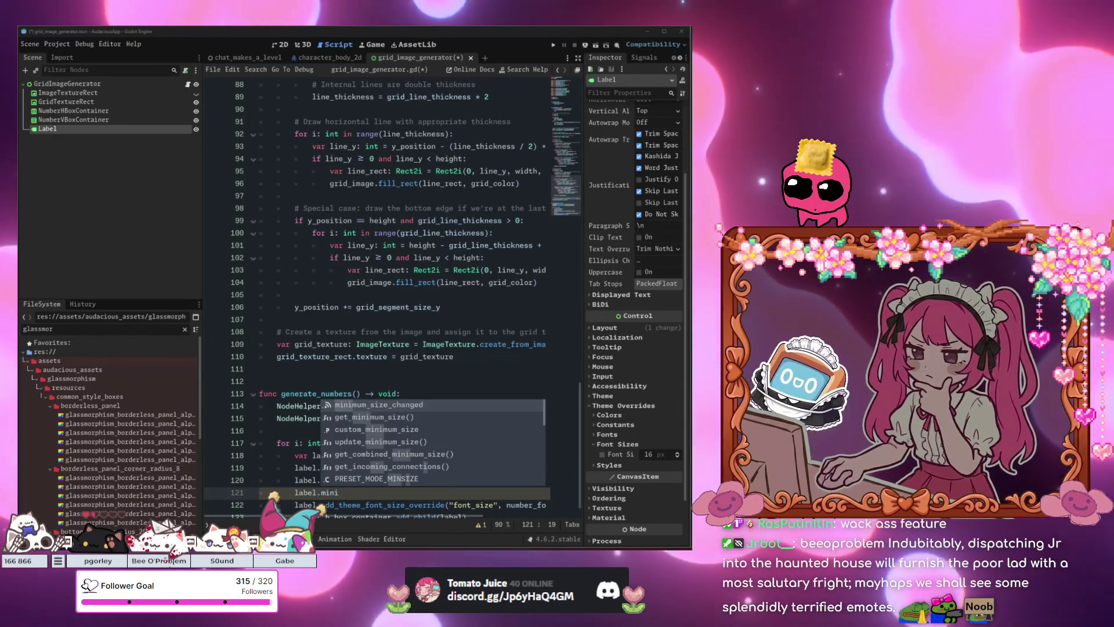
mouse_move(64, 420)
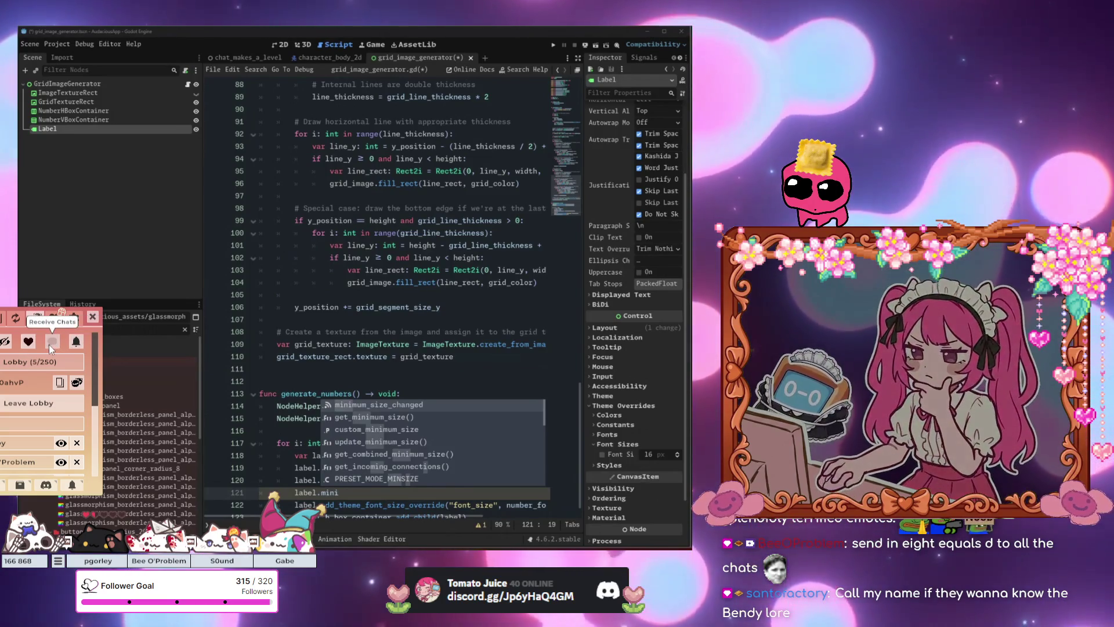
left_click(50, 342)
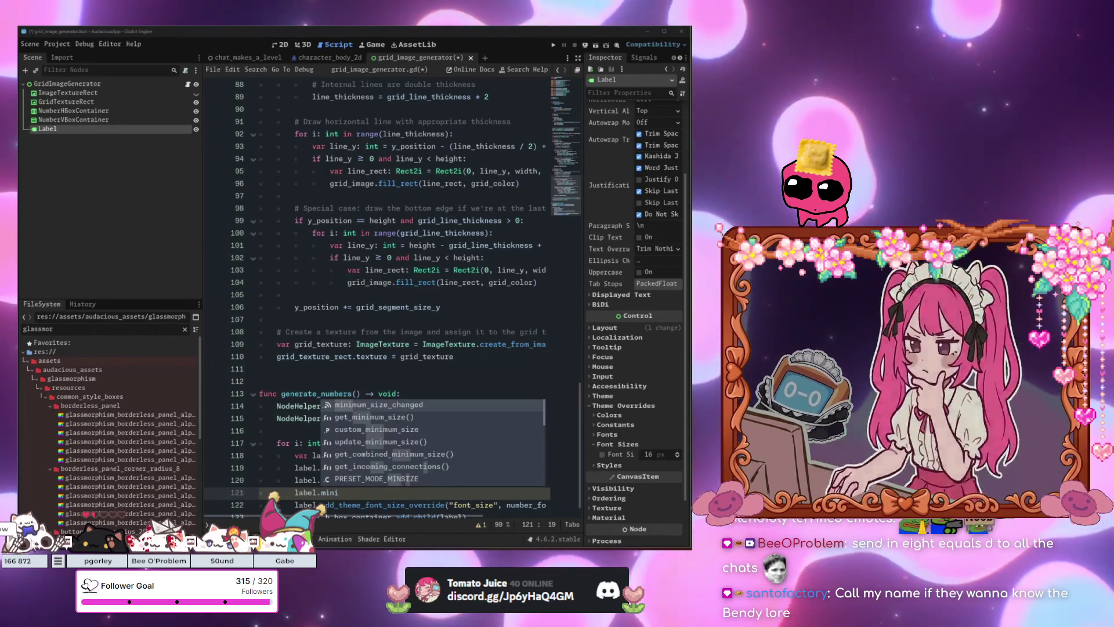
key("Escape")
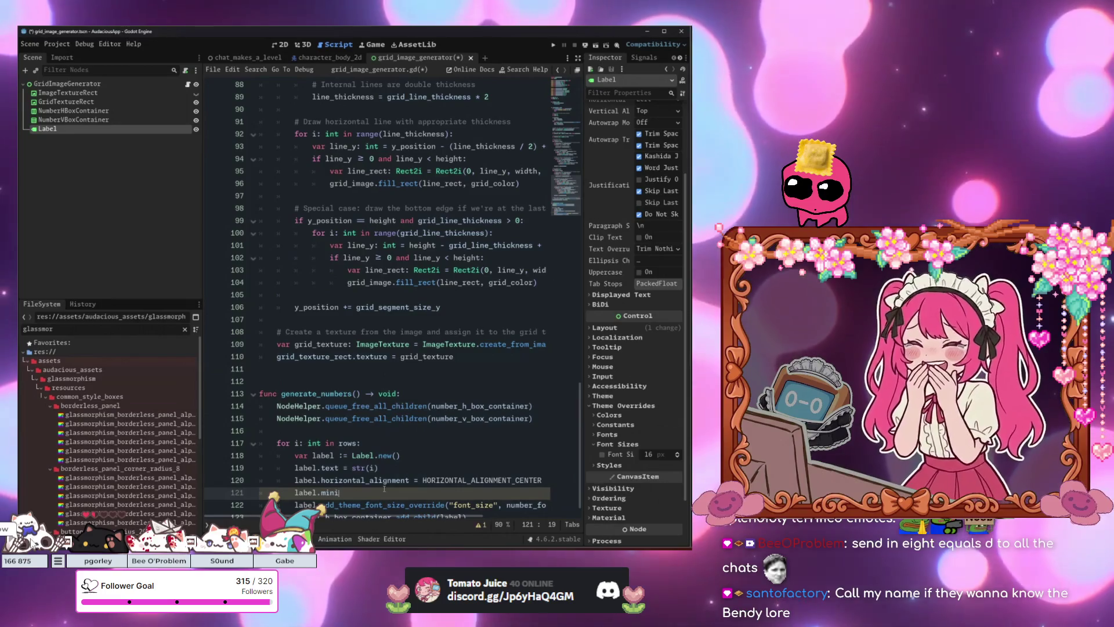
type("m")
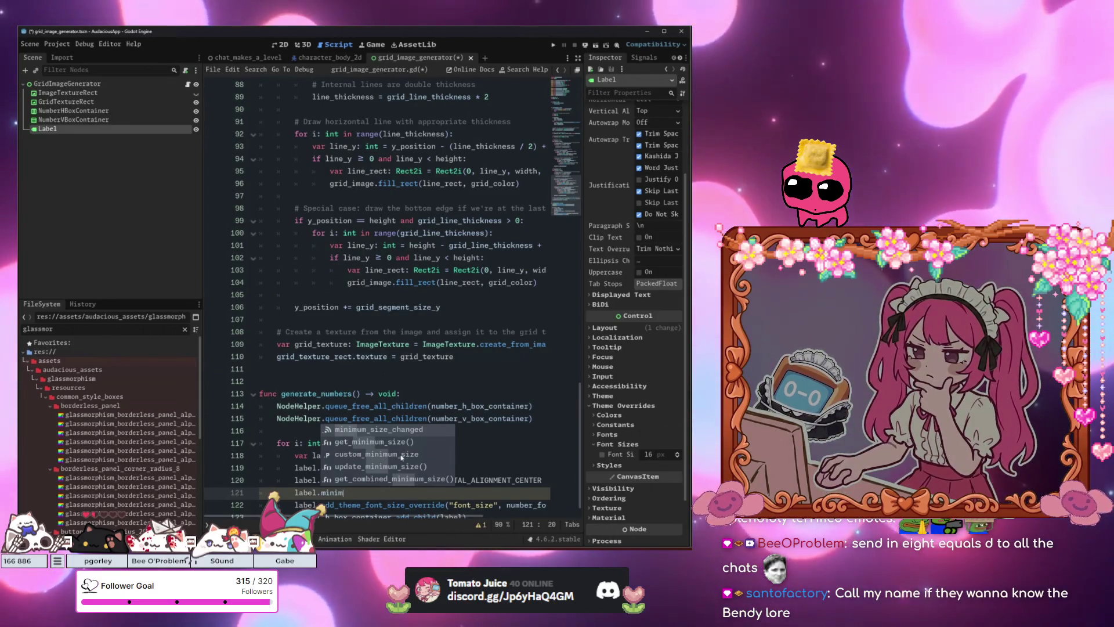
Step: Complete line 121 as label.custom_minimum_size.x = grid_segment_size_x and save the script
left_click(400, 457)
type("= ")
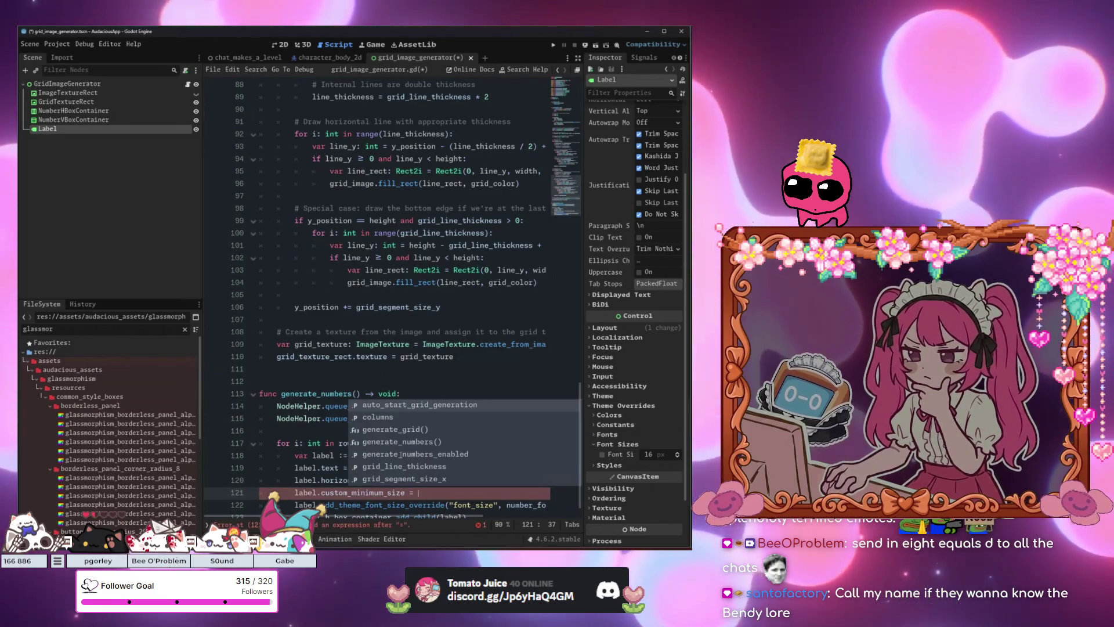
type("V")
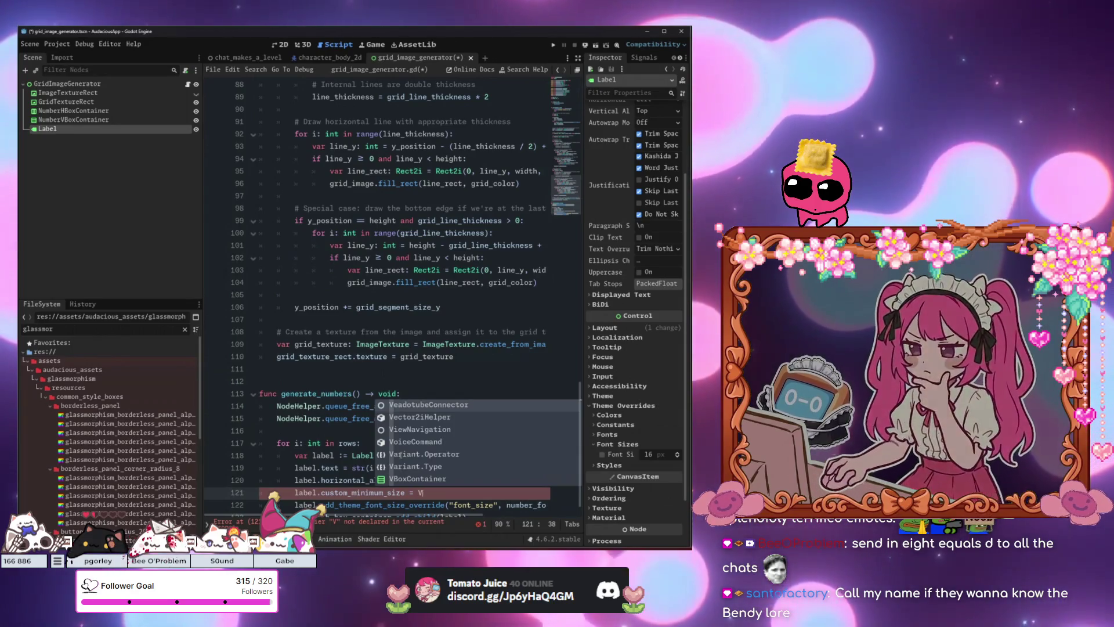
key("BackSpace")
key("BackSpace")
key("BackSpace")
key("BackSpace")
type(".x ")
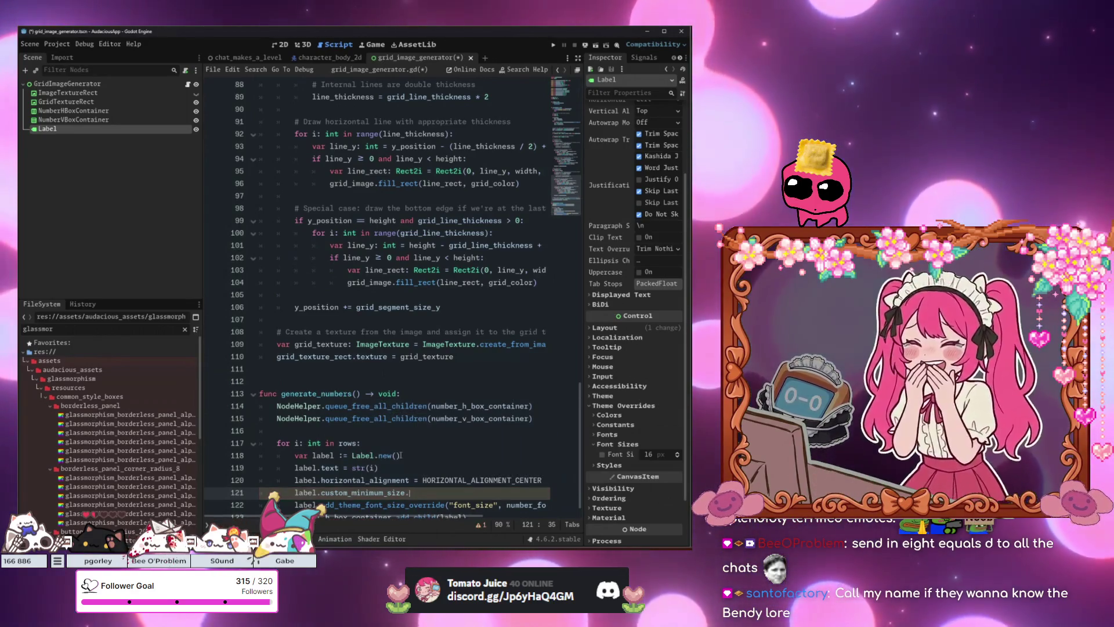
type("=")
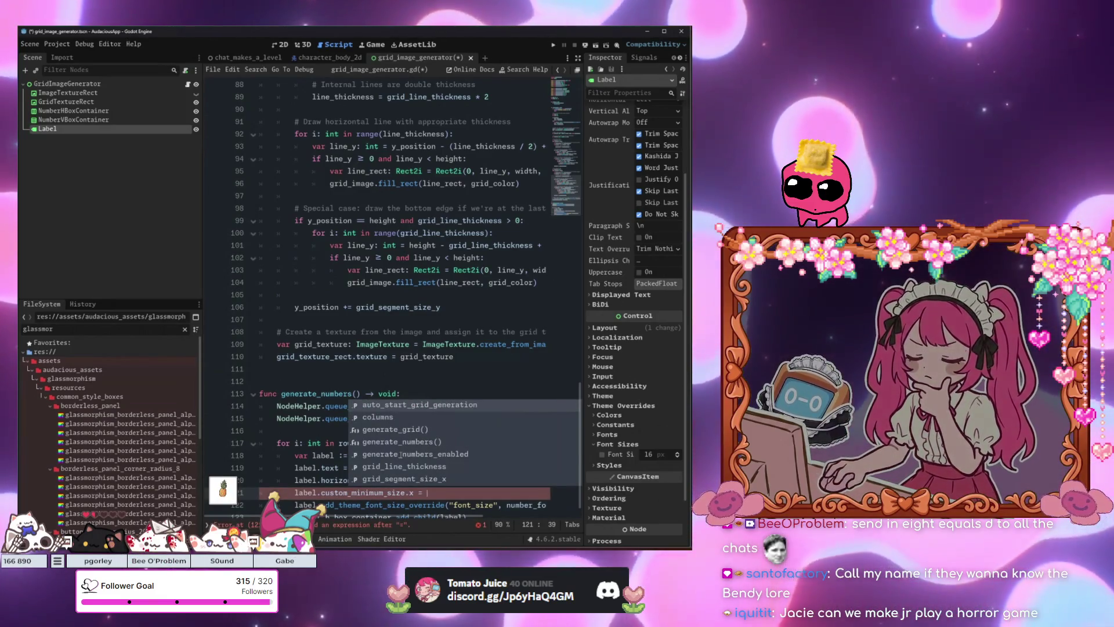
scroll(542, 222, "up", 20)
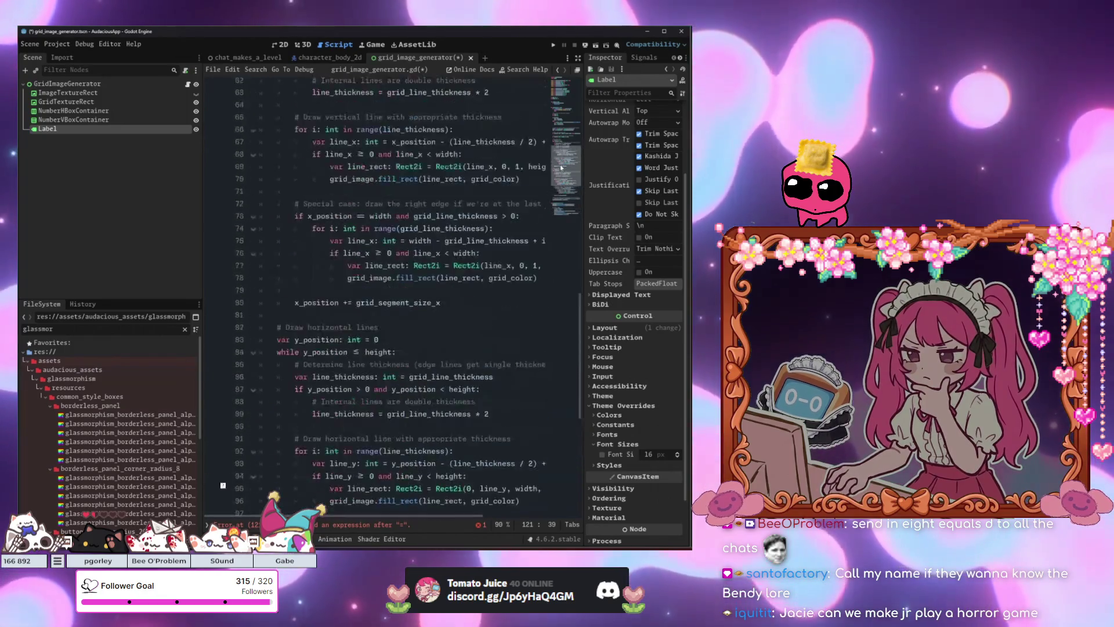
scroll(563, 106, "up", 1)
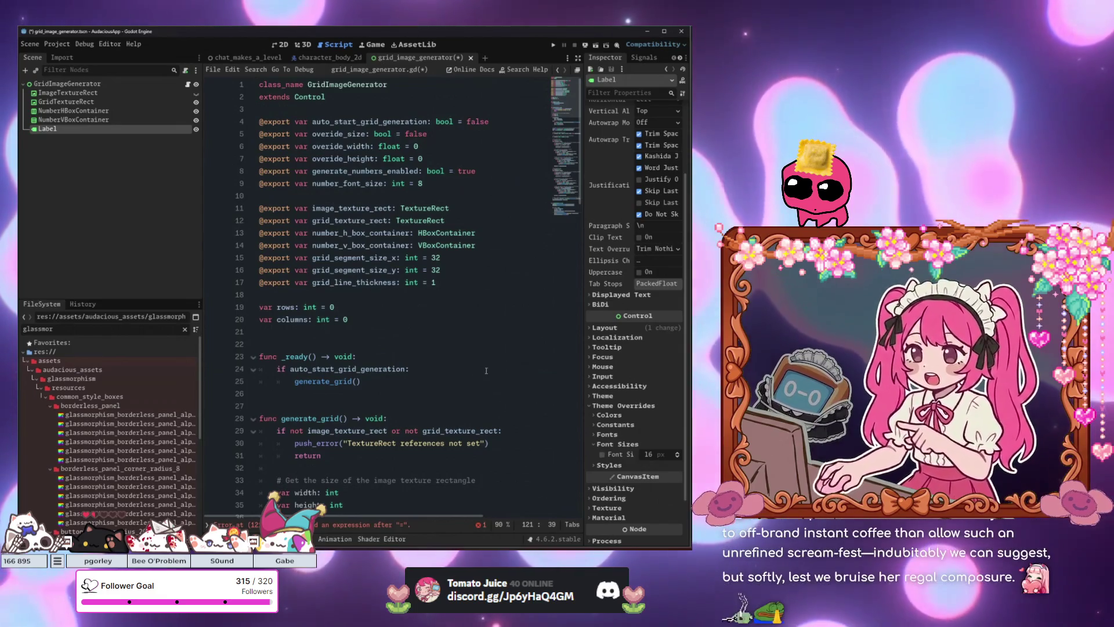
scroll(497, 389, "down", 15)
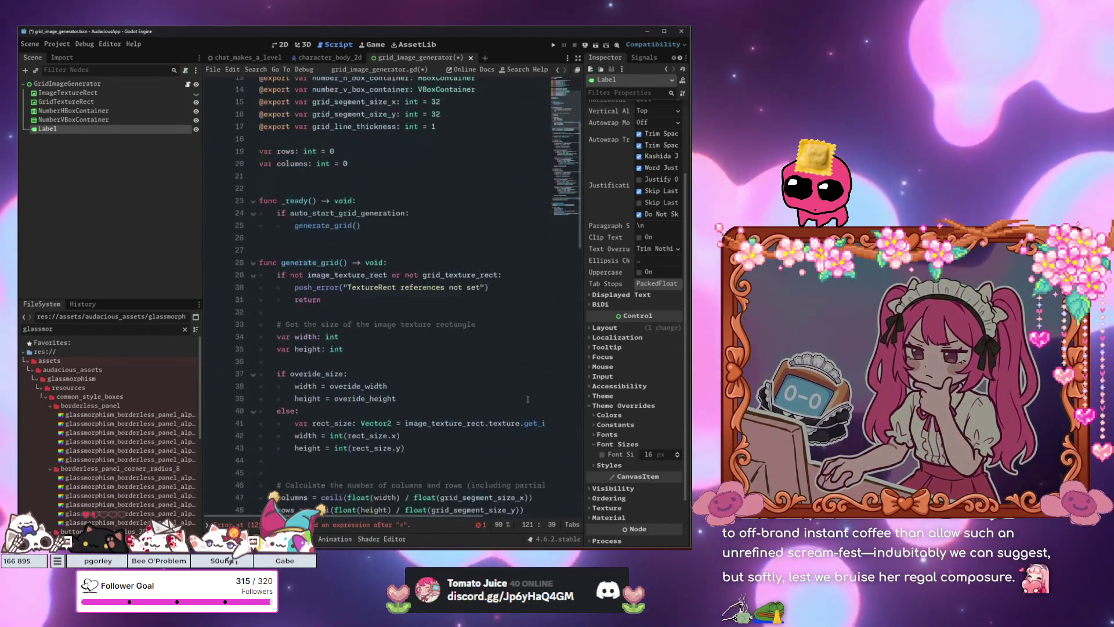
type("grid_segment_size_x")
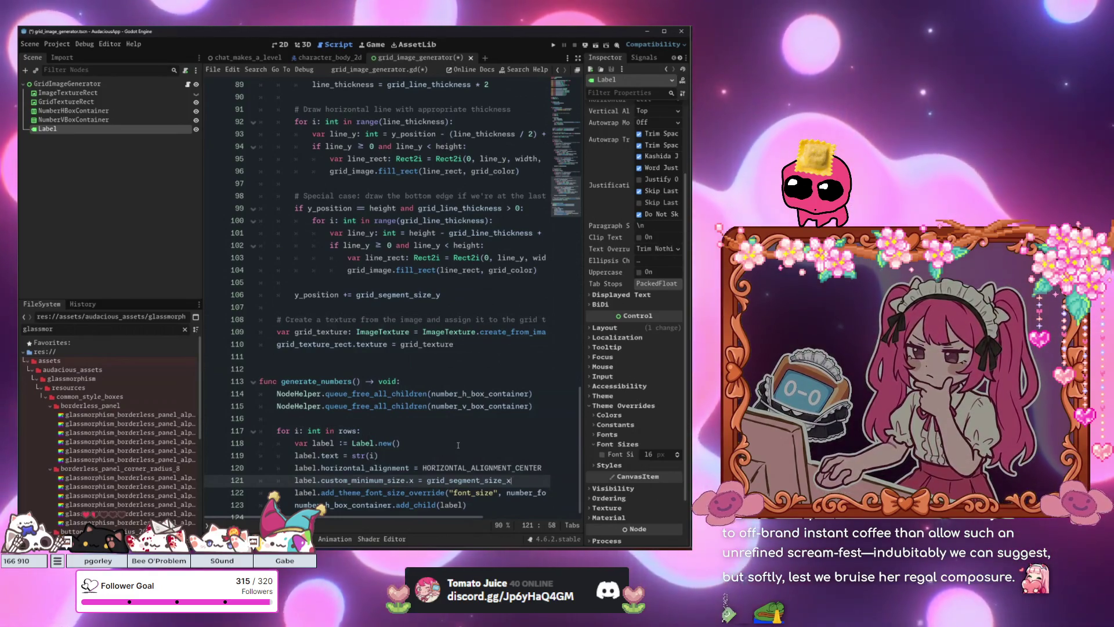
key("ctrl+s")
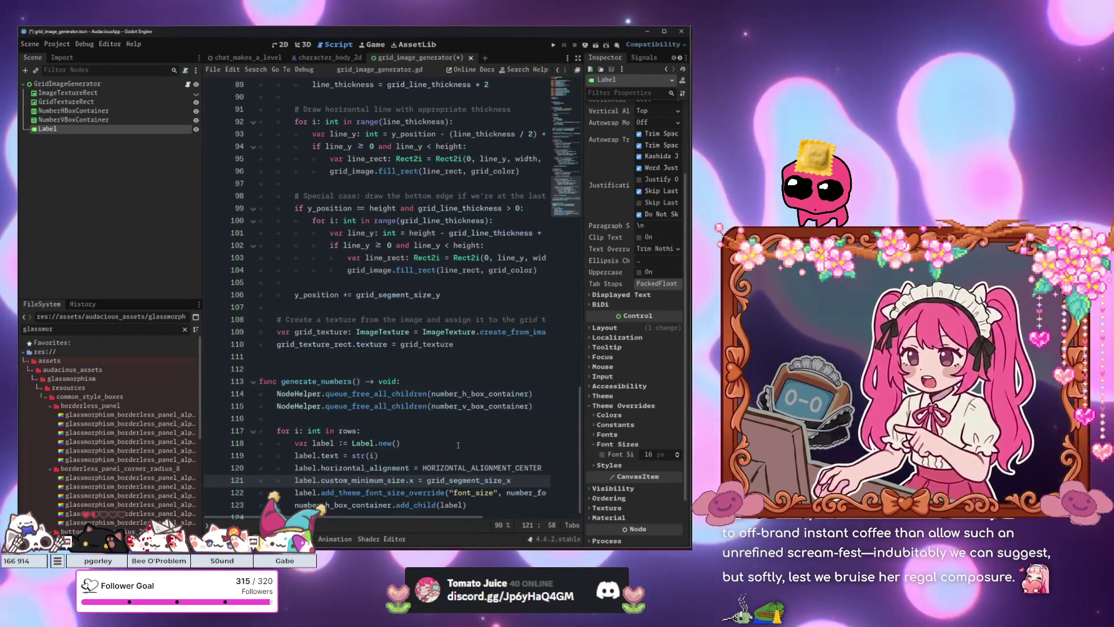
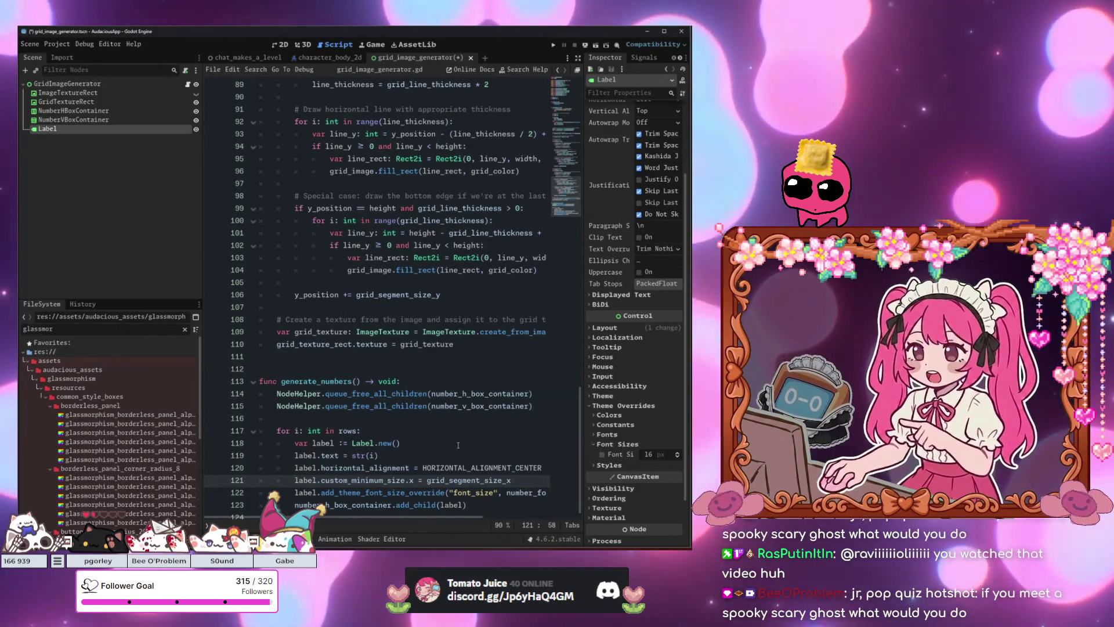
Step: Add 'if generate_numbers_enabled:' on a new line after the texture assignment
left_click(524, 468)
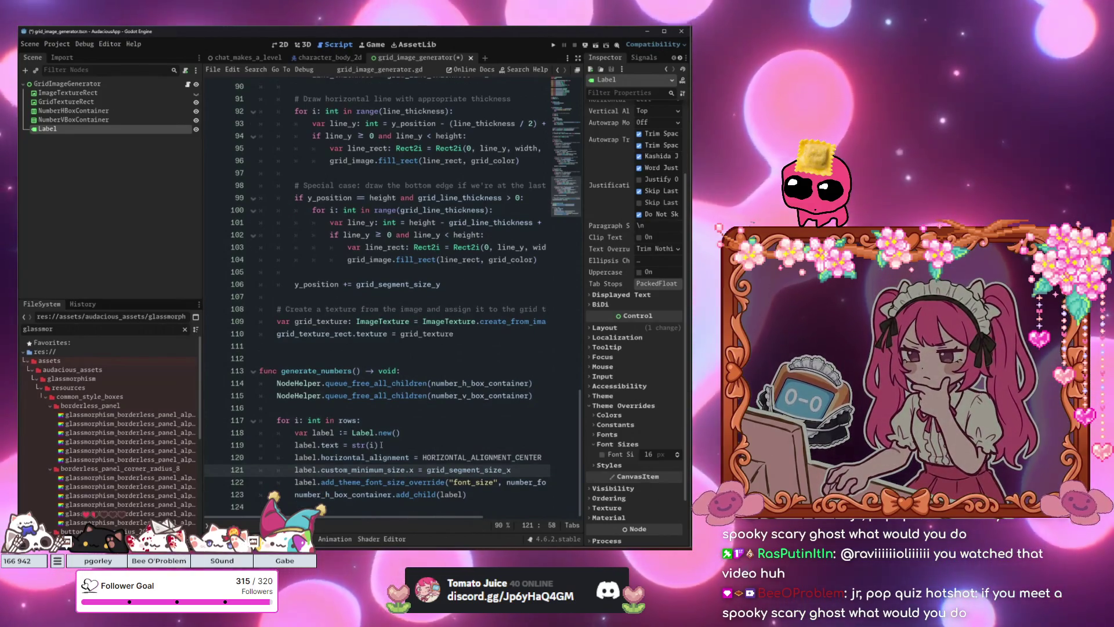
scroll(533, 467, "down", 1)
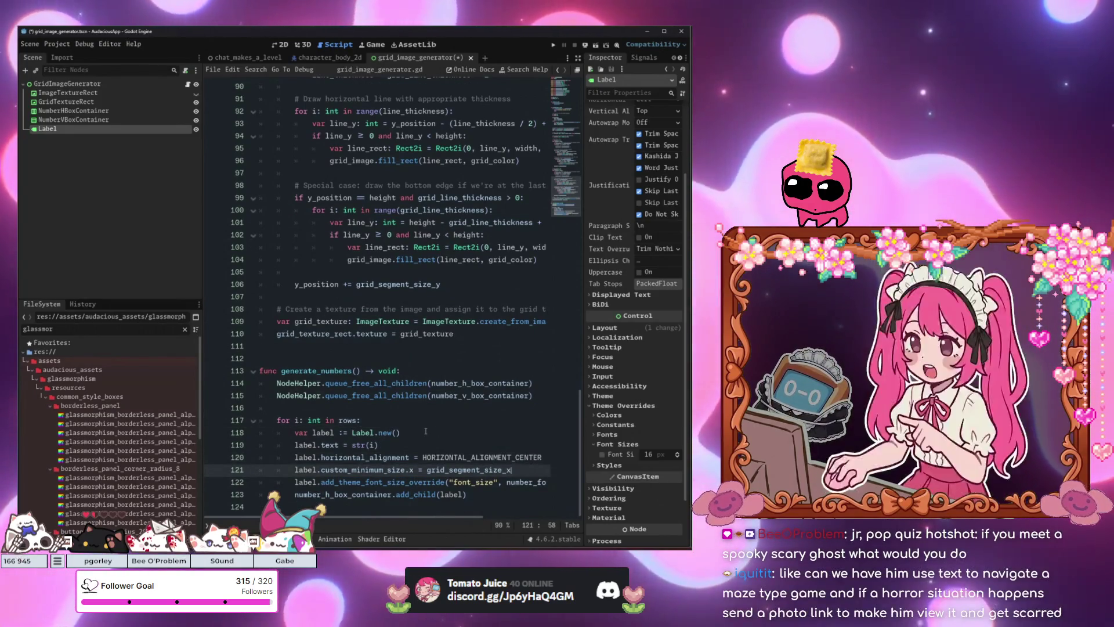
key("Up")
key("Down")
left_click(470, 335)
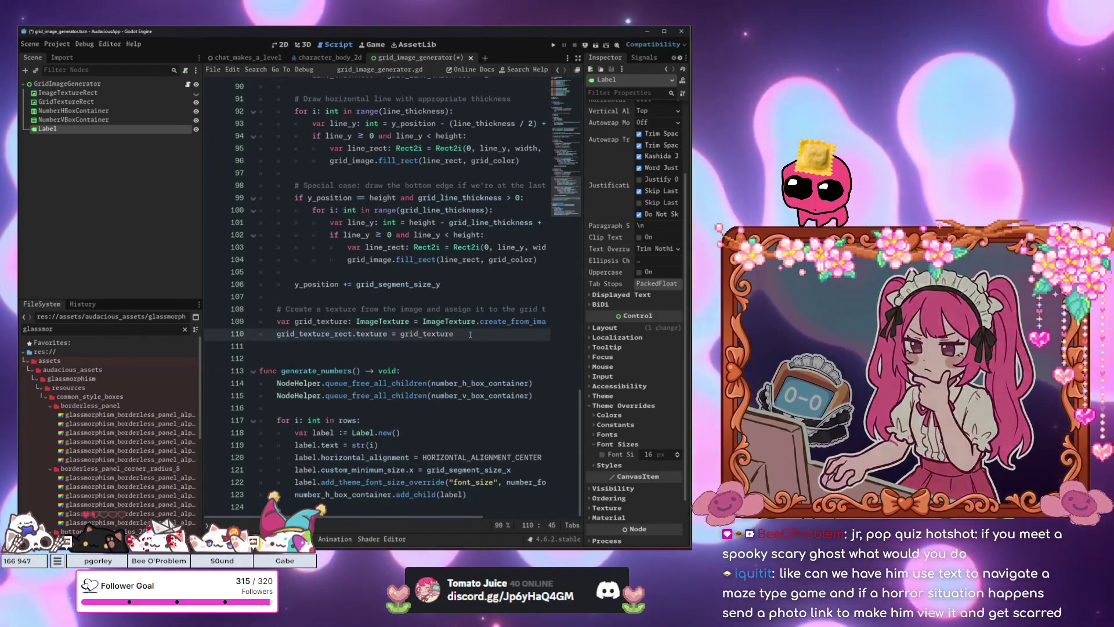
key("Return")
key("Return")
type("if g")
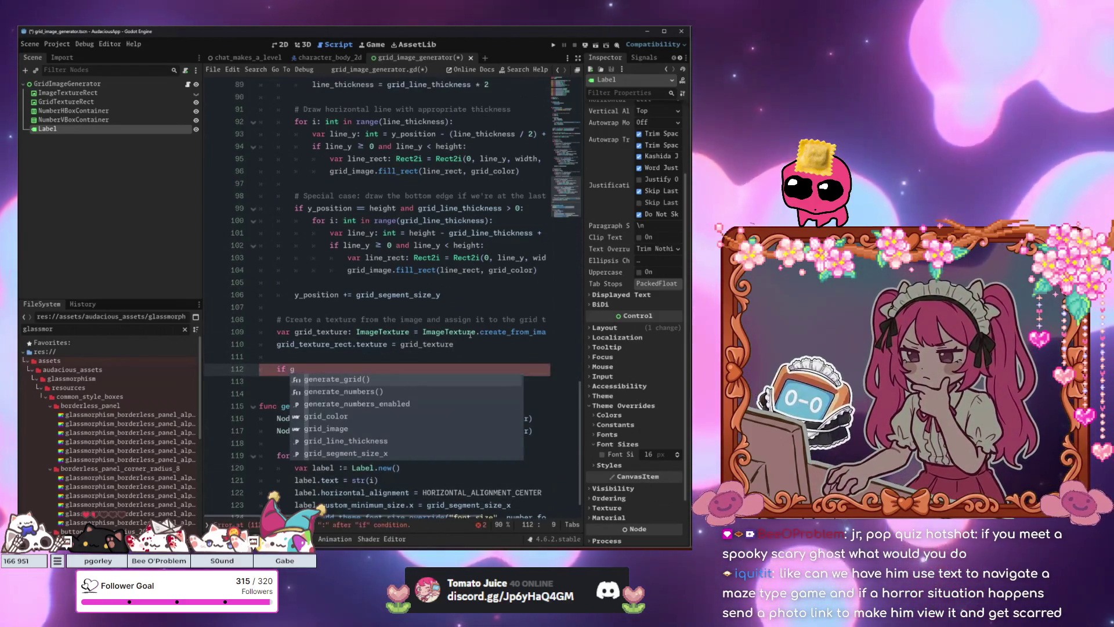
key("Down")
key("Down")
key("Return")
type(":")
Step: Call generate_numbers() inside the if block and save the script
key("Return")
type("gen")
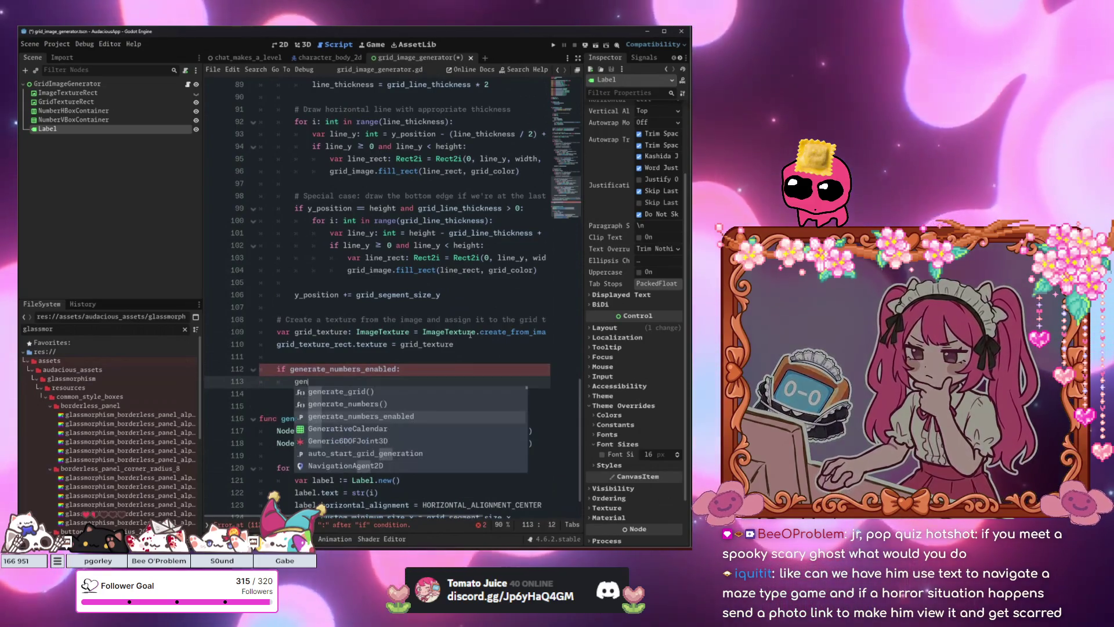
key("Up")
key("Return")
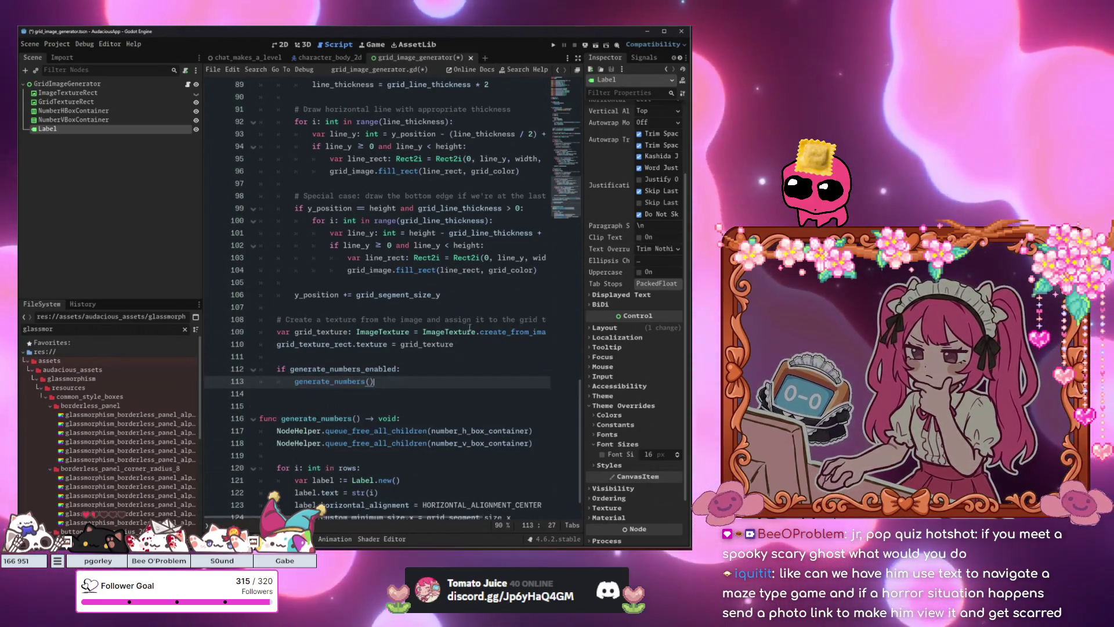
scroll(467, 331, "down", 2)
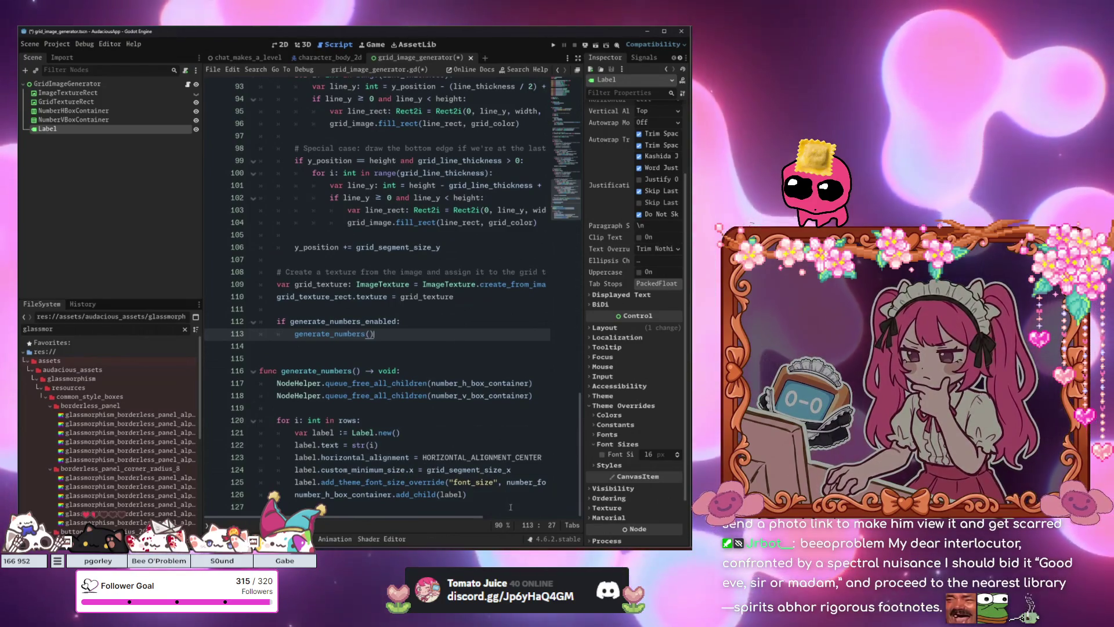
left_click(510, 497)
left_click(454, 442)
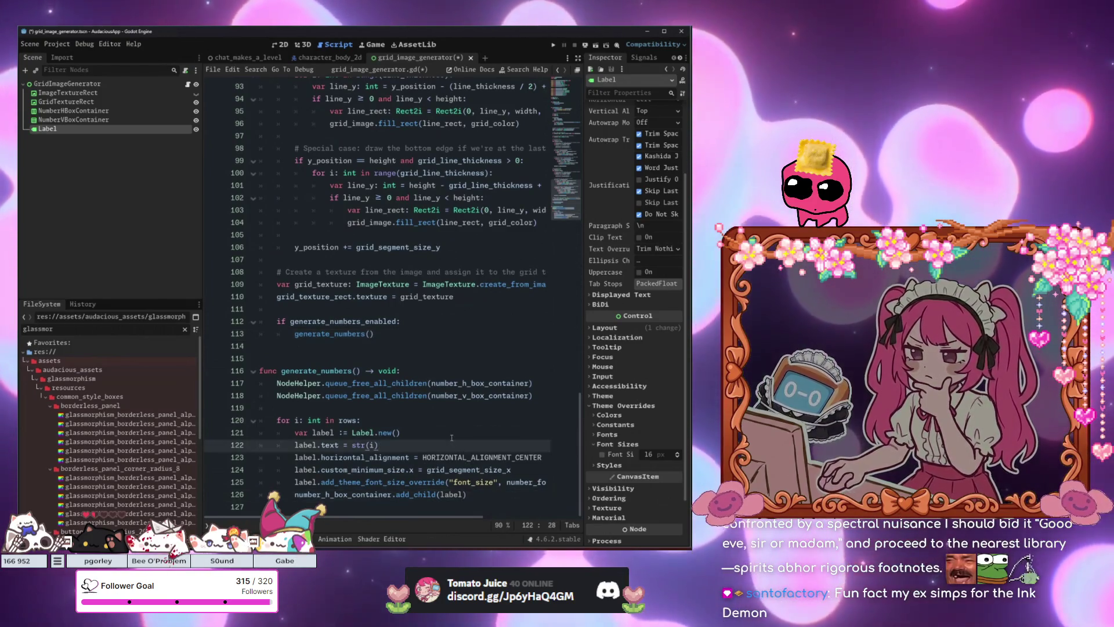
key("ctrl+s")
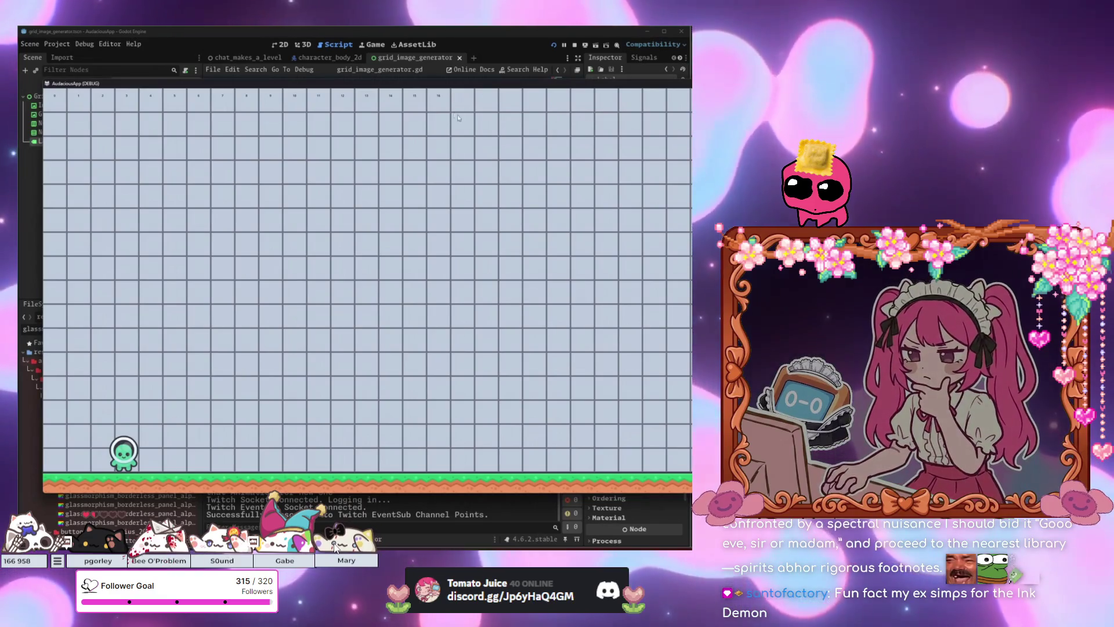
Step: Check the running grid's top numbers, then scroll the script down to generate_numbers
mouse_move(453, 87)
left_mouse_down()
mouse_move(444, 479)
mouse_move(499, 317)
mouse_move(499, 128)
mouse_move(516, 460)
mouse_move(499, 219)
left_mouse_up()
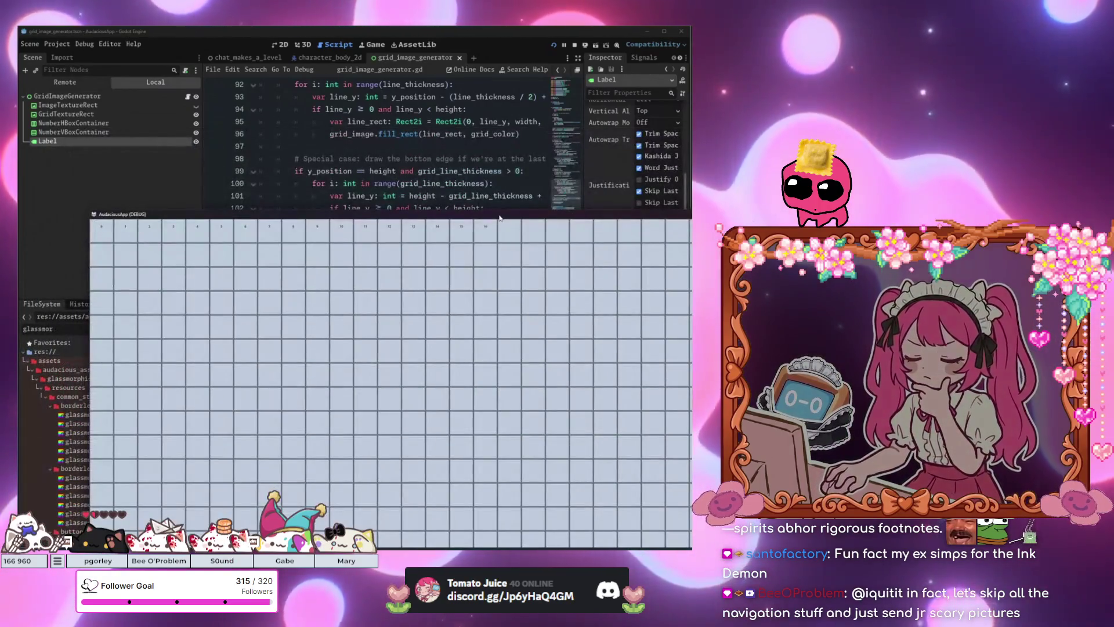
left_click(494, 178)
scroll(493, 180, "up", 18)
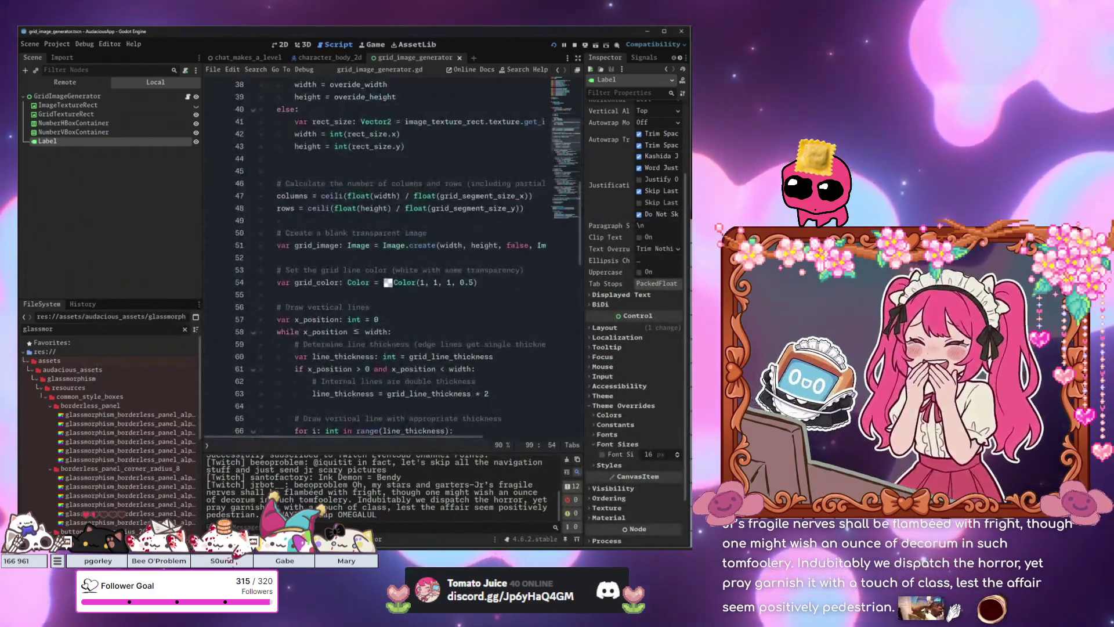
key("alt+Tab")
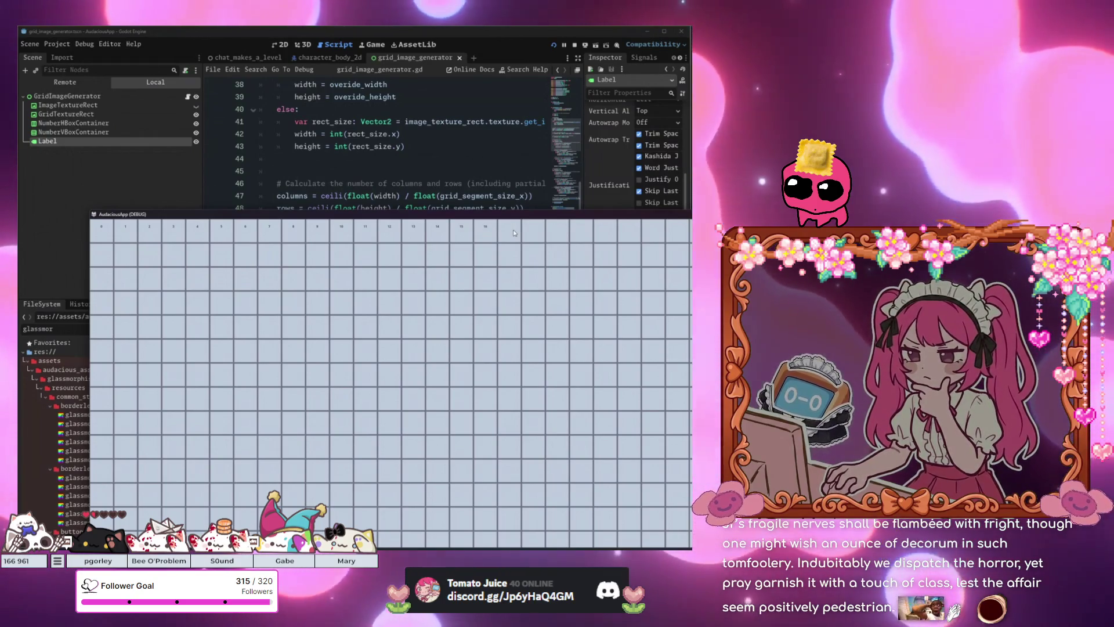
key("alt+Tab")
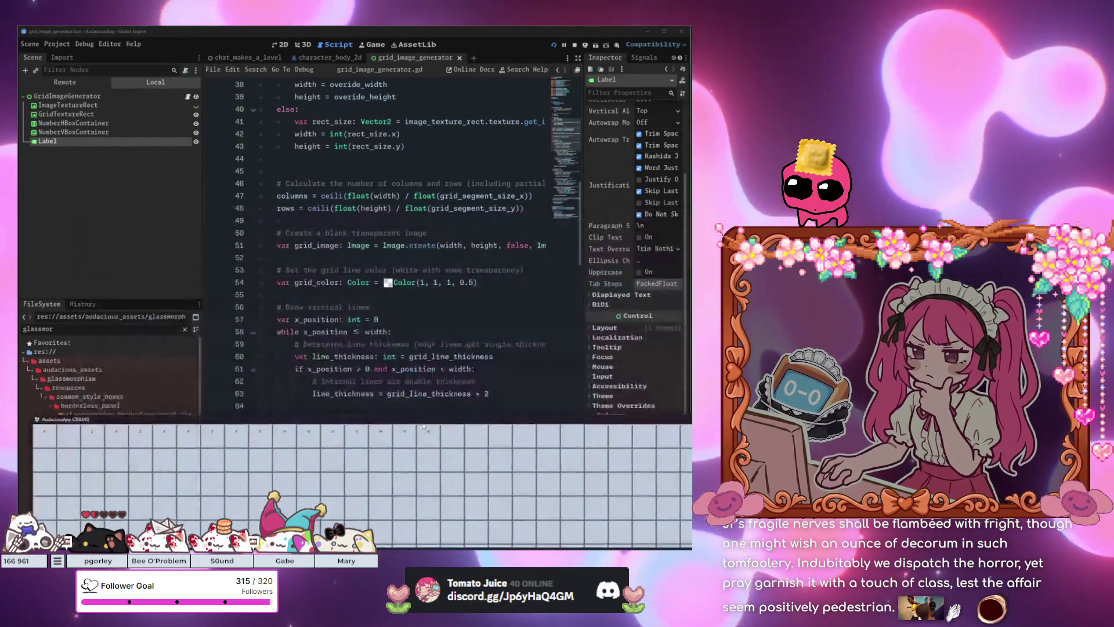
scroll(394, 373, "down", 15)
scroll(411, 372, "down", 4)
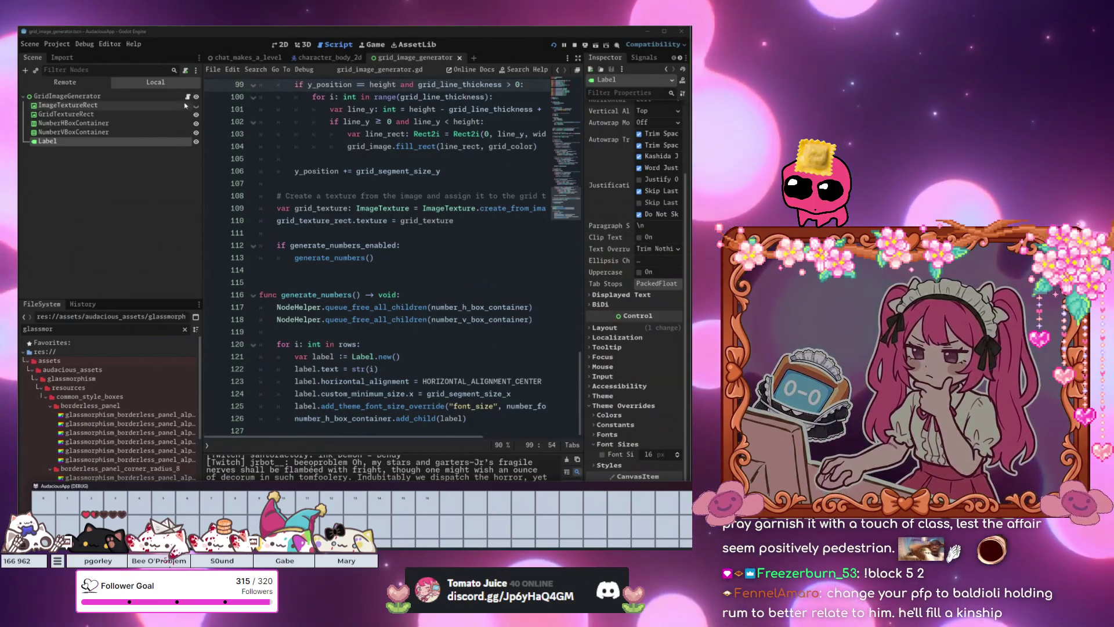
Step: Change the label loop header from 'for i: int in rows:' to 'for i: int in columns:'
left_click(424, 406)
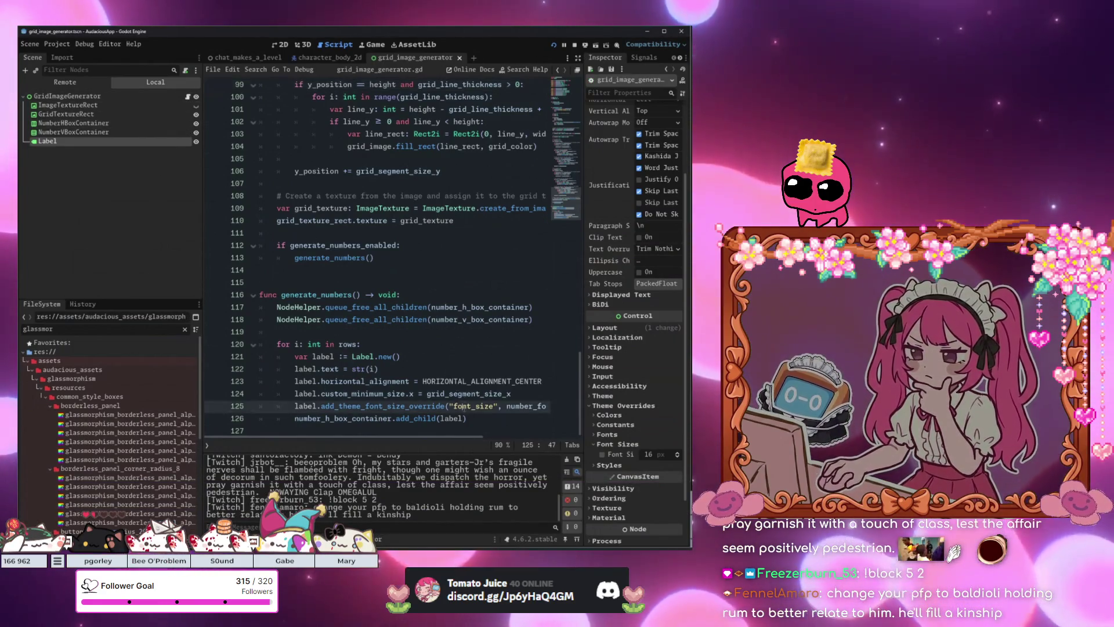
left_click(418, 381)
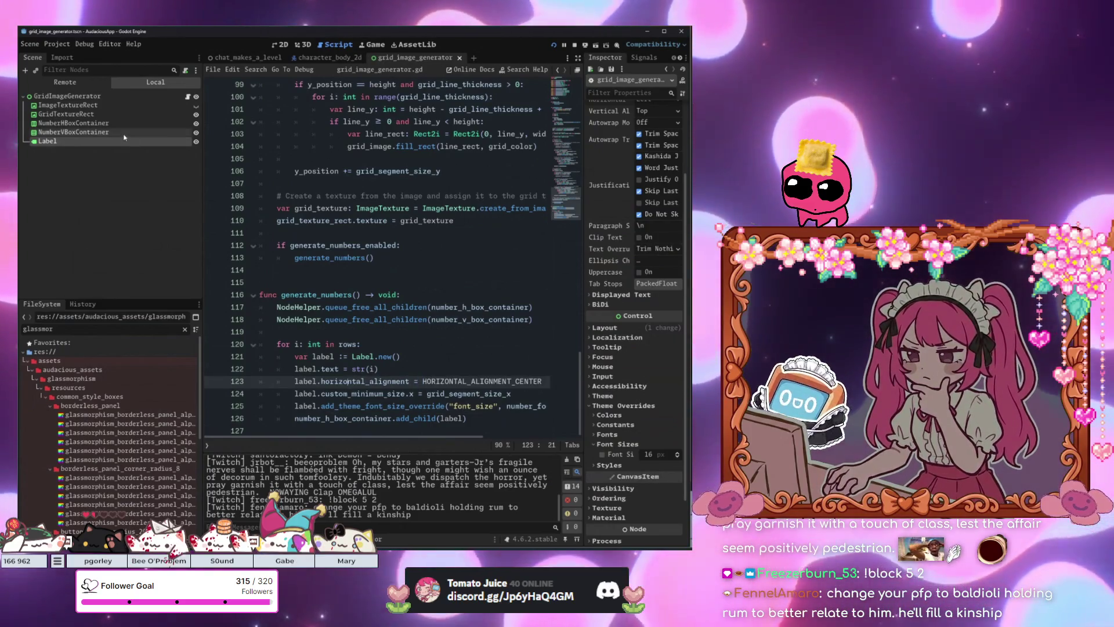
left_click(73, 123)
left_click(439, 319)
left_click(370, 393)
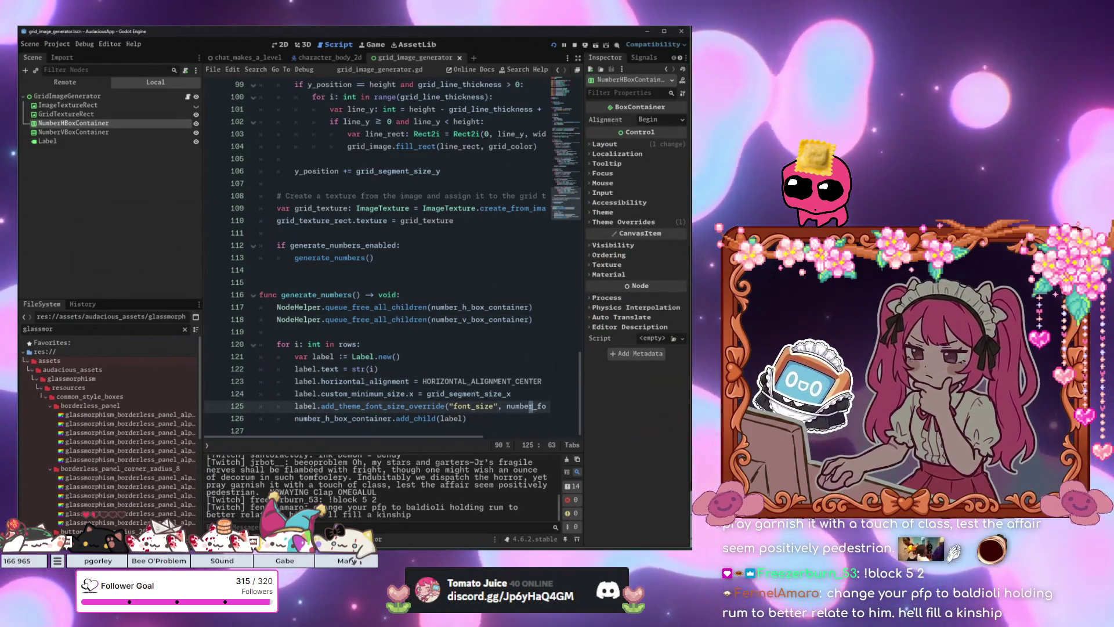
key("Up")
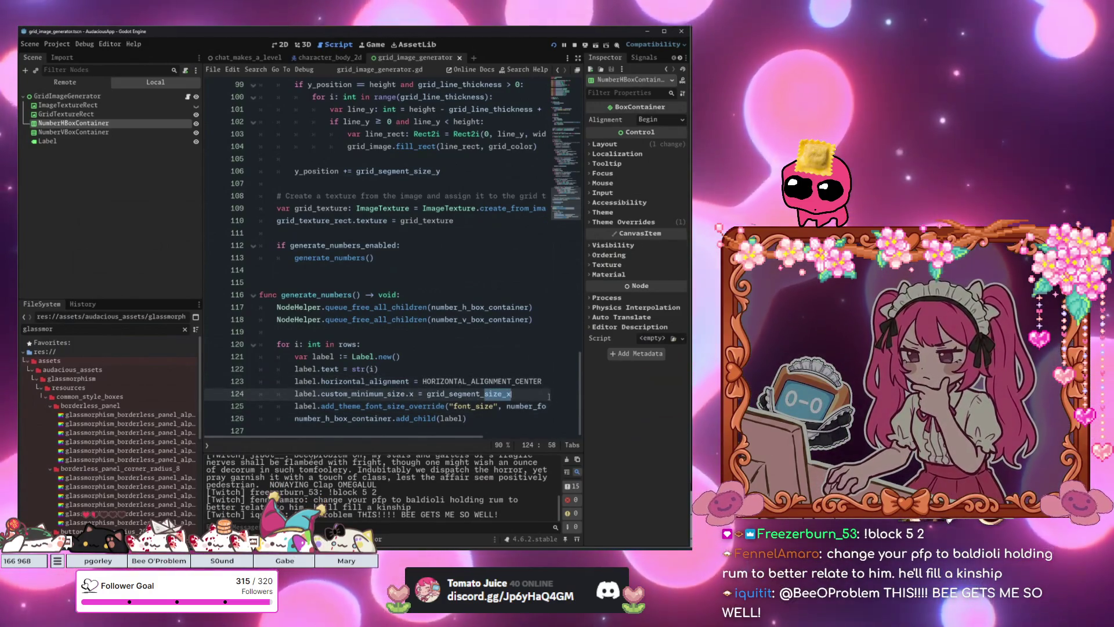
left_click(359, 345)
key("BackSpace")
type("co")
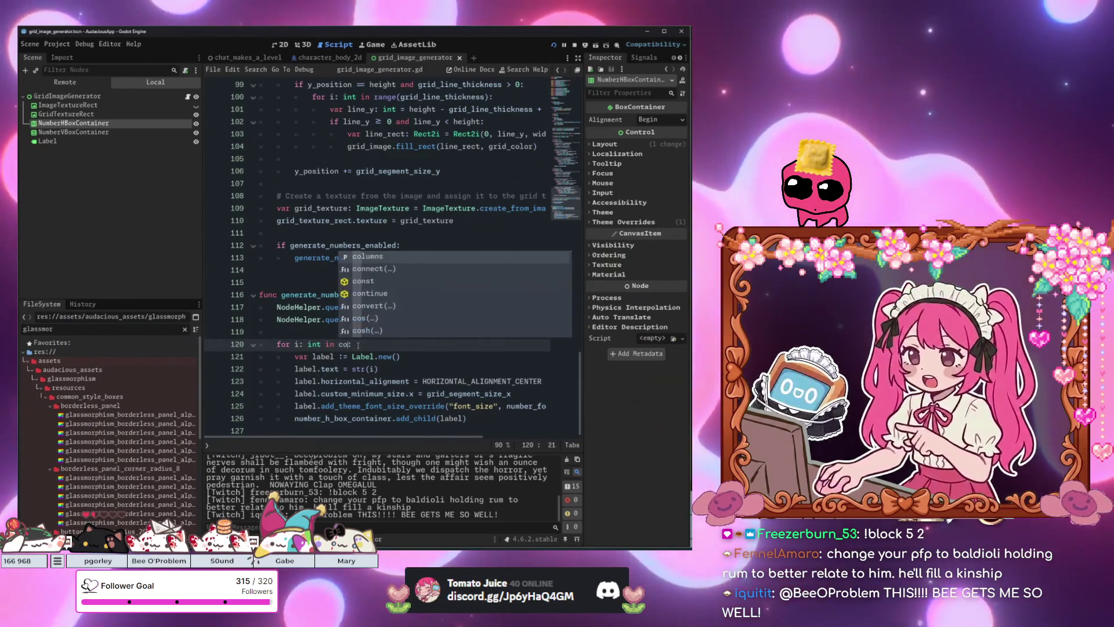
key("Return")
left_click(405, 335)
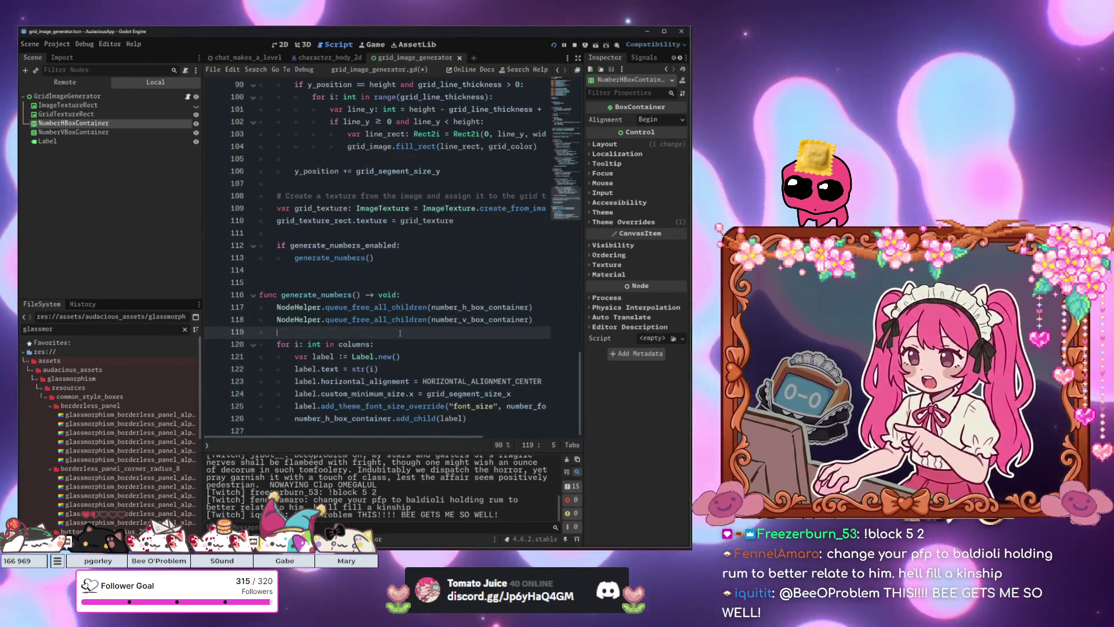
Step: Run the game to inspect the numbered grid, then stop it
key("F6")
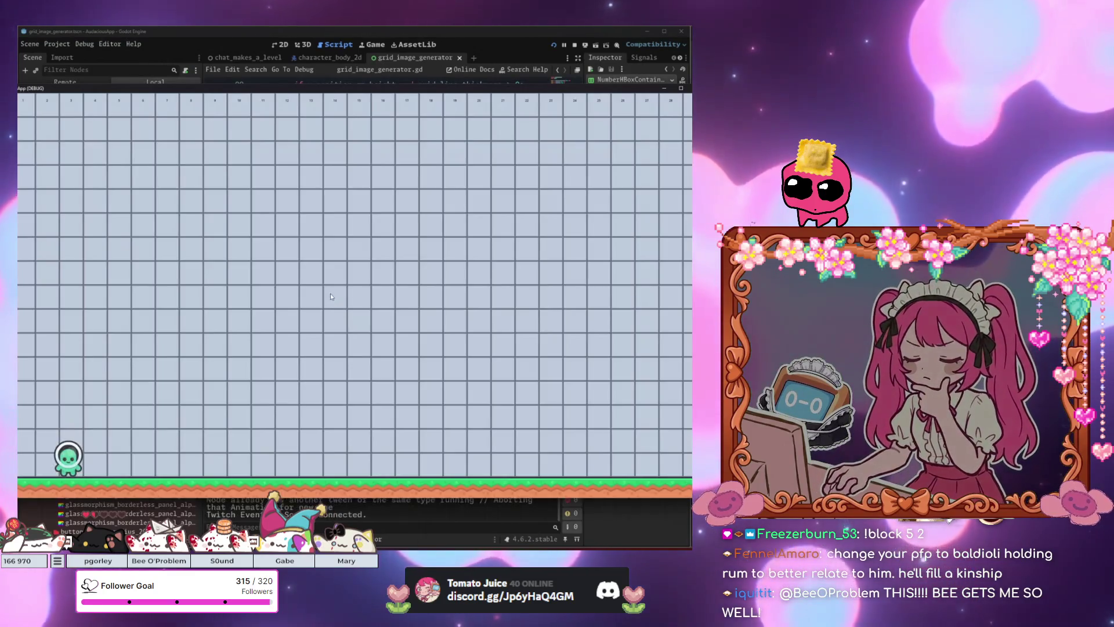
mouse_move(470, 89)
left_mouse_down()
mouse_move(488, 91)
mouse_move(517, 242)
mouse_move(534, 200)
mouse_move(551, 197)
left_mouse_up()
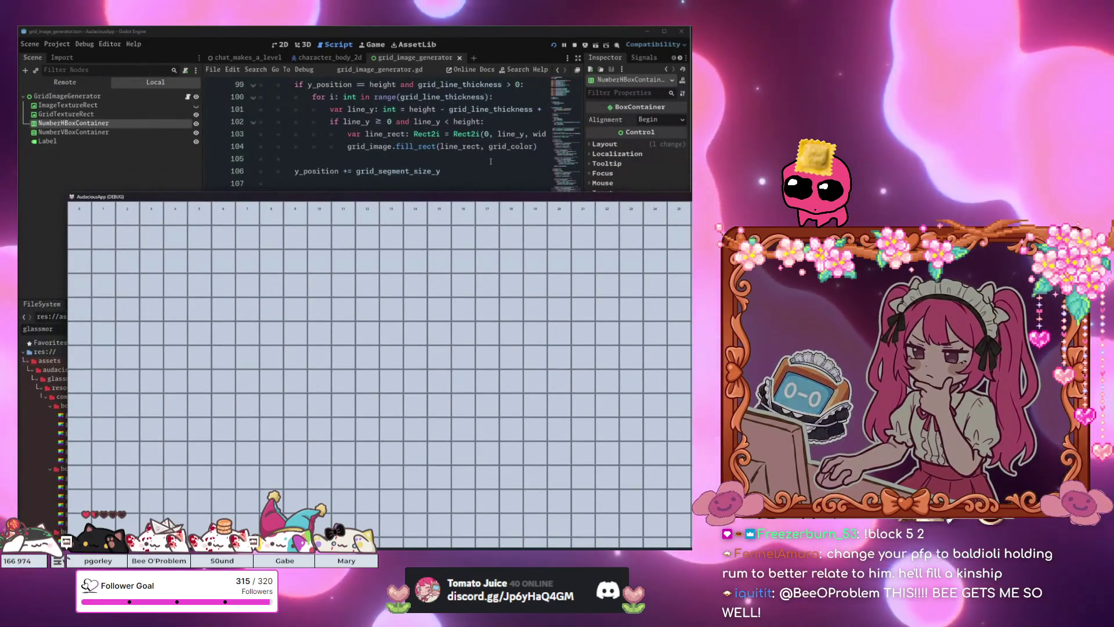
mouse_move(128, 200)
left_mouse_down()
mouse_move(145, 94)
mouse_move(103, 100)
mouse_move(93, 141)
mouse_move(180, 181)
mouse_move(181, 248)
left_mouse_up()
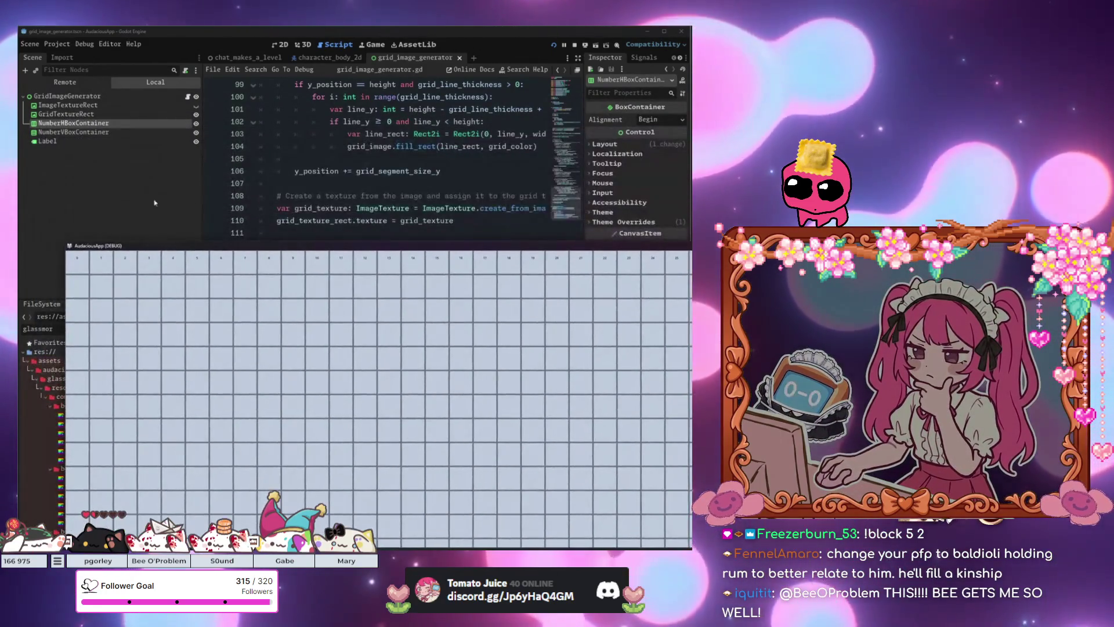
key("F8")
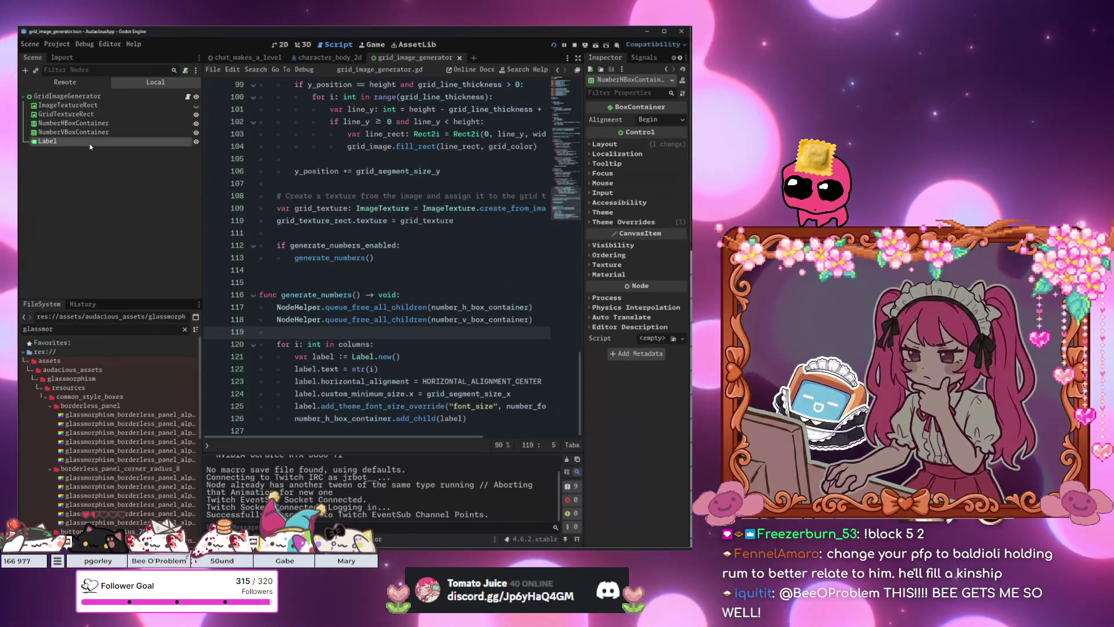
Step: Delete the Label node from the grid_image_generator scene
left_click(90, 143)
key("Delete")
left_click(464, 303)
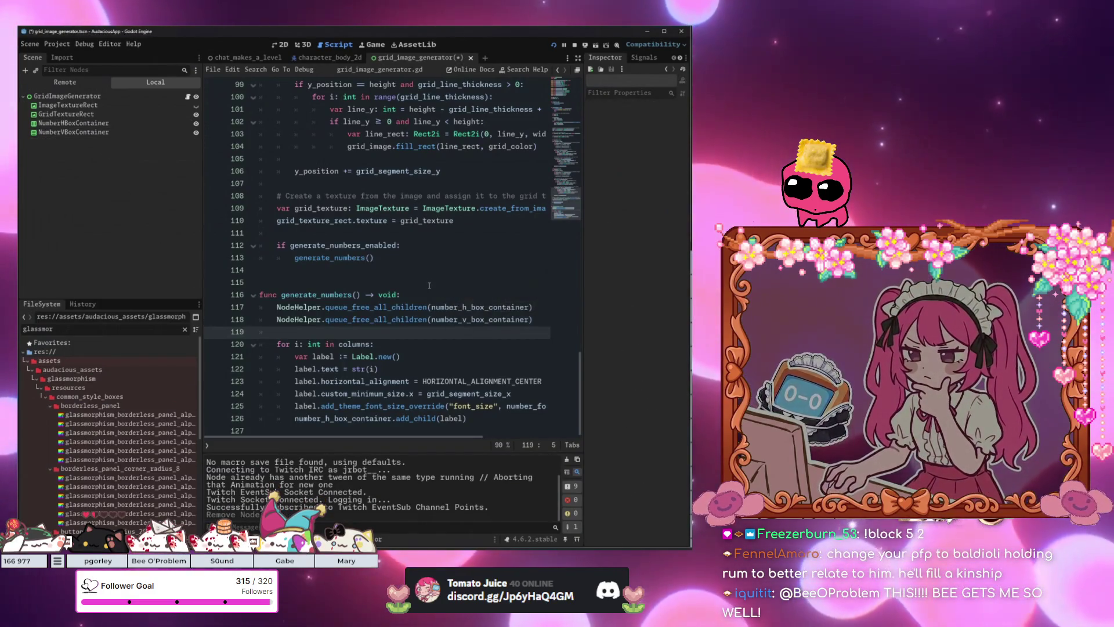
left_click(95, 124)
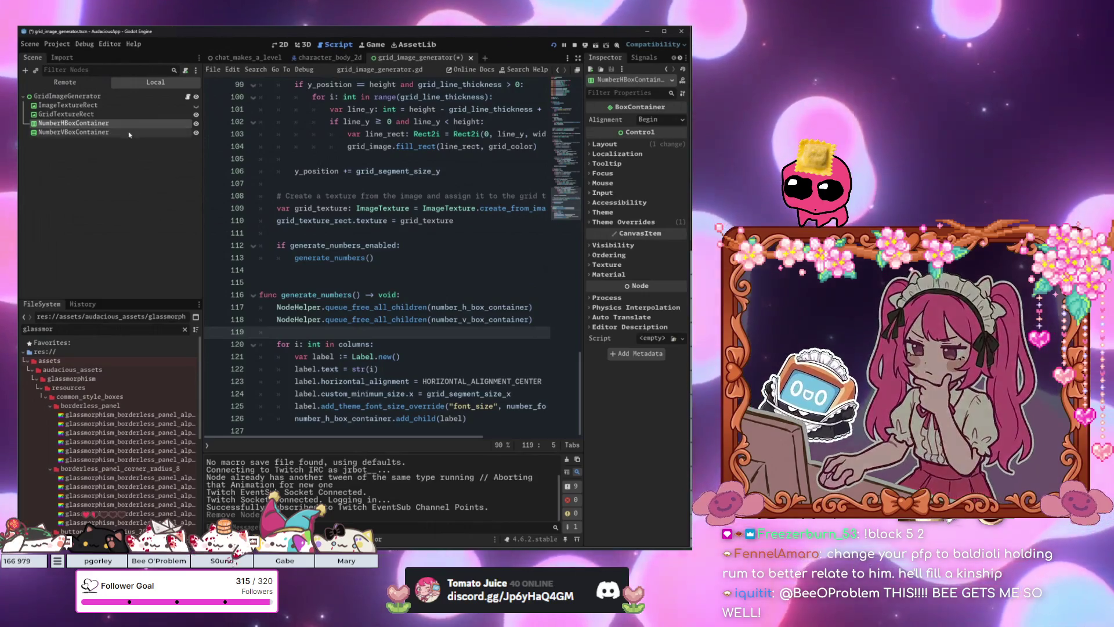
Step: Set the level's GridImageGenerator Number Font size to 16 and run the level
left_click(249, 57)
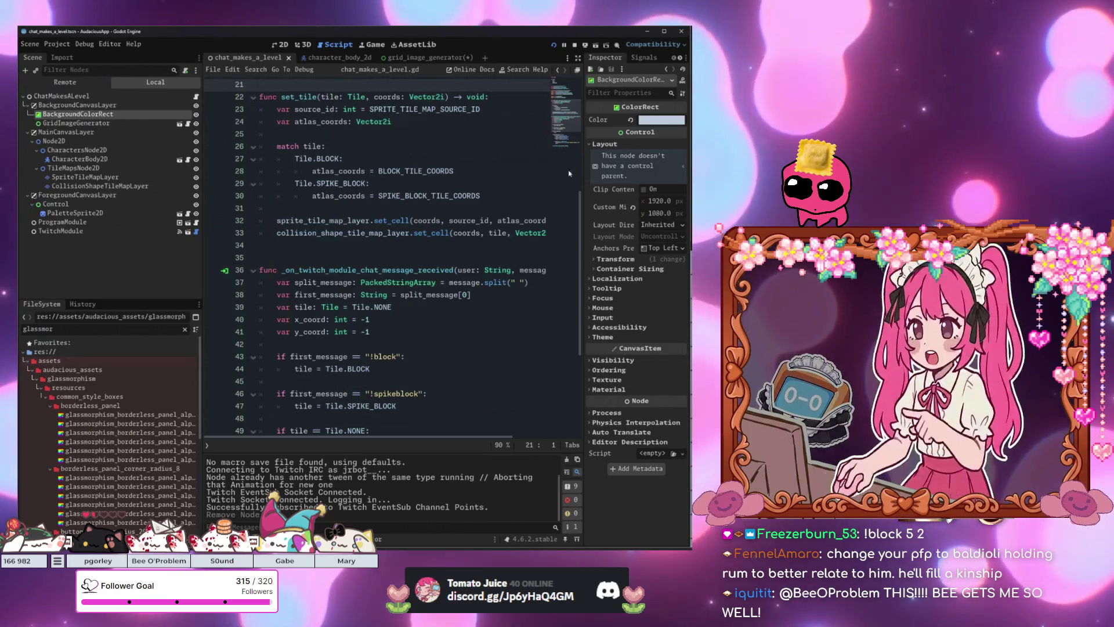
left_click(76, 123)
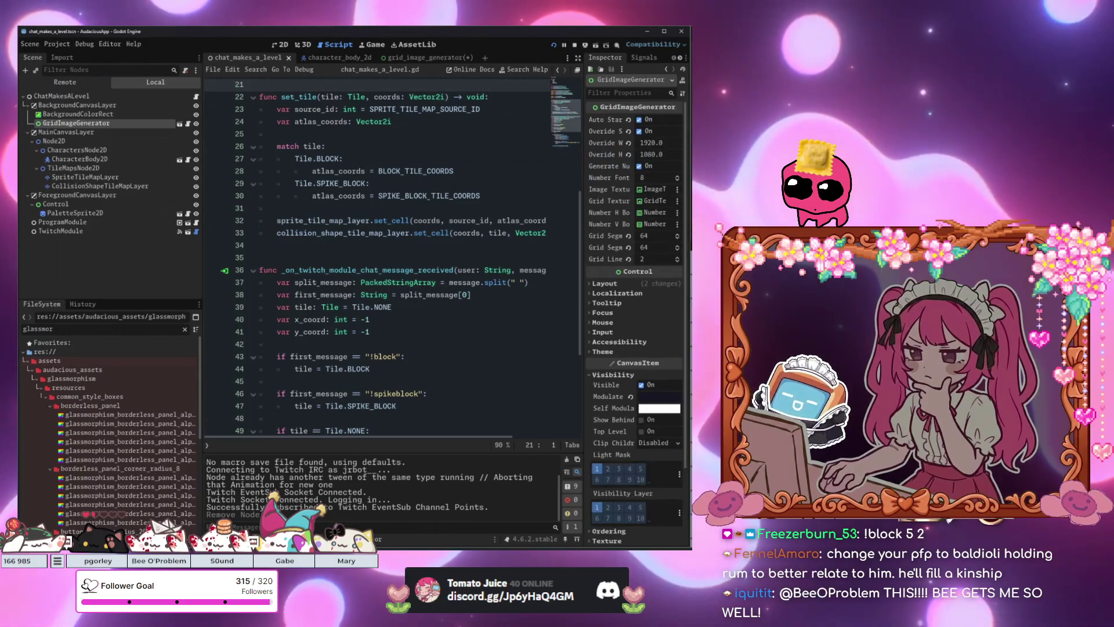
left_click(655, 177)
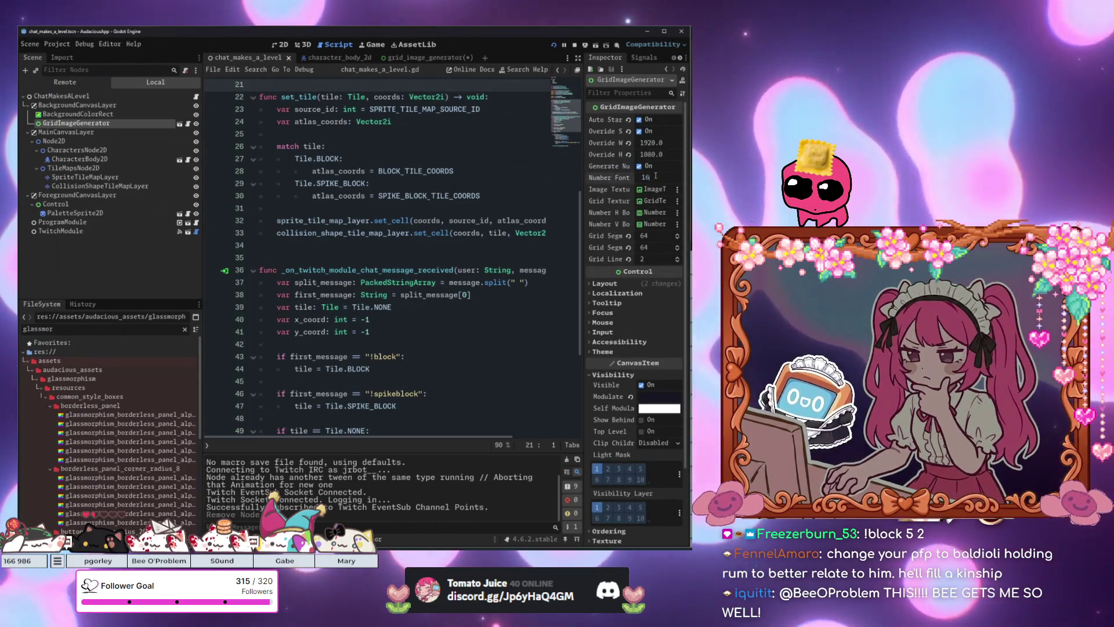
left_click(436, 253)
key("F5")
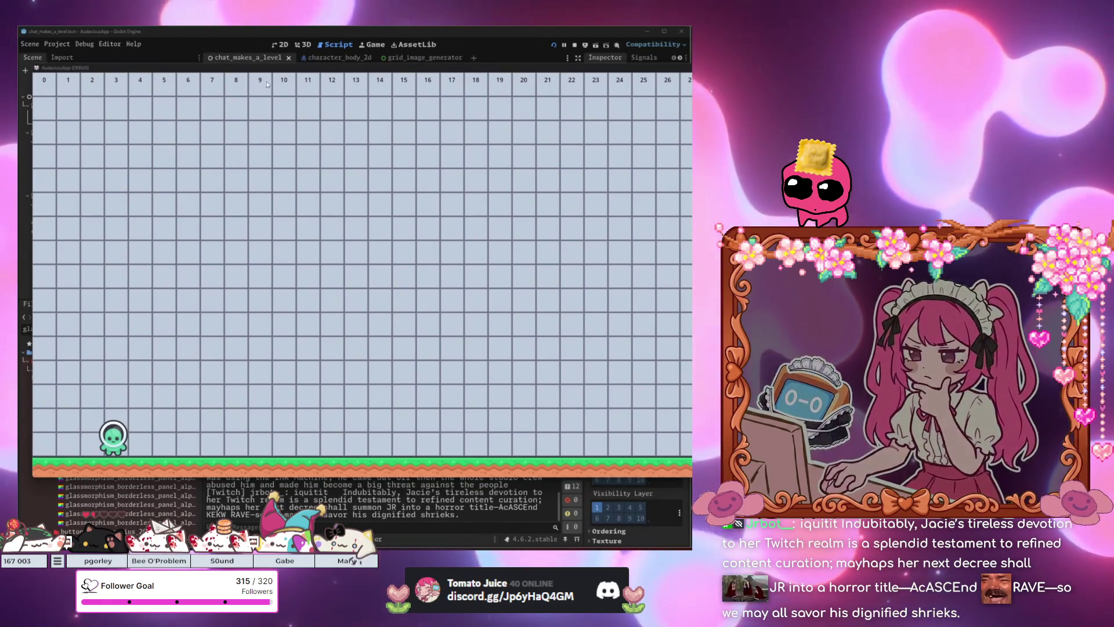
Step: After reviewing the larger column numbers, bring the editor back in front of the game
left_click(399, 40)
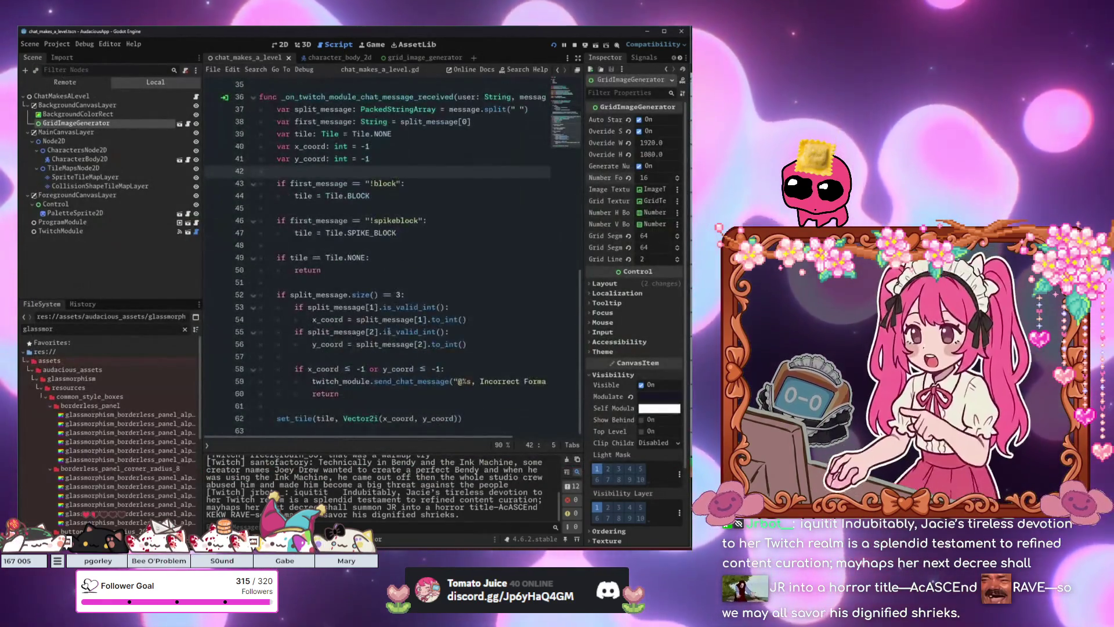
Step: Review chat_makes_a_level.gd's !block and !spikeblock handler and its set_tile call
scroll(578, 116, "down", 1)
left_click(477, 418)
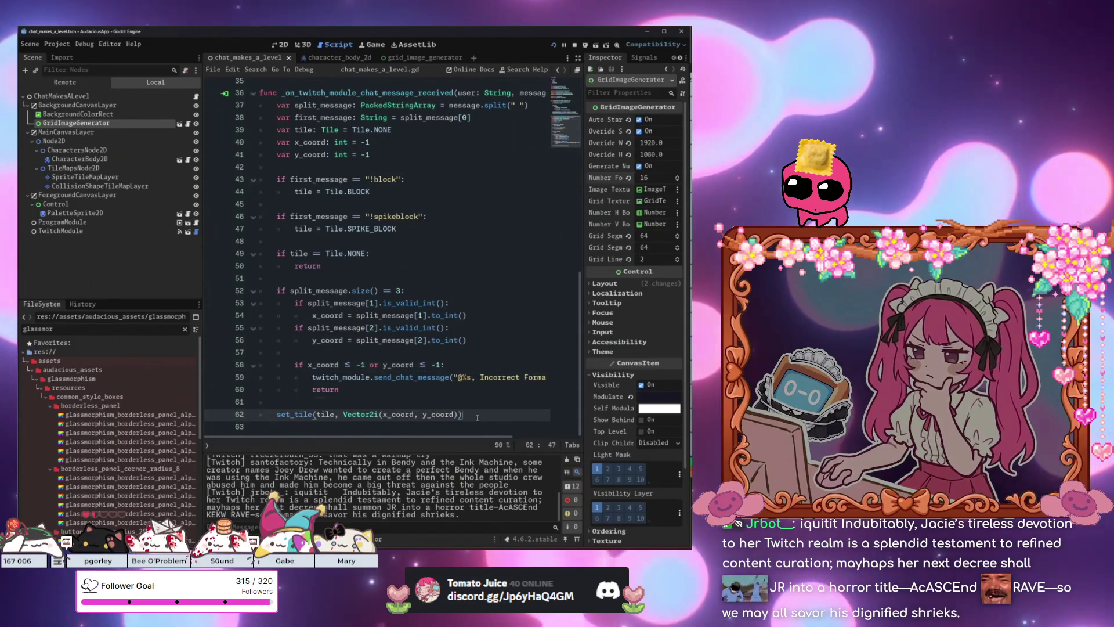
scroll(371, 181, "up", 1)
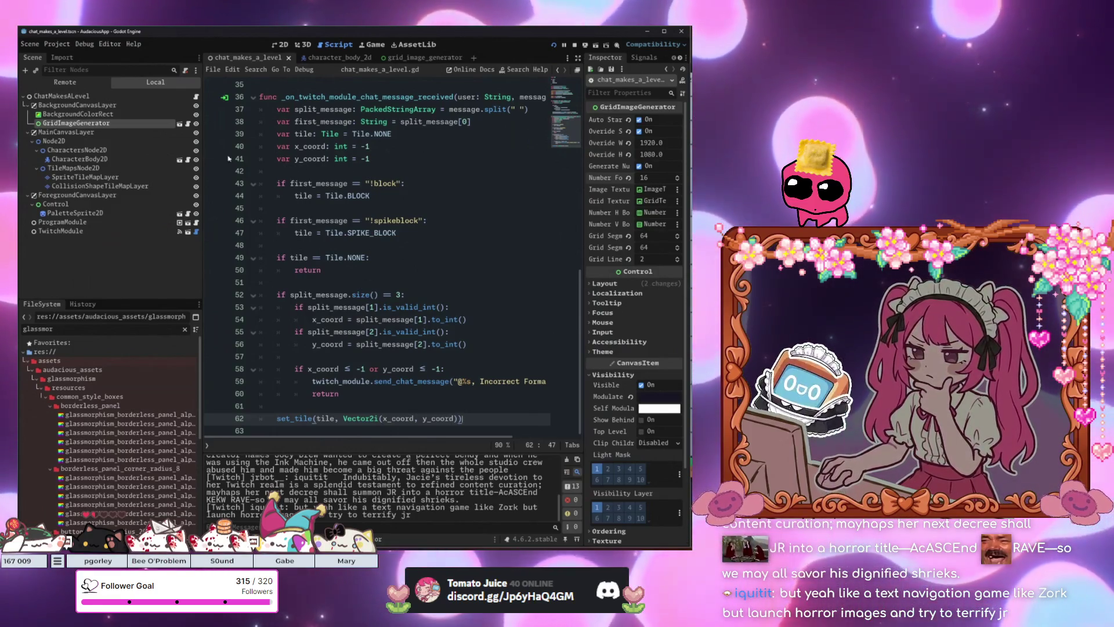
scroll(375, 151, "up", 10)
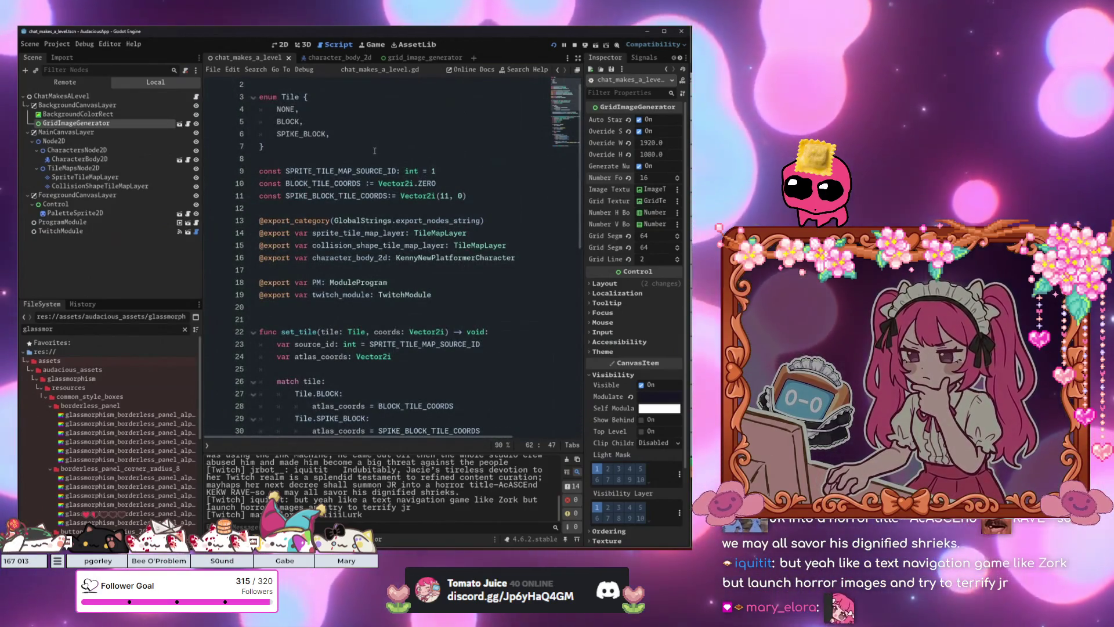
scroll(375, 152, "up", 1)
scroll(373, 154, "down", 11)
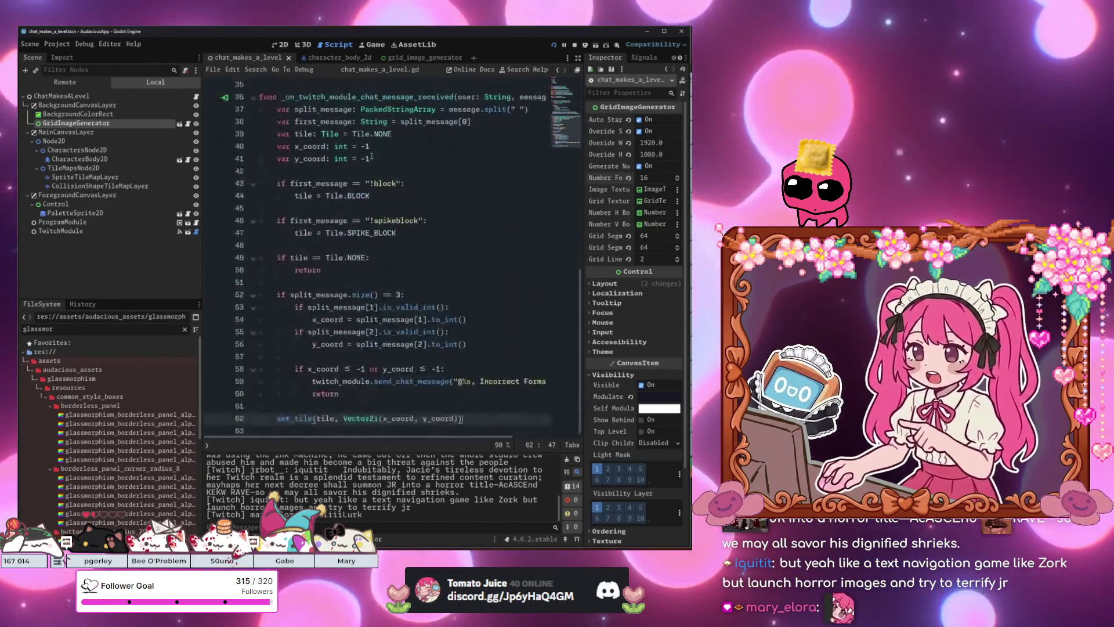
Step: In grid_image_generator, inspect the label loop's custom_minimum_size.x line 124
left_click(421, 58)
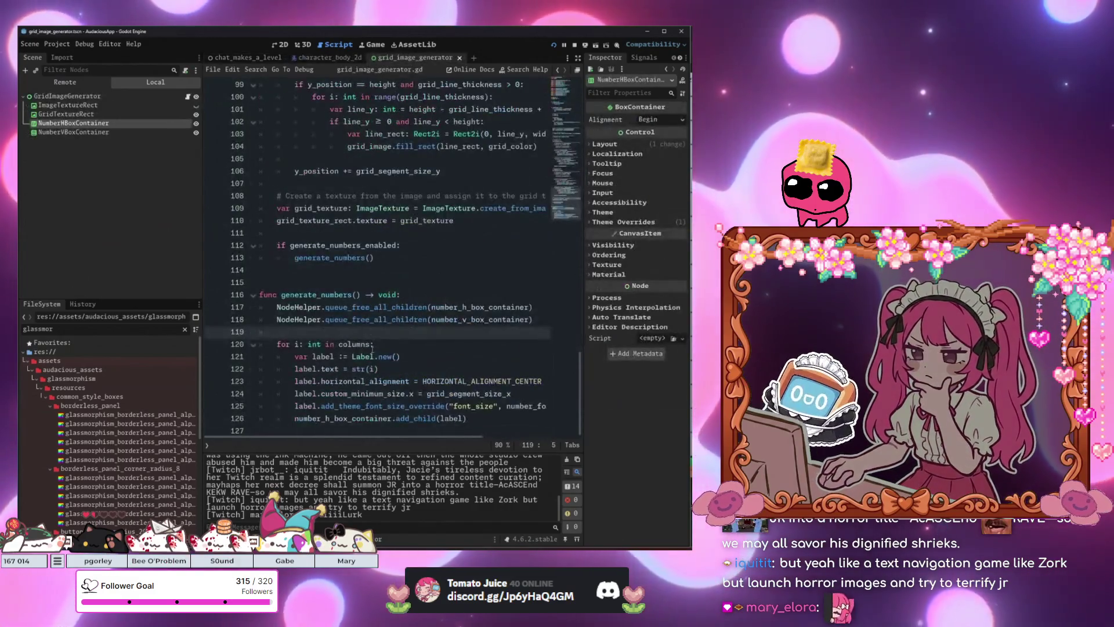
left_click(487, 421)
left_click_drag(487, 422, 268, 347)
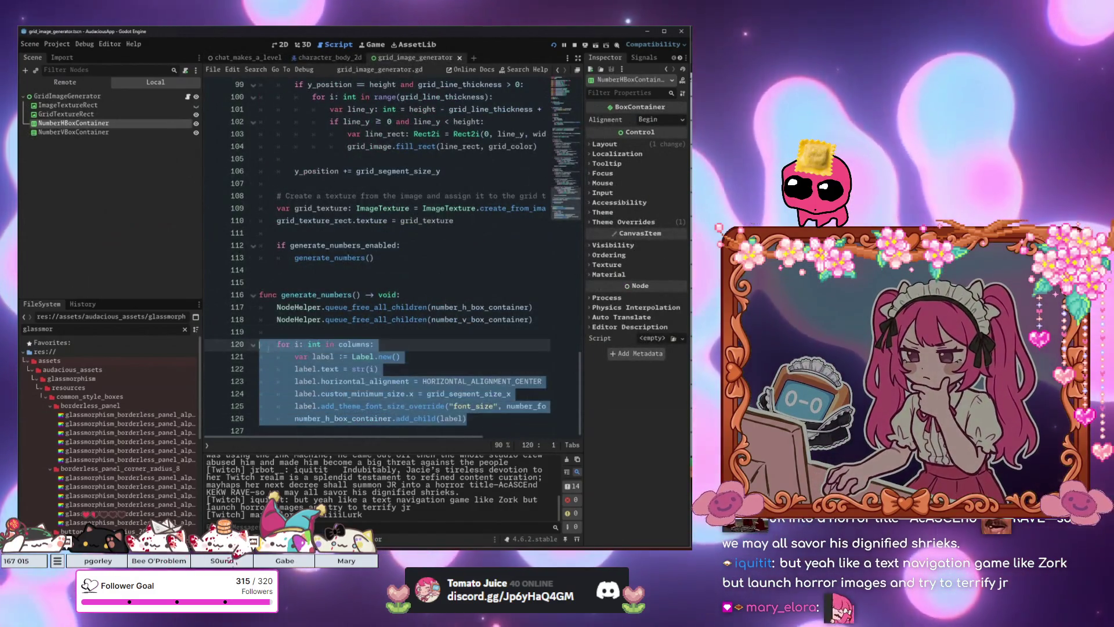
left_click(480, 417)
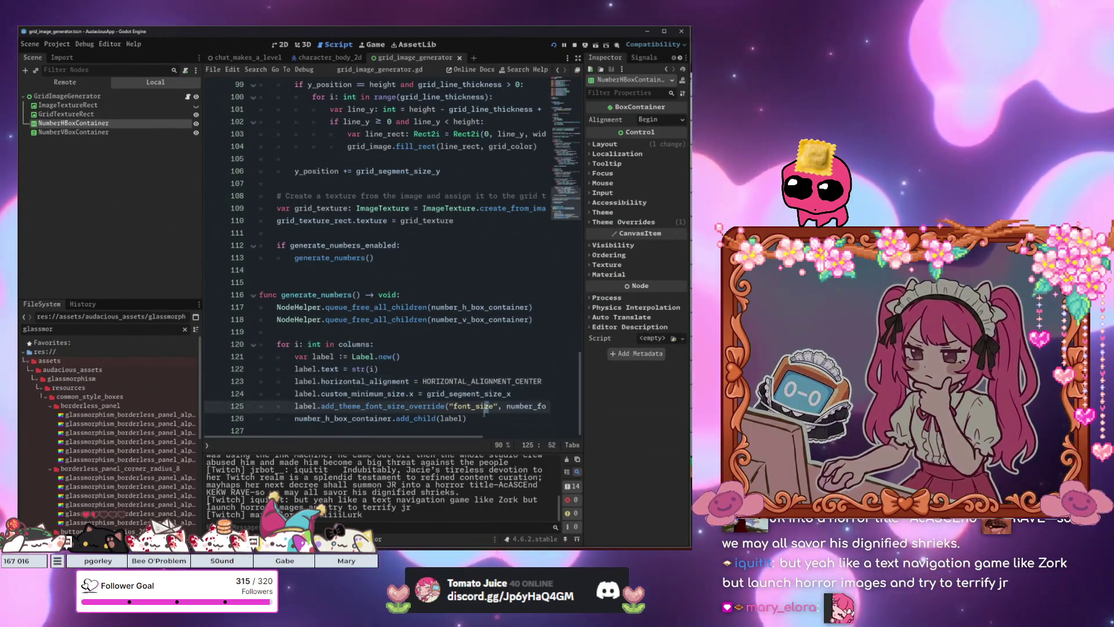
key("Up")
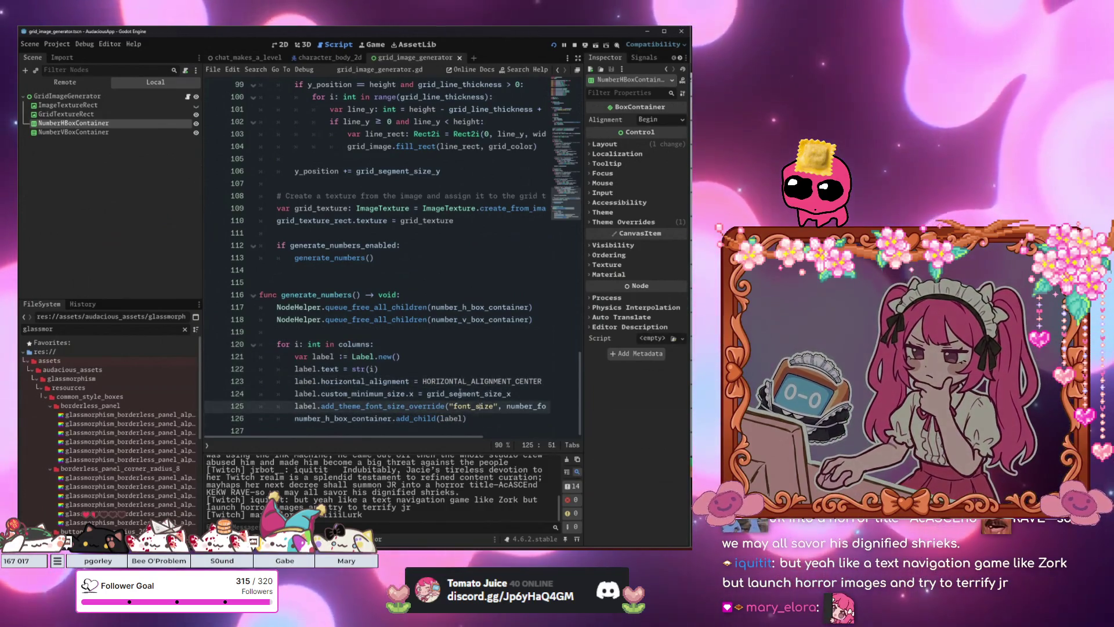
key("Up")
key("End")
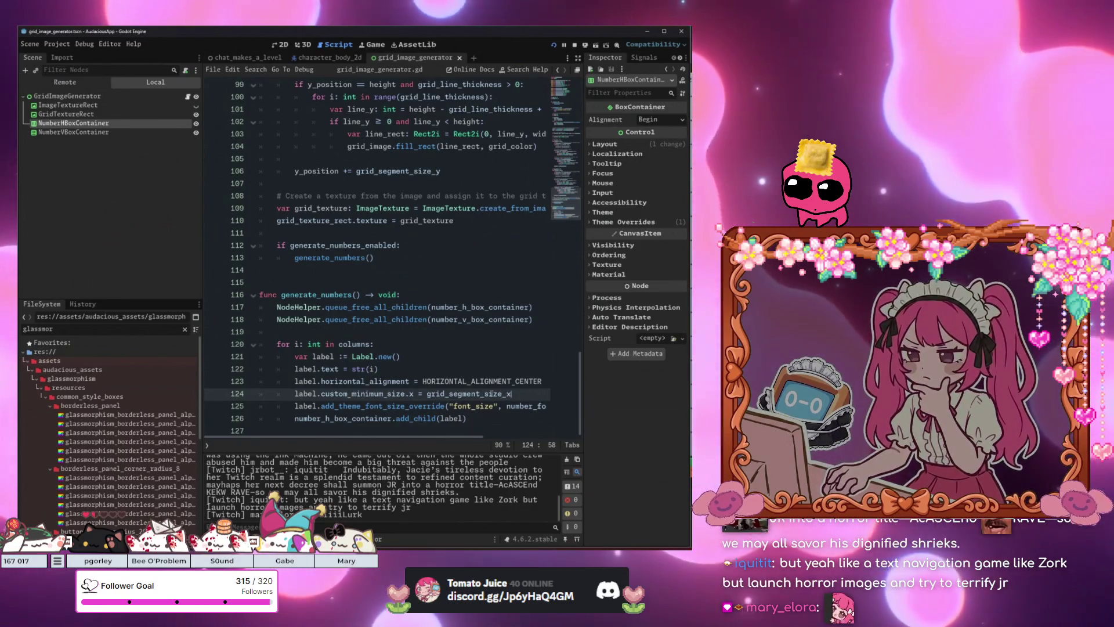
key("Left")
key("Left")
key("Left")
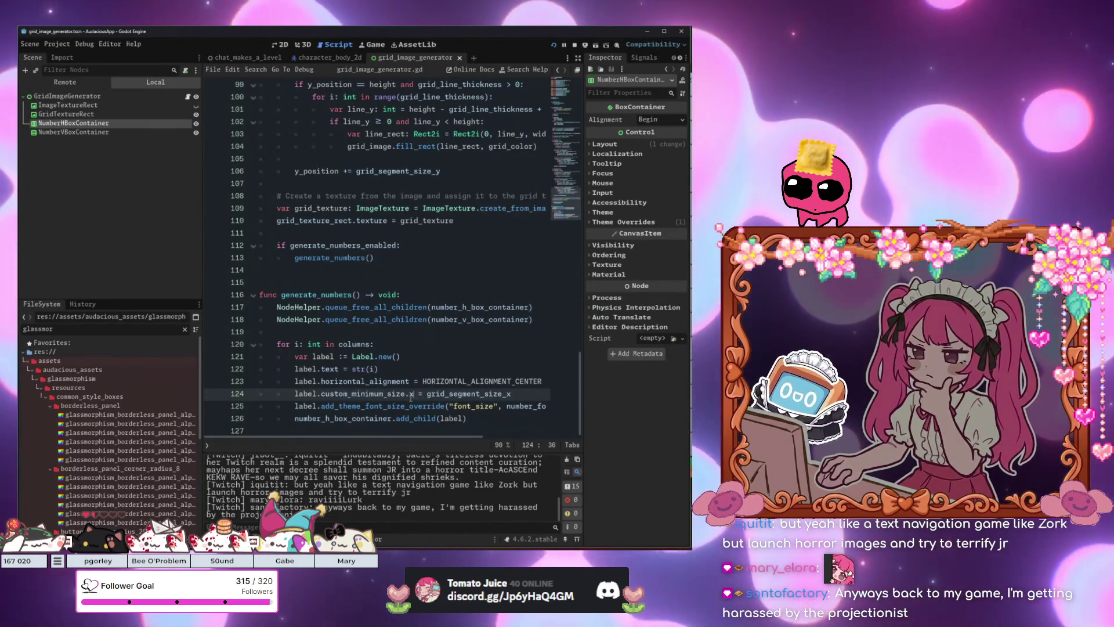
mouse_move(393, 397)
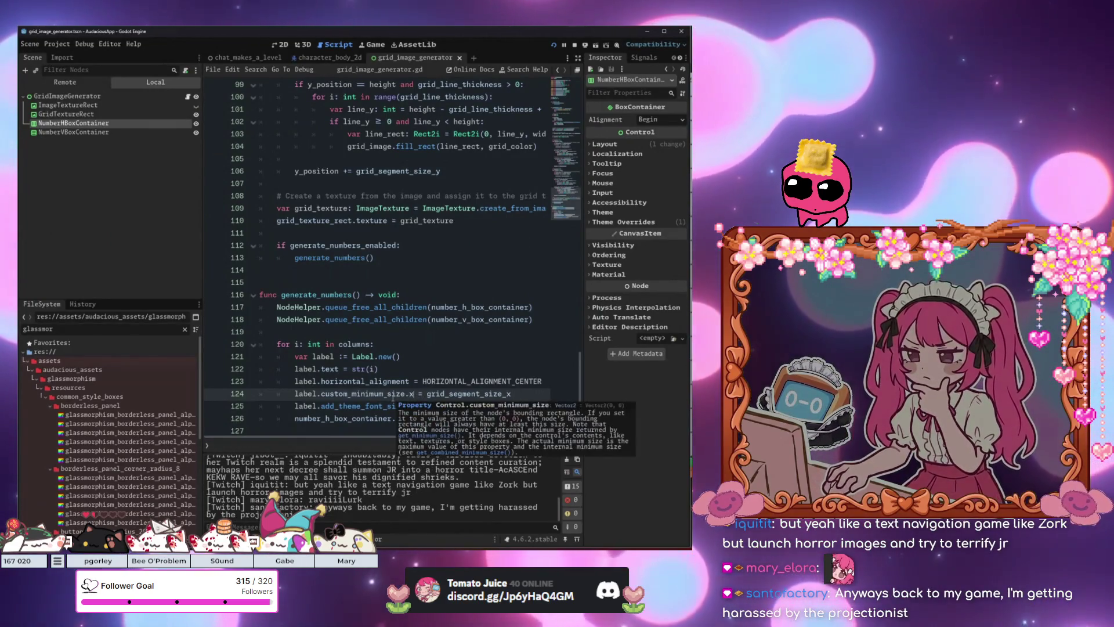
left_click(435, 344)
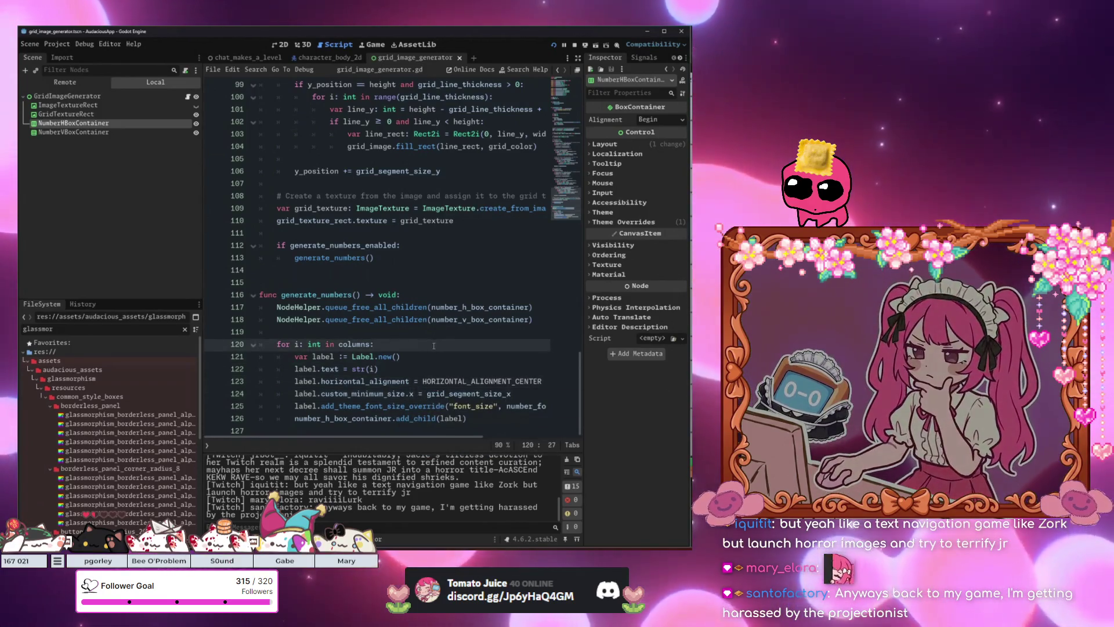
Step: Try an if statement in the loop, then remove it and the empty line 121
key("Return")
type("if 0")
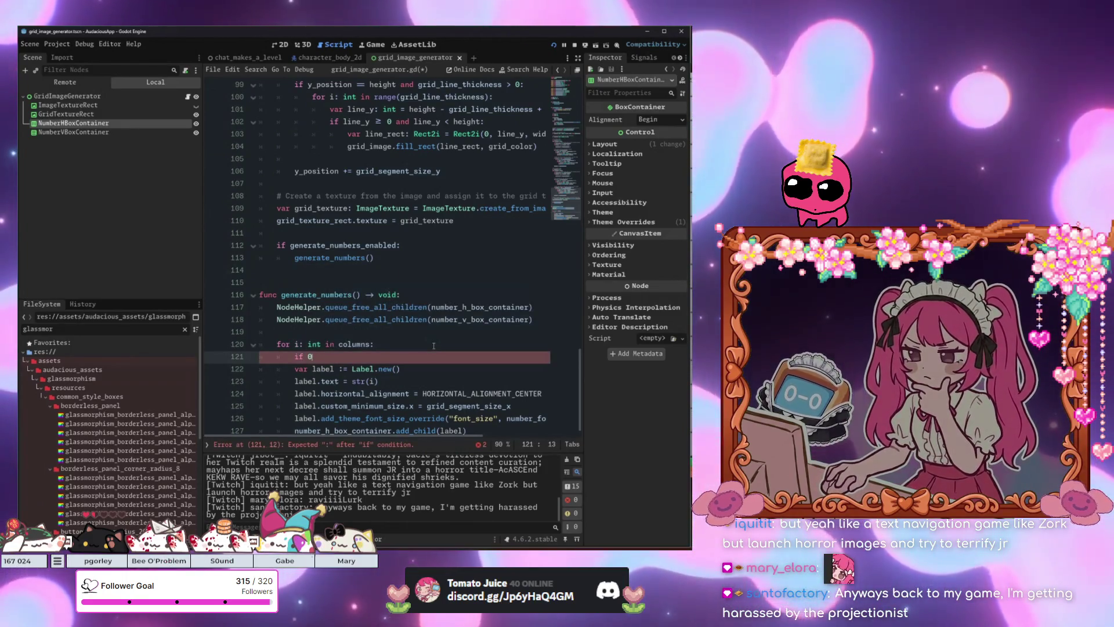
key("BackSpace")
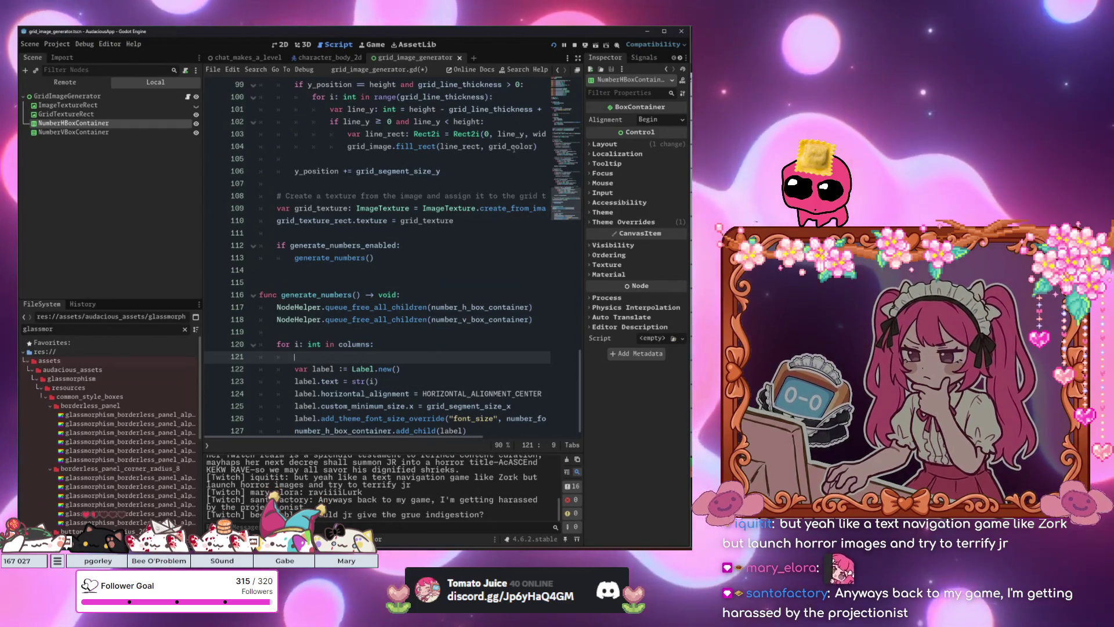
left_click(556, 92)
scroll(439, 344, "down", 20)
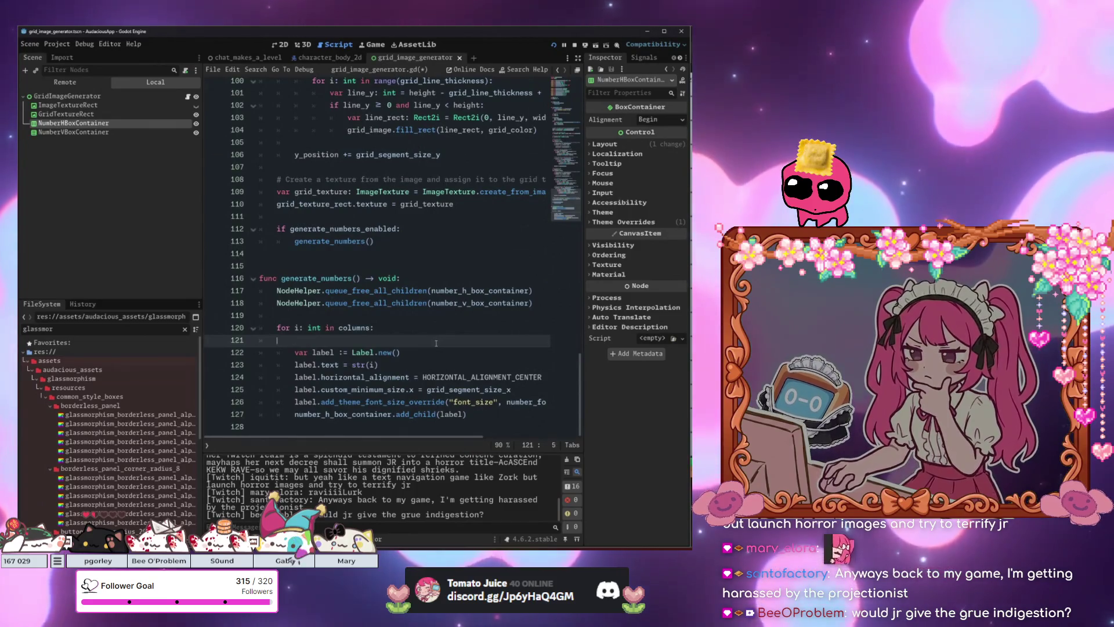
key("ctrl+shift+k")
Step: Add label.custom_minimum_size.y = grid_segment_size_y below line 124 and save
left_click(461, 378)
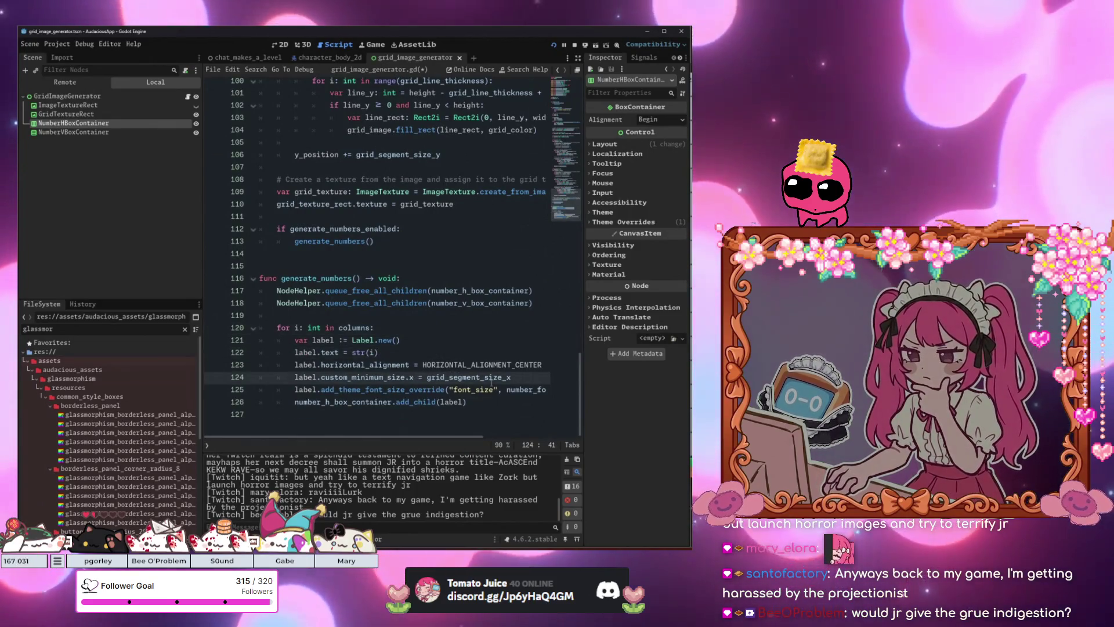
key("Return")
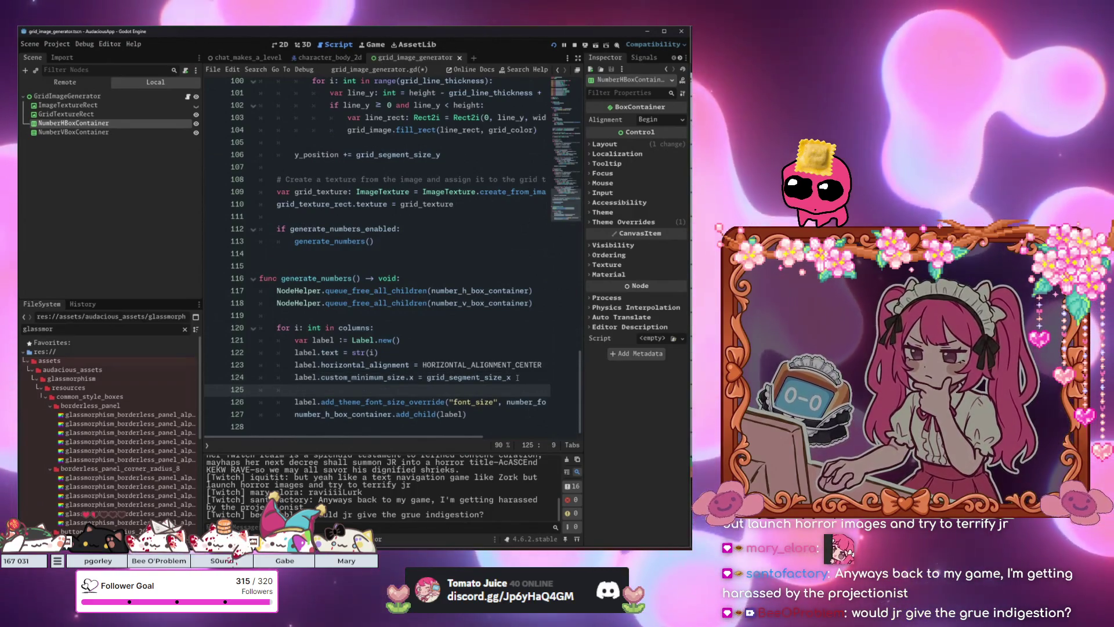
type("label.x")
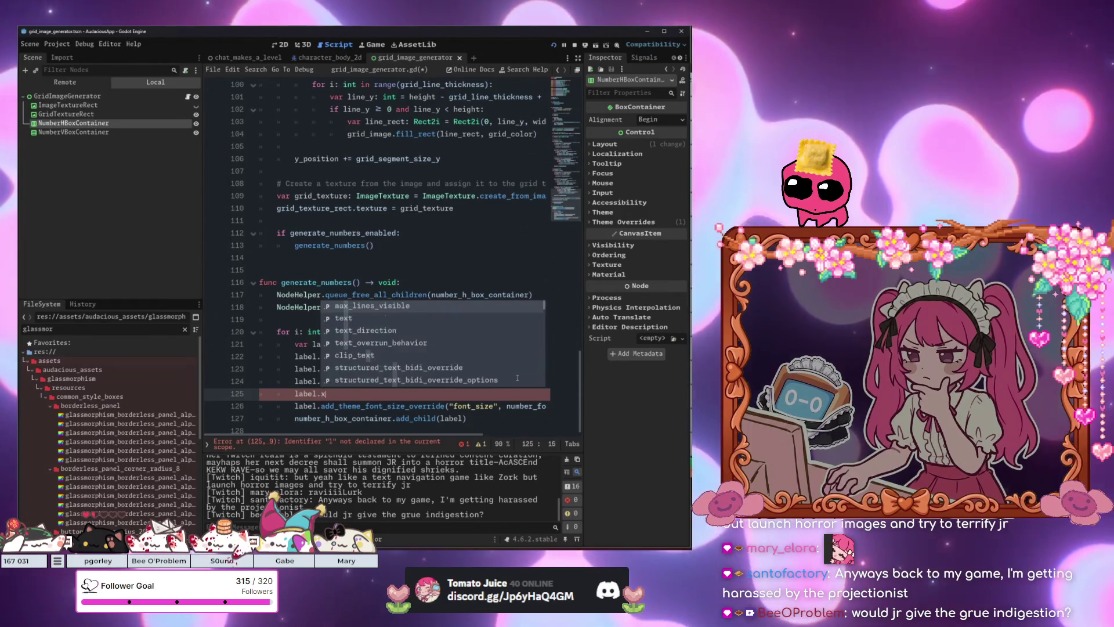
key("BackSpace")
type("custom_minimum_size.y")
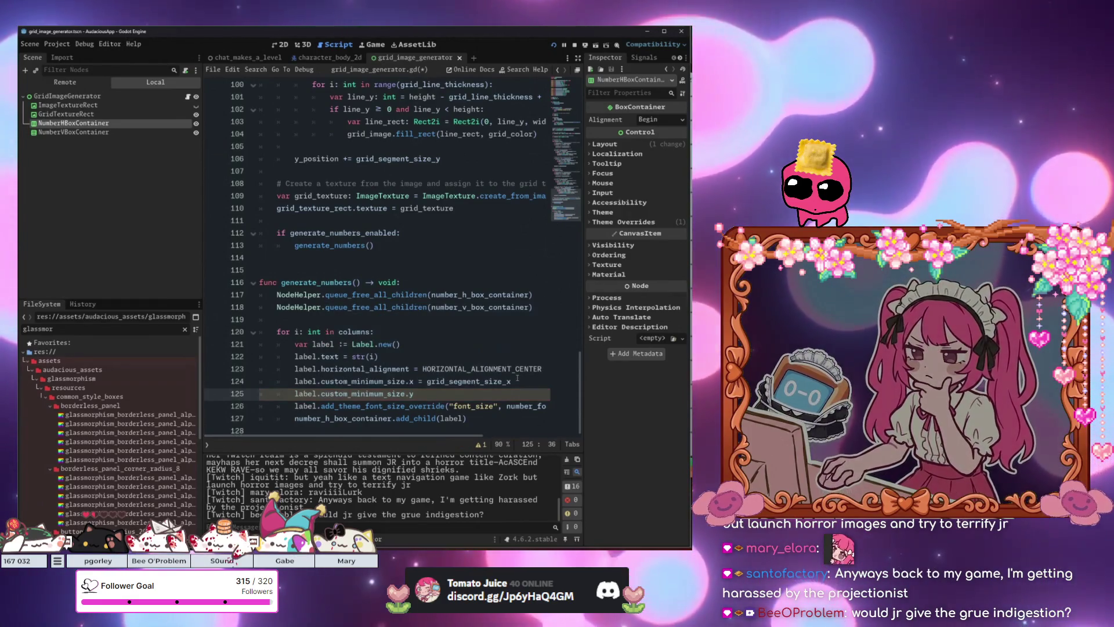
type(" =")
key("Down")
key("Down")
key("Return")
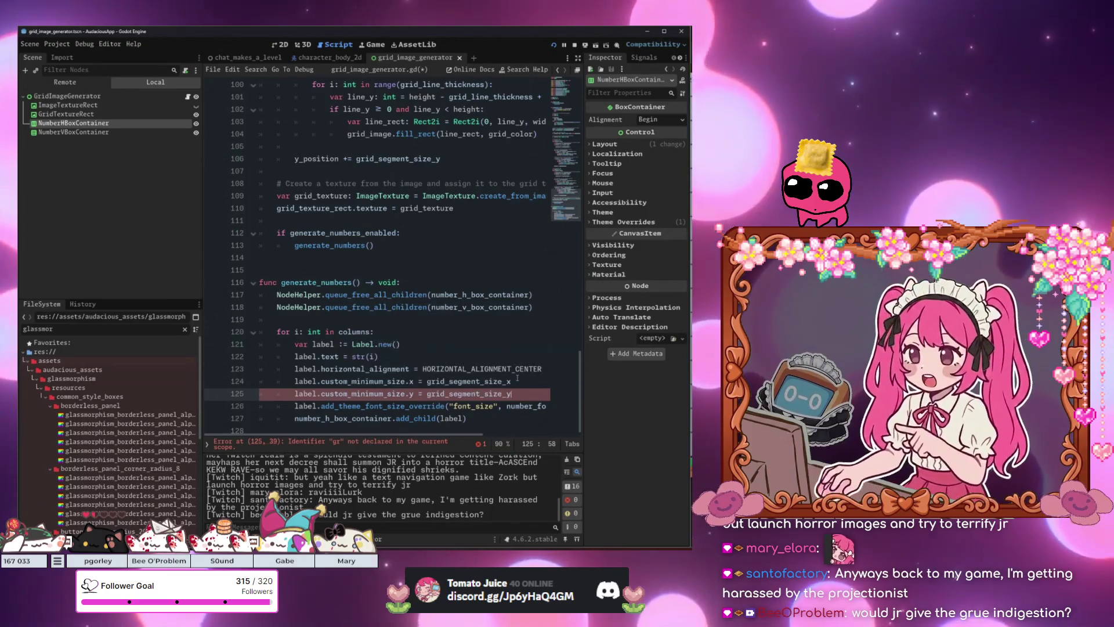
left_click(494, 395)
left_click(438, 394)
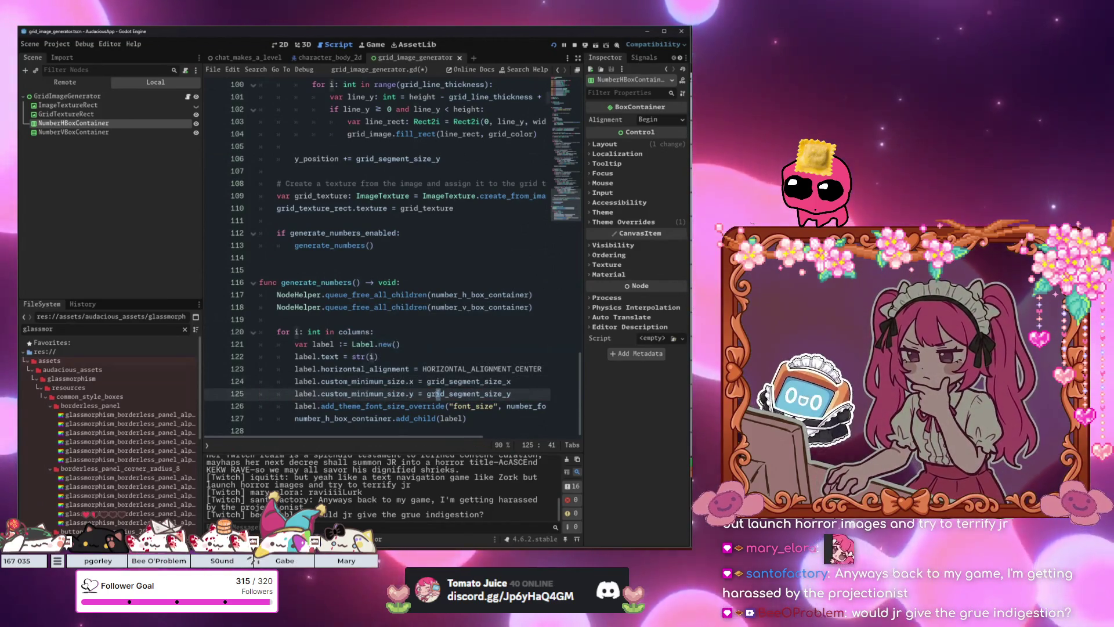
key("ctrl+s")
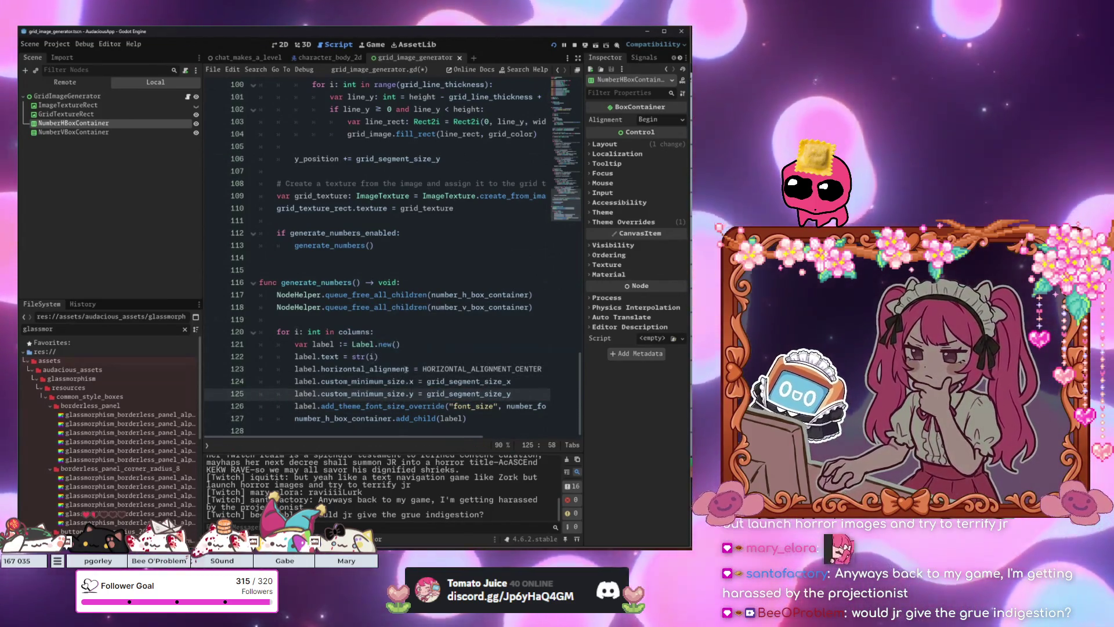
Step: Review the label setup lines 123–125 and run the game
left_click(409, 369)
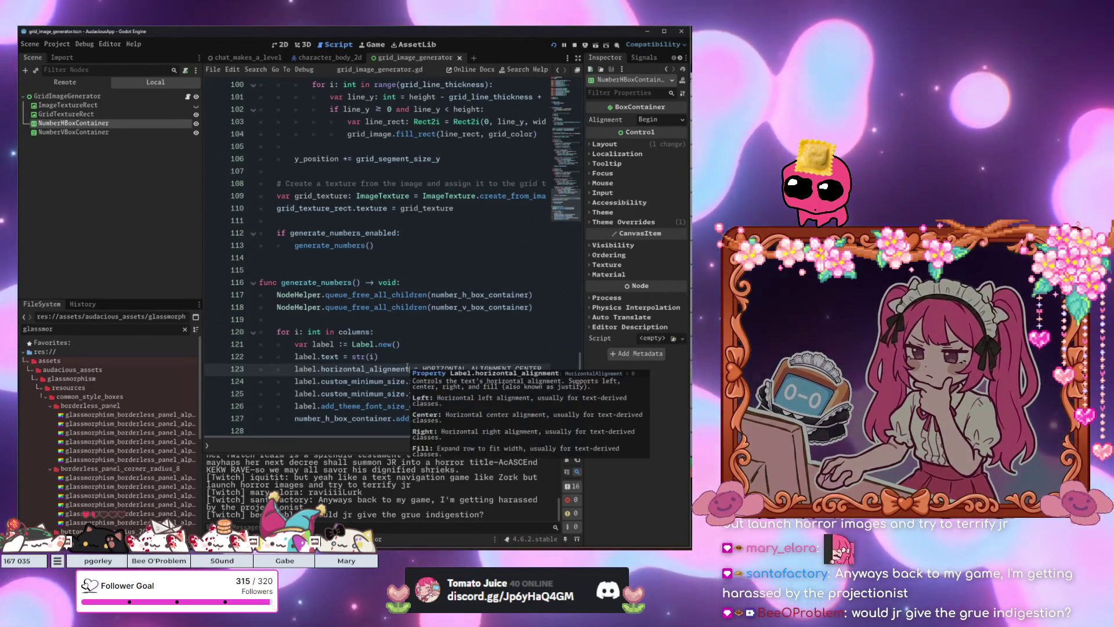
left_click(446, 381)
left_click(505, 394)
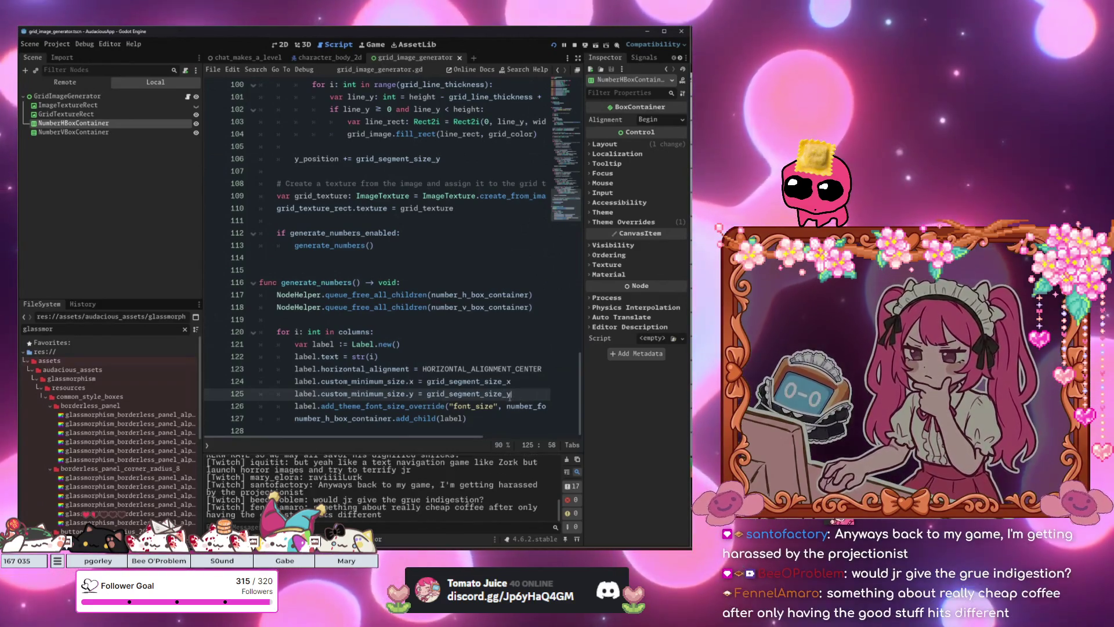
left_click(463, 381)
key("F5")
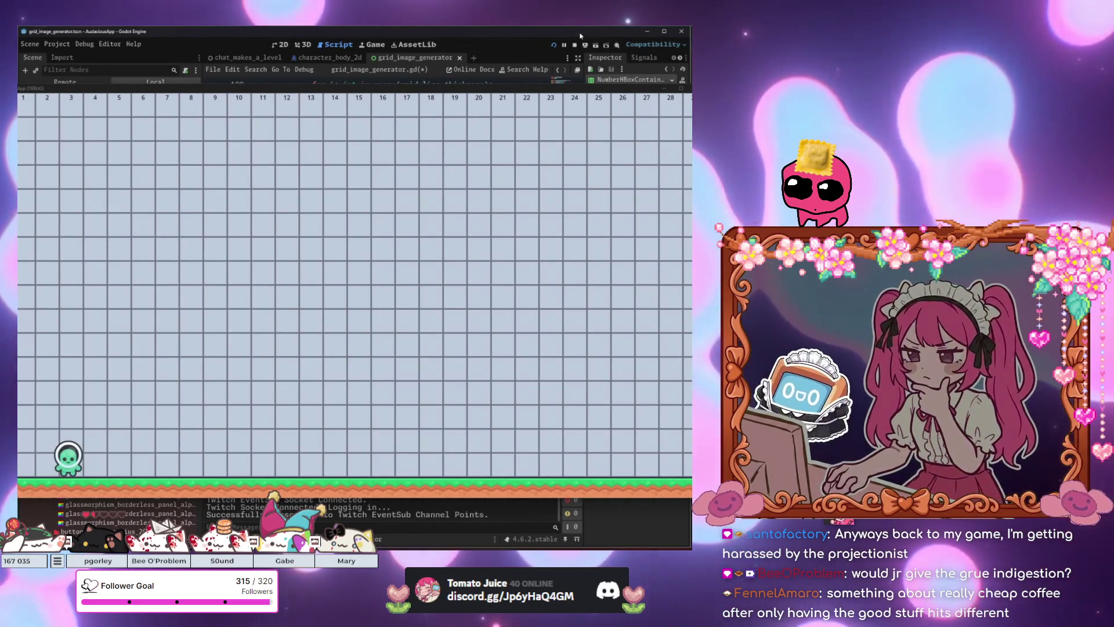
Step: Close the game, add label.vertical_alignment = VERTICAL_ALIGNMENT_CENTER, and rerun
key("F8")
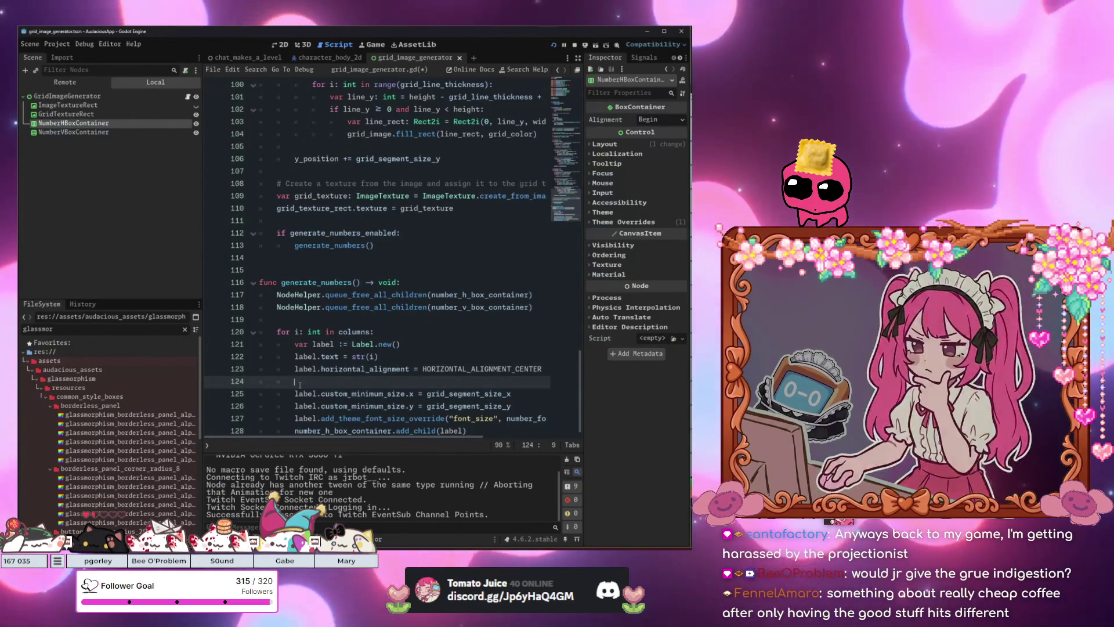
type("label.")
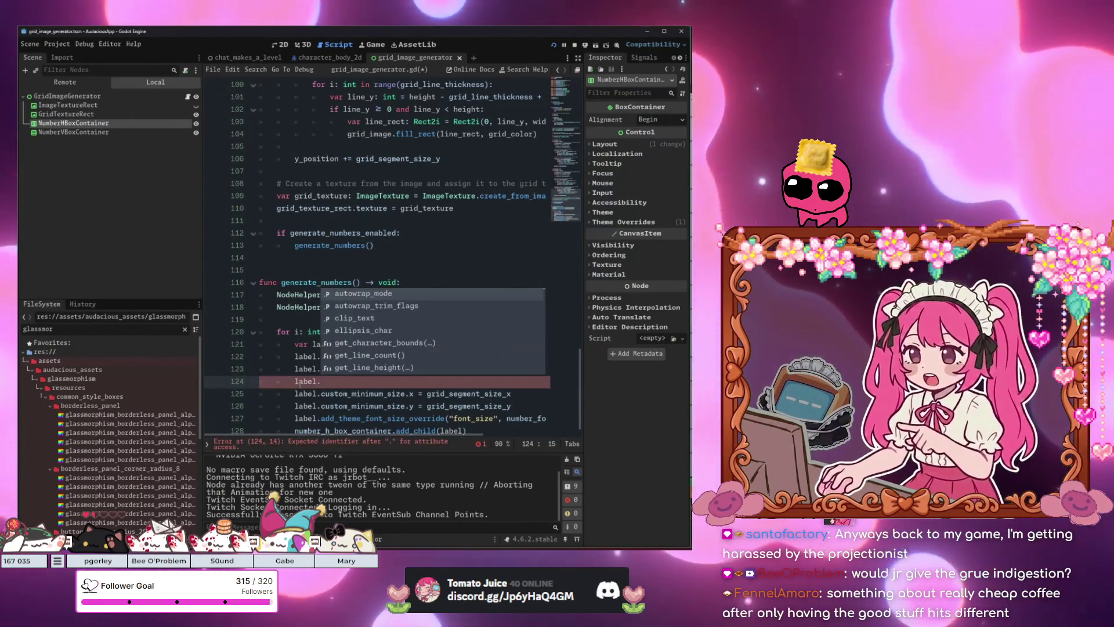
type("vi")
key("BackSpace")
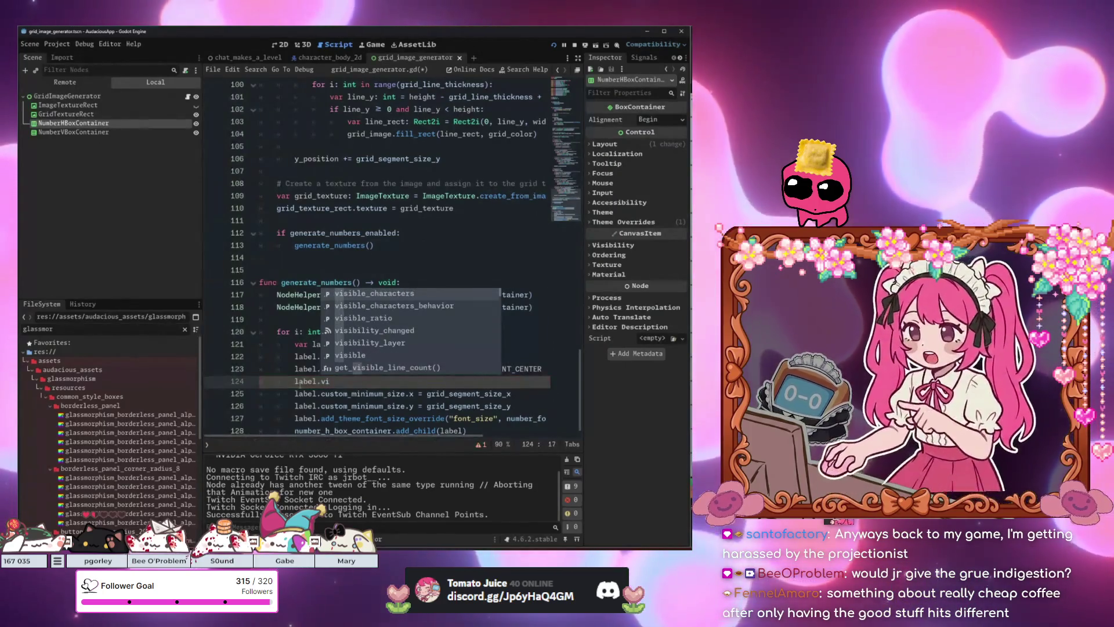
type("ert")
key("Return")
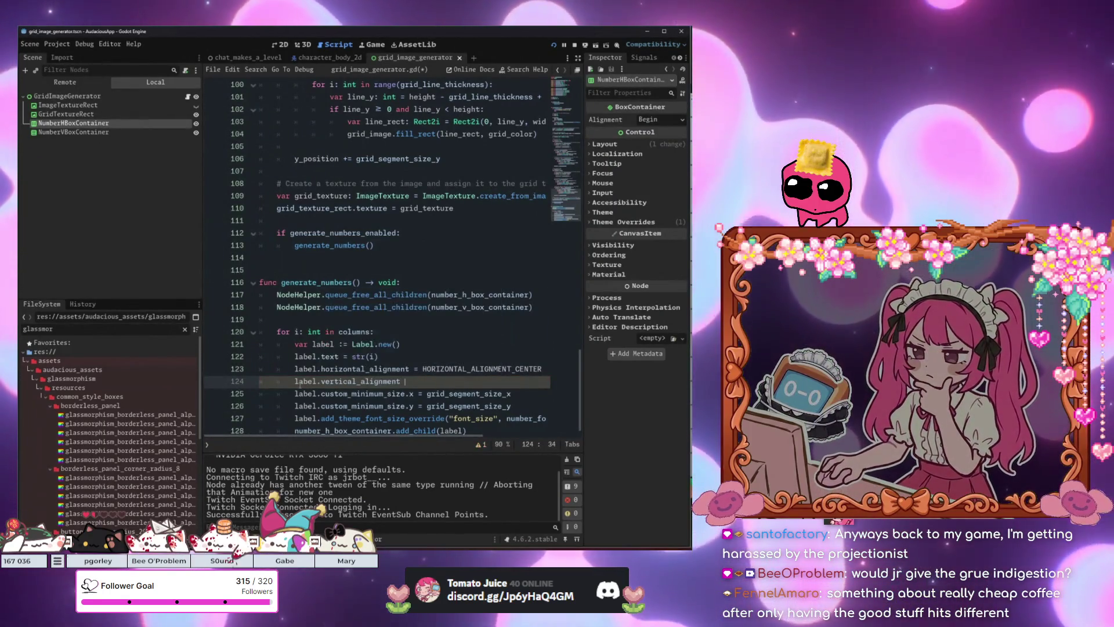
type("=")
key("Down")
key("Return")
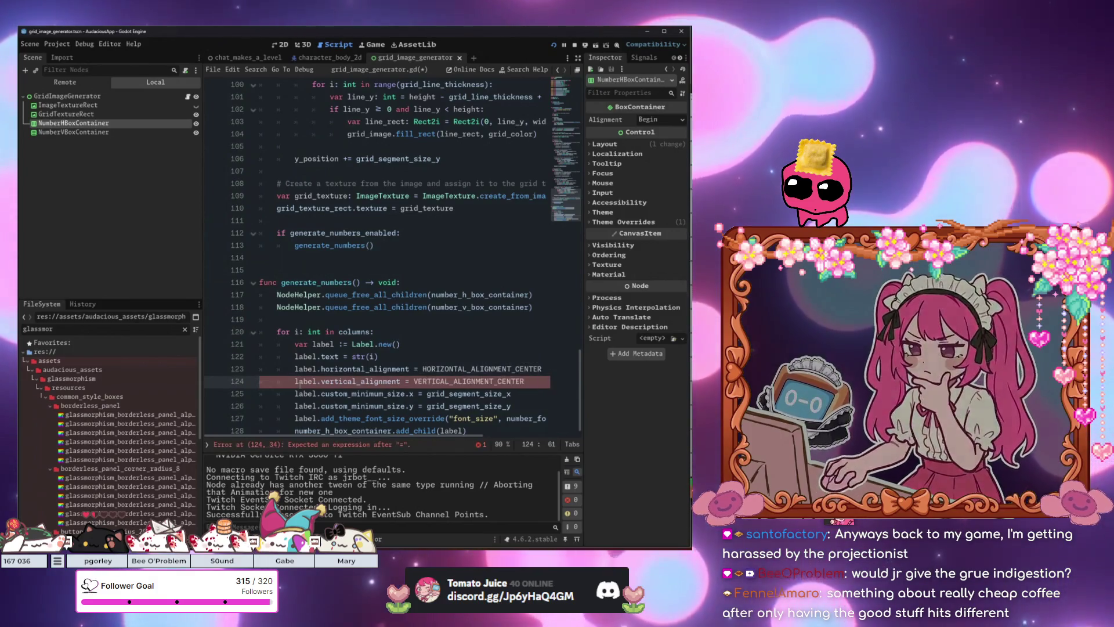
left_click(407, 370)
key("F5")
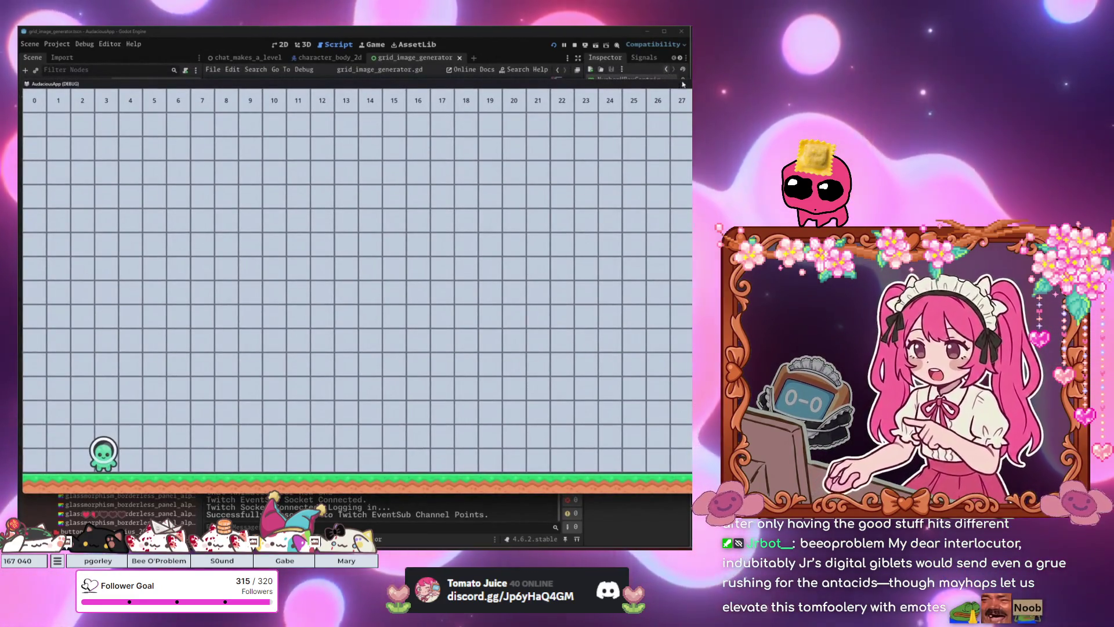
key("F8")
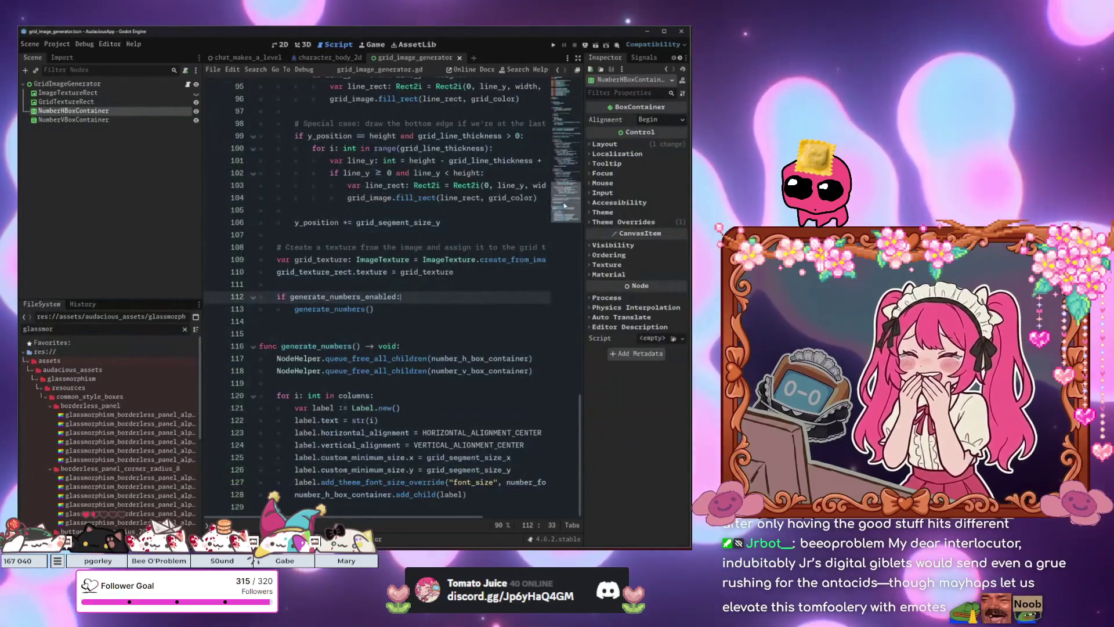
scroll(564, 205, "up", 15)
left_click(452, 182)
key("Return")
type("@export var sk")
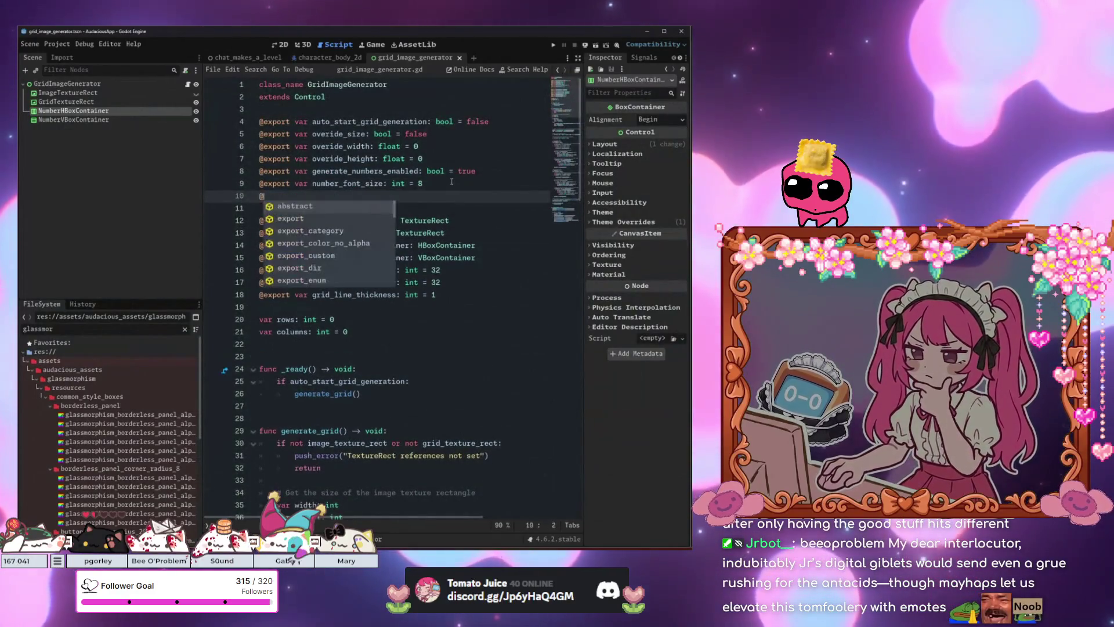
type("ip_zero: ")
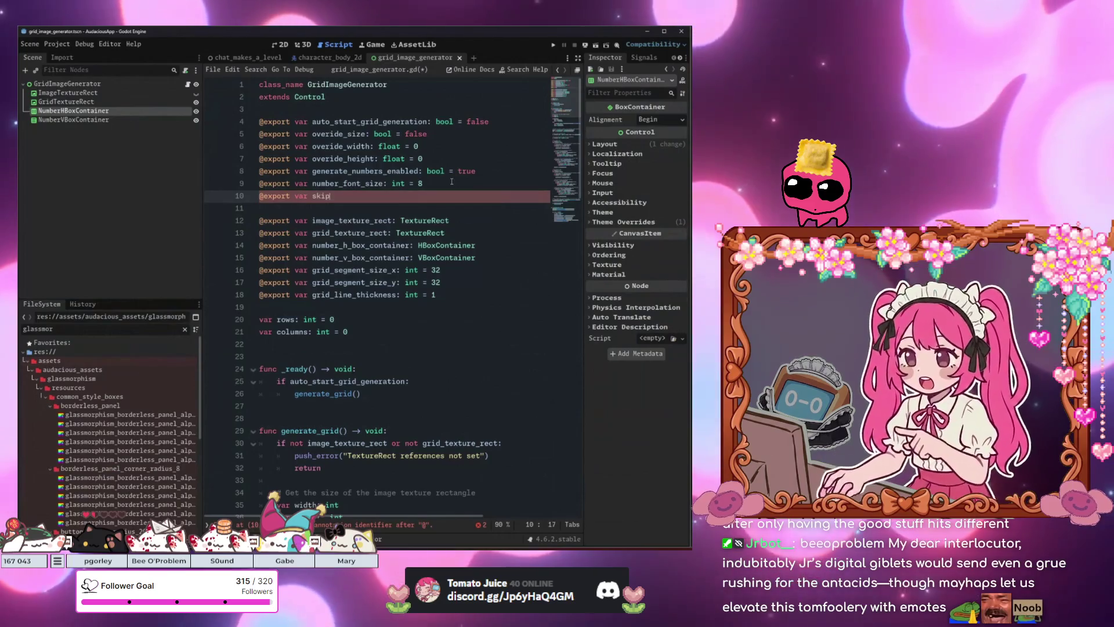
type("int")
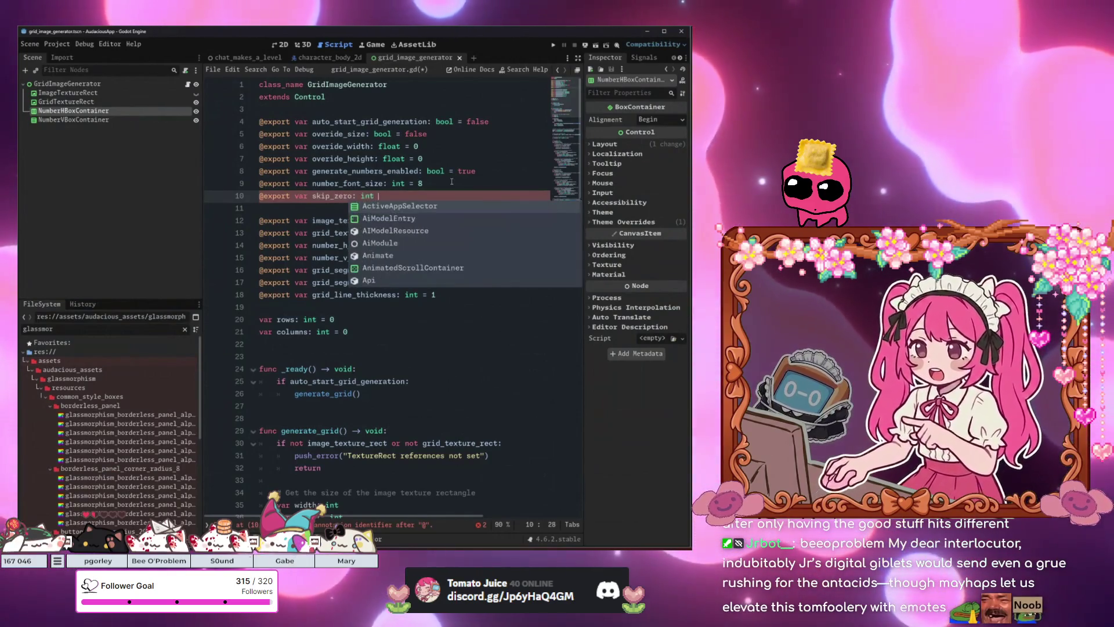
key("BackSpace")
key("BackSpace")
key("BackSpace")
type("bool = tru")
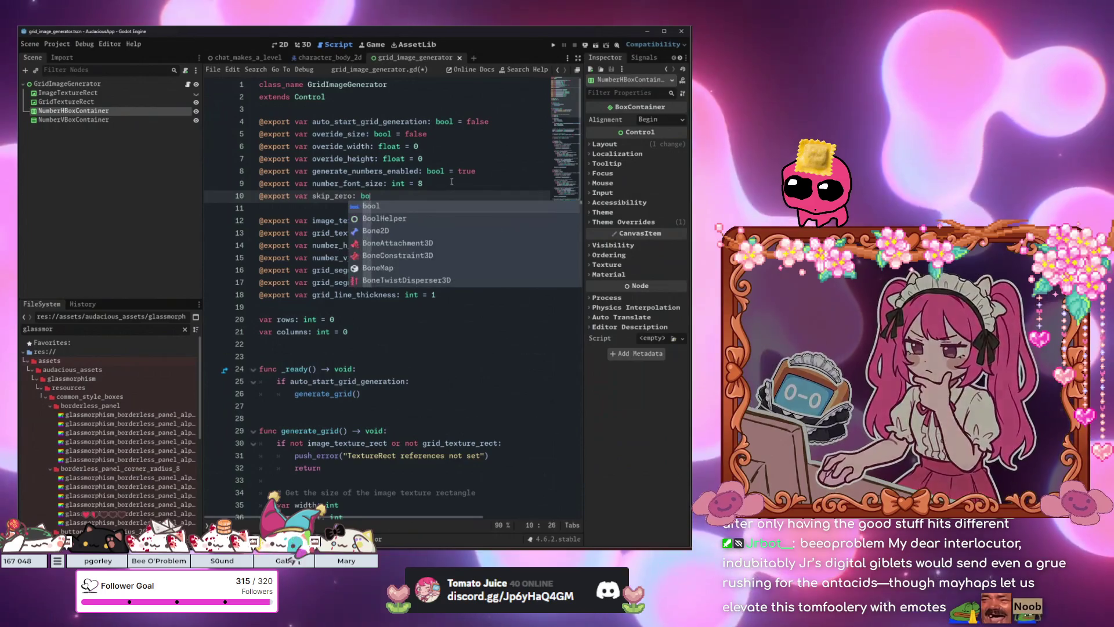
key("Return")
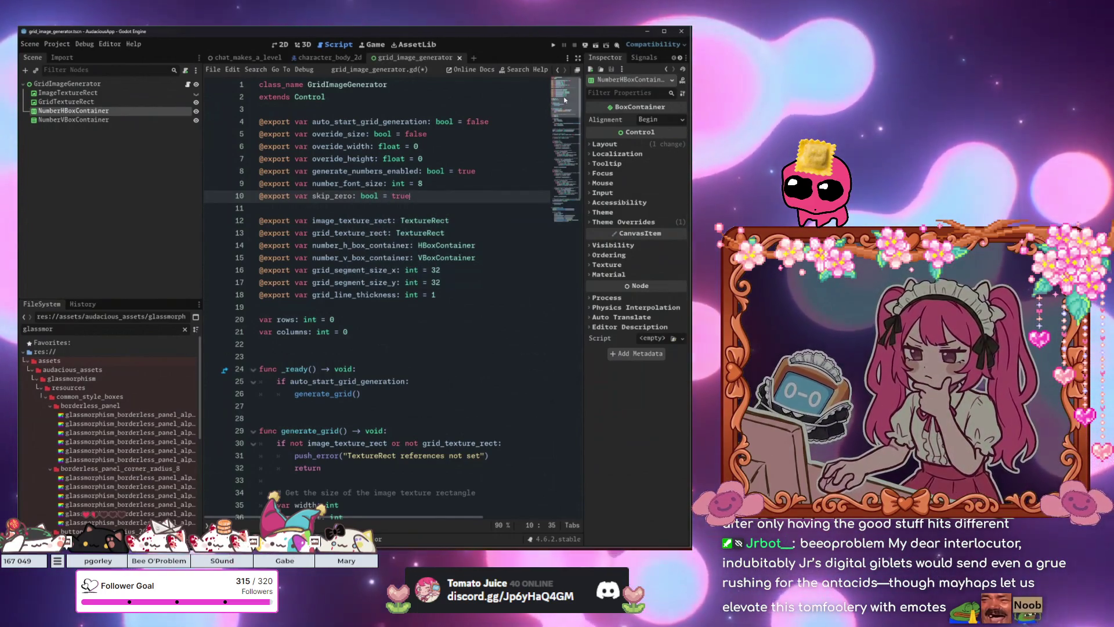
Step: Insert 'if i == 0 and skip_zero: continue' at the top of the column loop and save
scroll(406, 348, "down", 20)
left_click(478, 493)
left_click(443, 411)
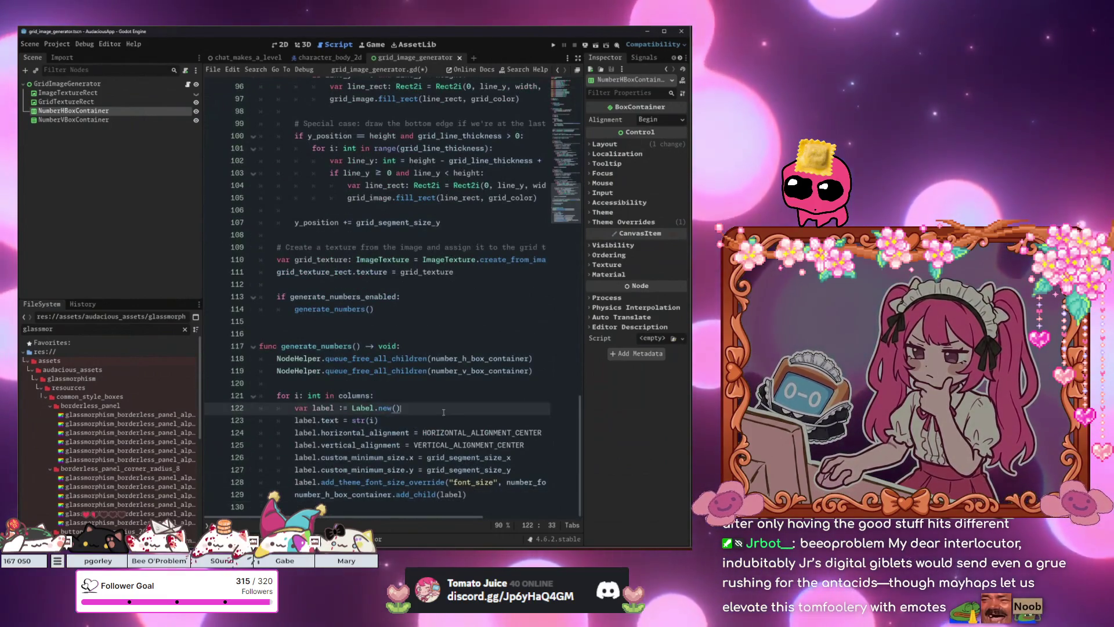
key("Up")
key("Return")
key("Return")
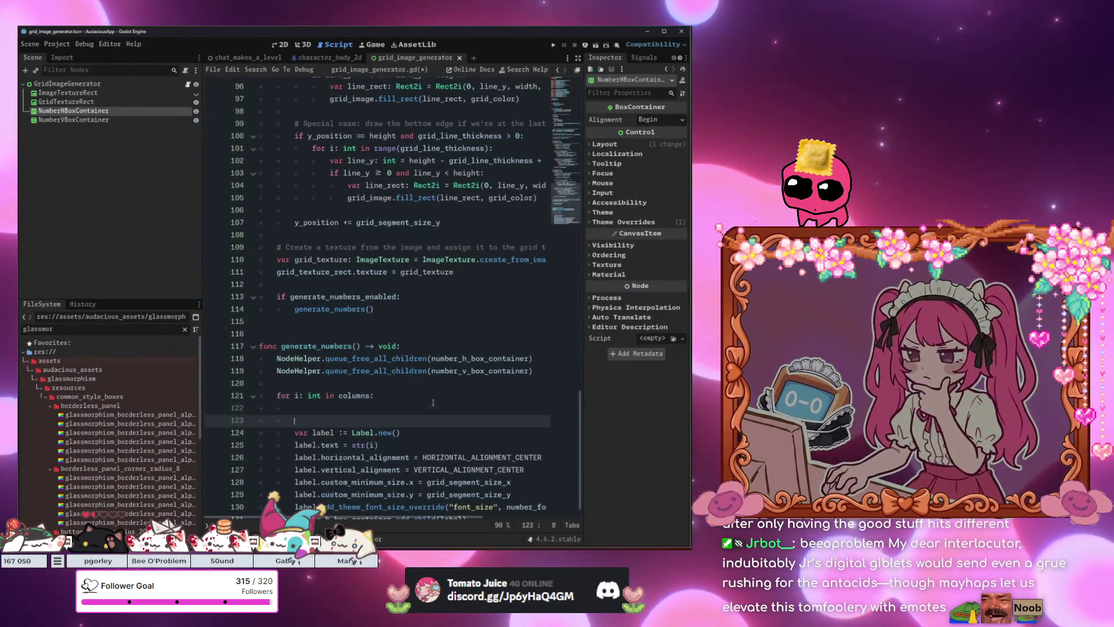
key("Up")
type("if i ")
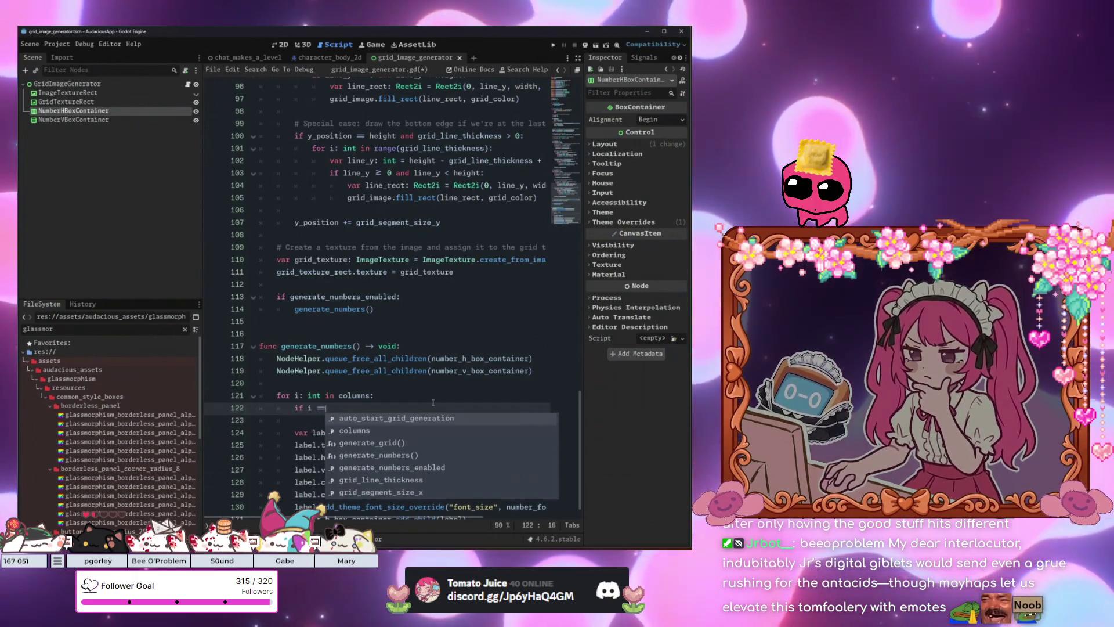
type("== 0 and skip_zero:")
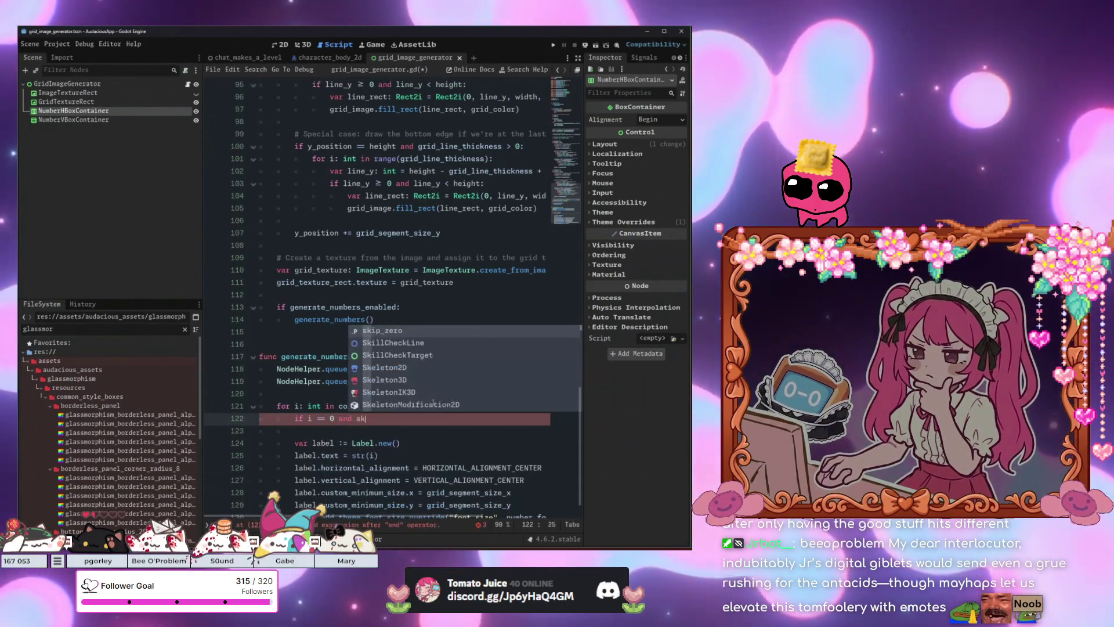
key("Return")
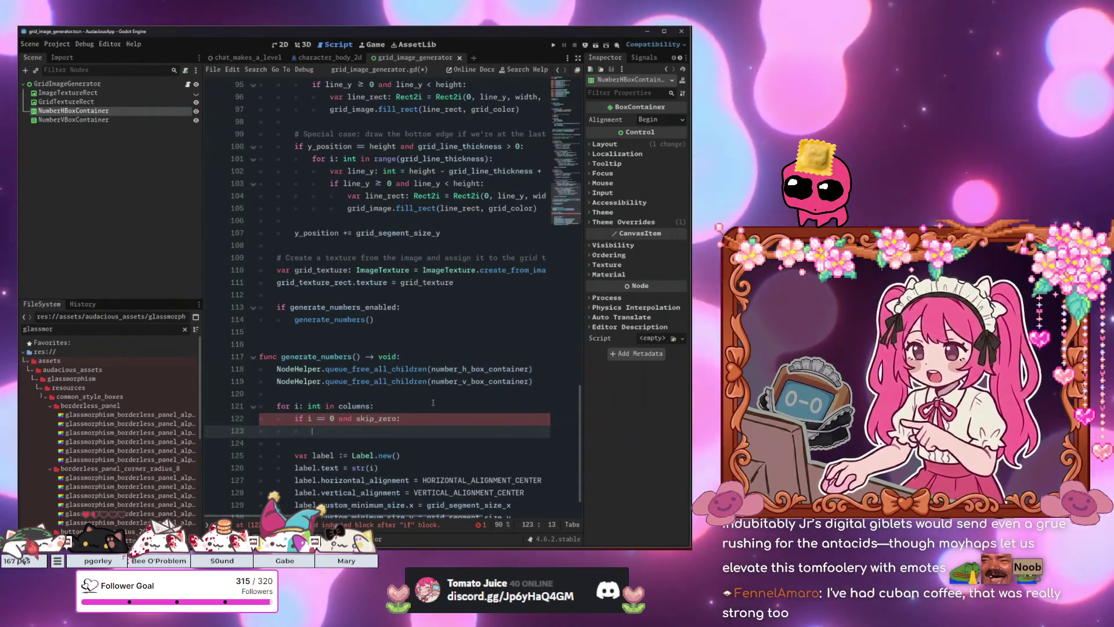
type("continue")
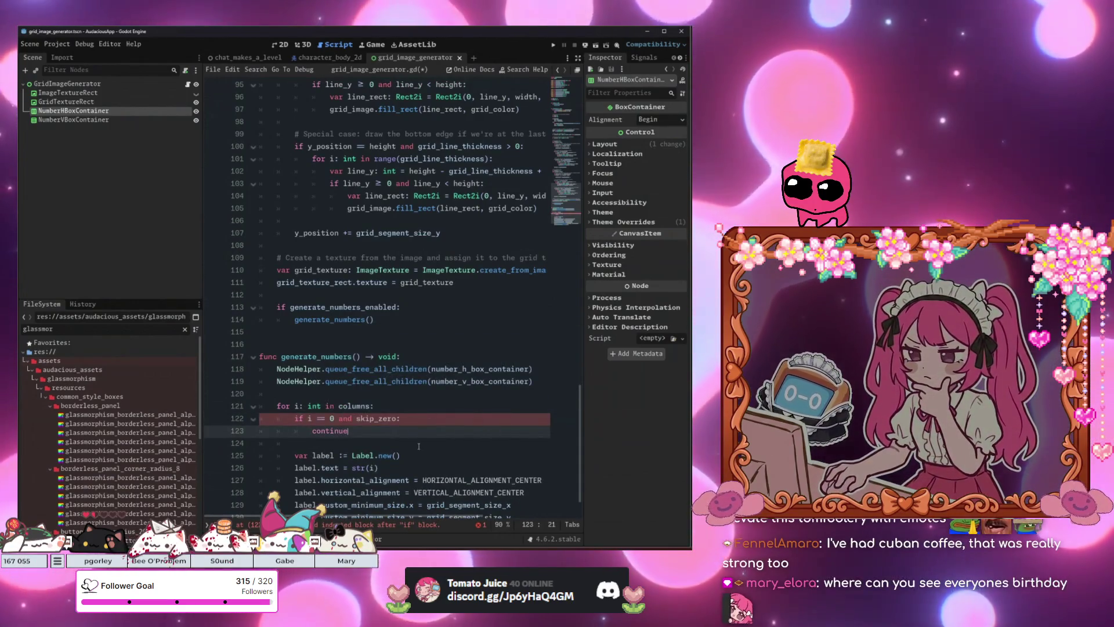
key("Delete")
key("ctrl+s")
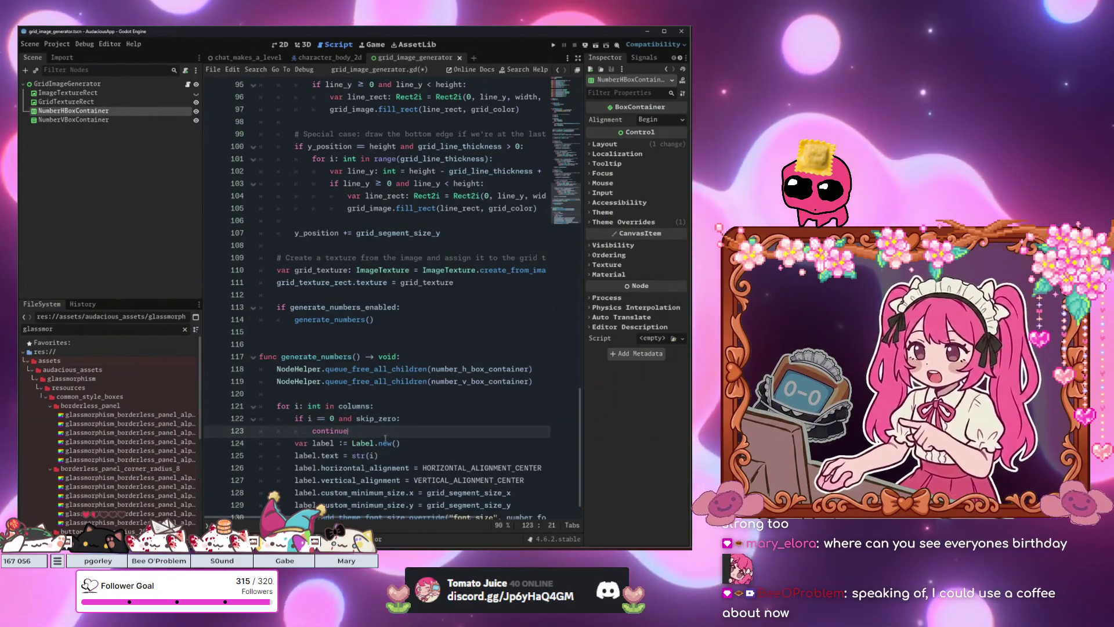
key("Return")
Step: Run the game to check that column 0 is skipped
scroll(392, 443, "down", 2)
left_click(393, 444)
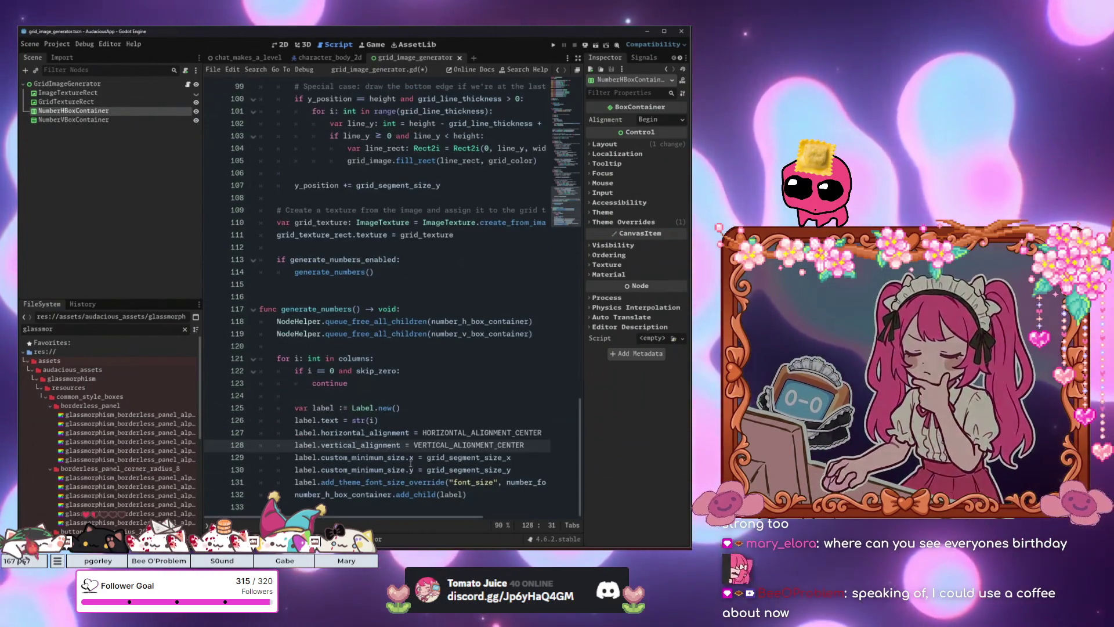
left_click(476, 494)
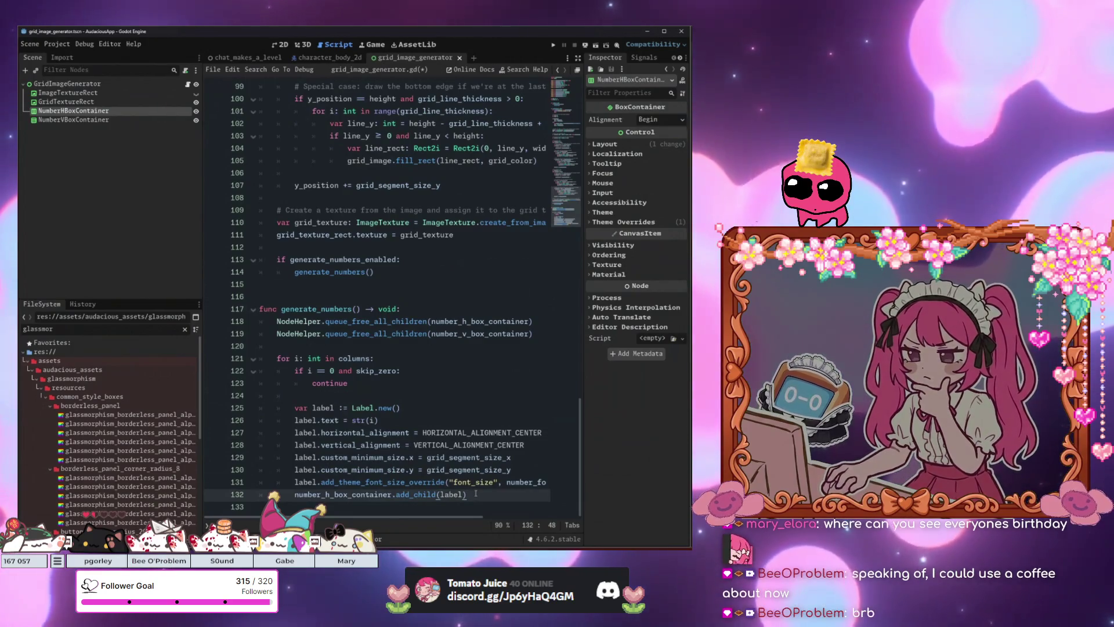
key("F5")
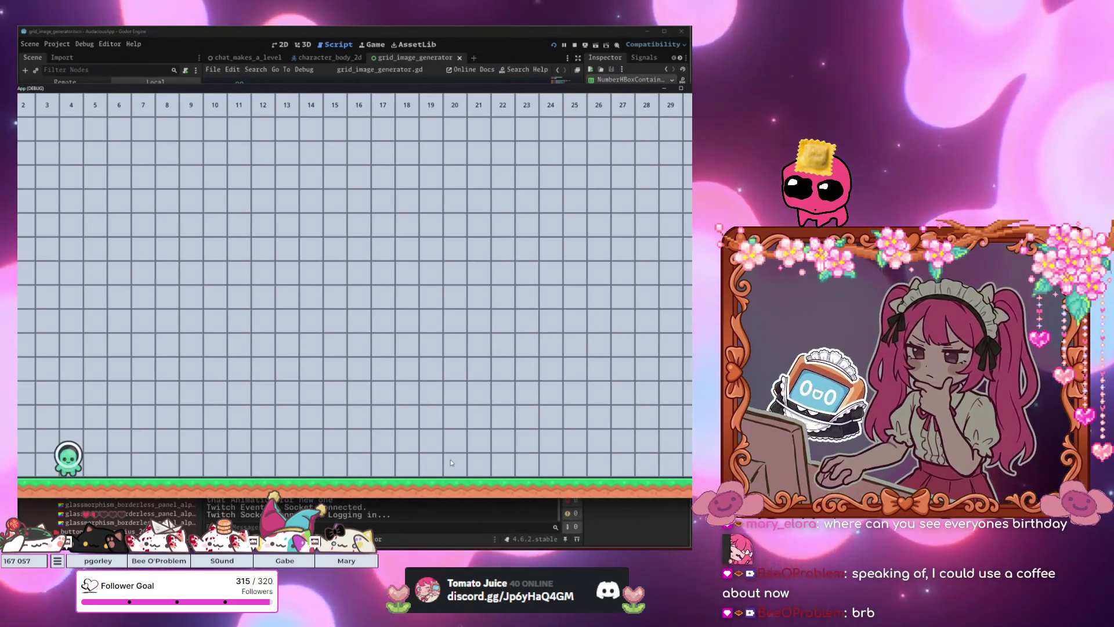
Step: Stop the game and delete the 'if i == 0 and skip_zero: continue' lines
left_click_drag(401, 84, 391, 65)
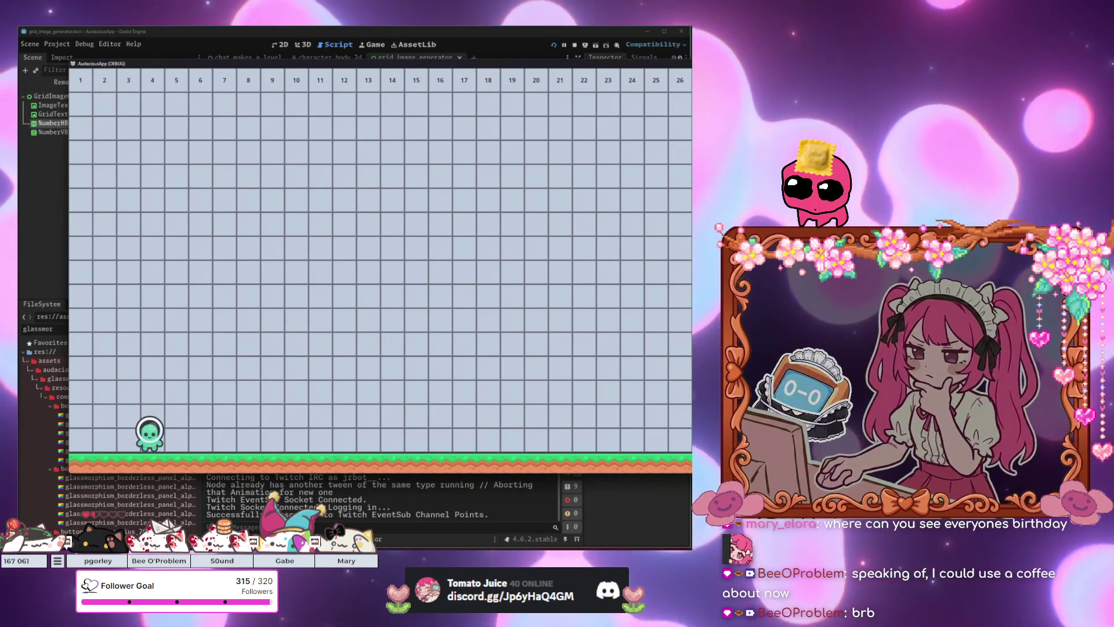
key("F8")
left_click_drag(347, 394, 295, 382)
key("ctrl+c")
key("BackSpace")
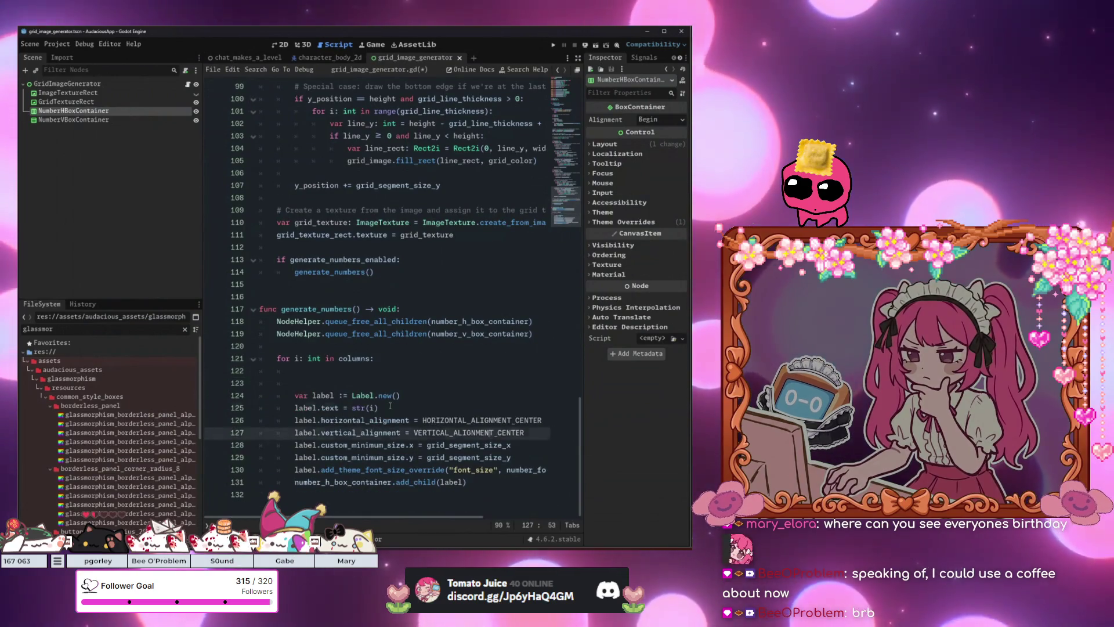
Step: Paste the skip_zero check right after the label is created and remove the stray blank line
left_click(391, 408)
left_click(417, 394)
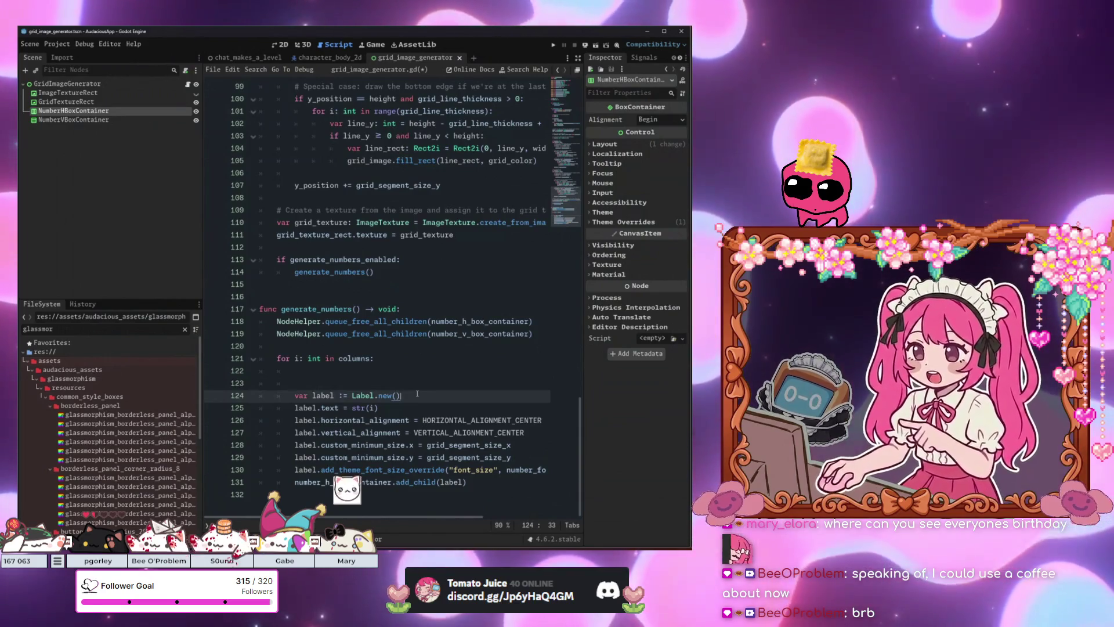
key("Return")
key("ctrl+v")
scroll(407, 377, "down", 1)
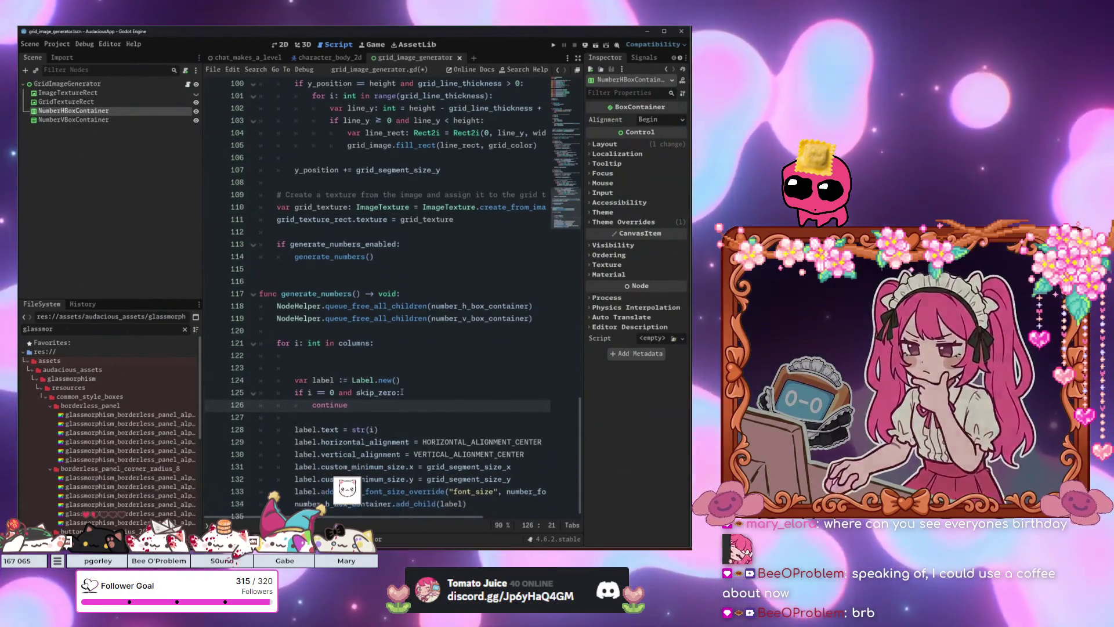
left_click(370, 359)
key("BackSpace")
key("BackSpace")
key("BackSpace")
key("BackSpace")
key("BackSpace")
key("BackSpace")
left_click(360, 372)
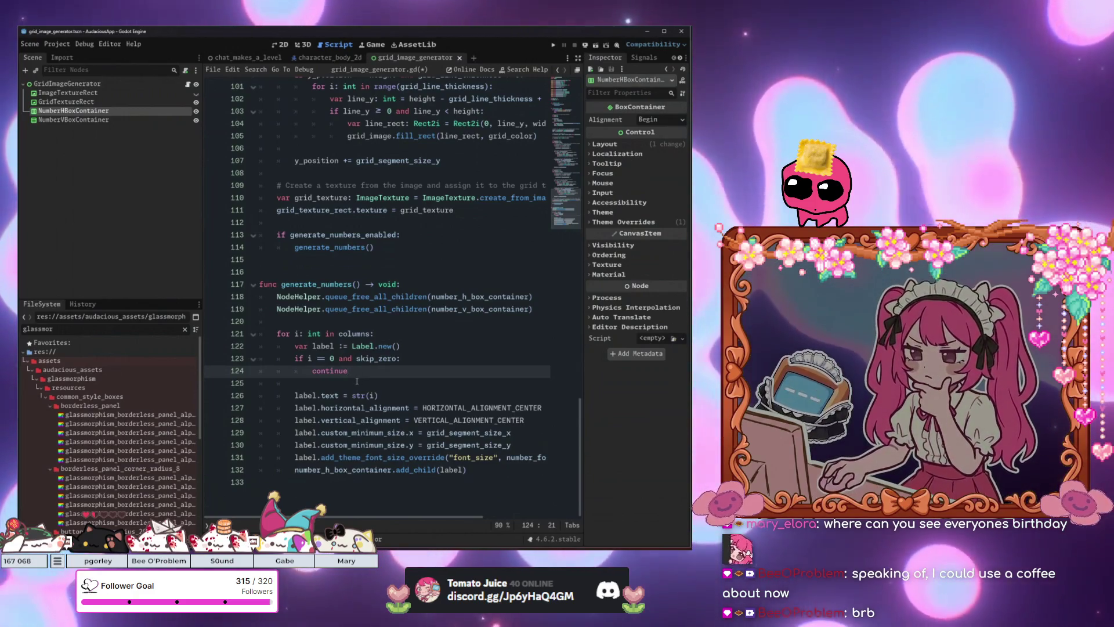
Step: Inspect the pasted code, selecting the continue statement and part of the skip_zero condition
left_click(399, 395)
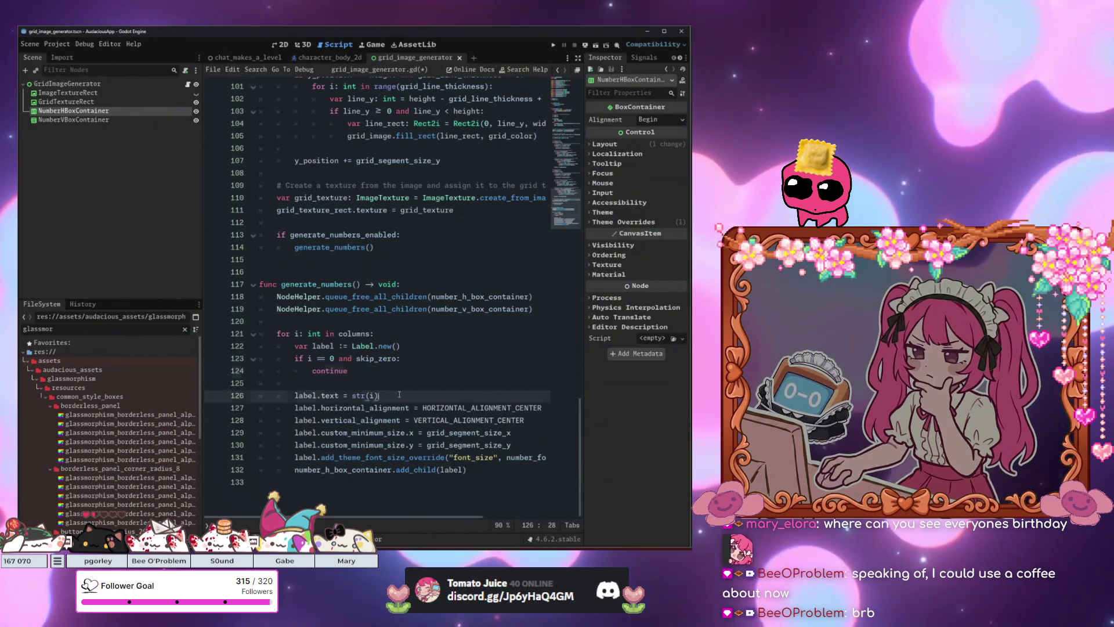
left_click(381, 385)
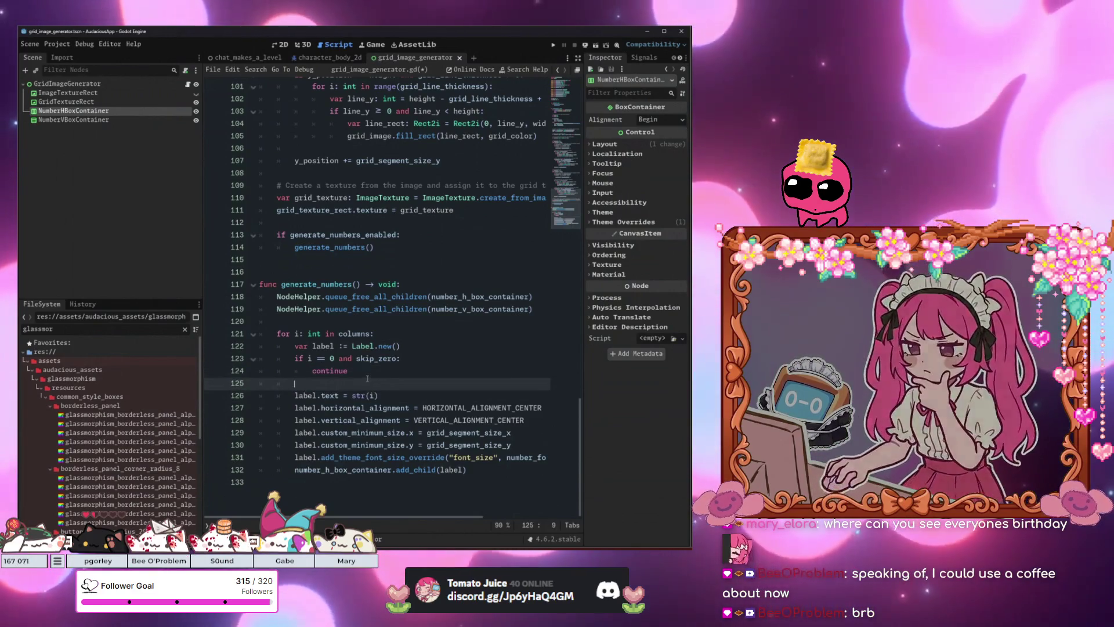
left_click_drag(348, 371, 326, 371)
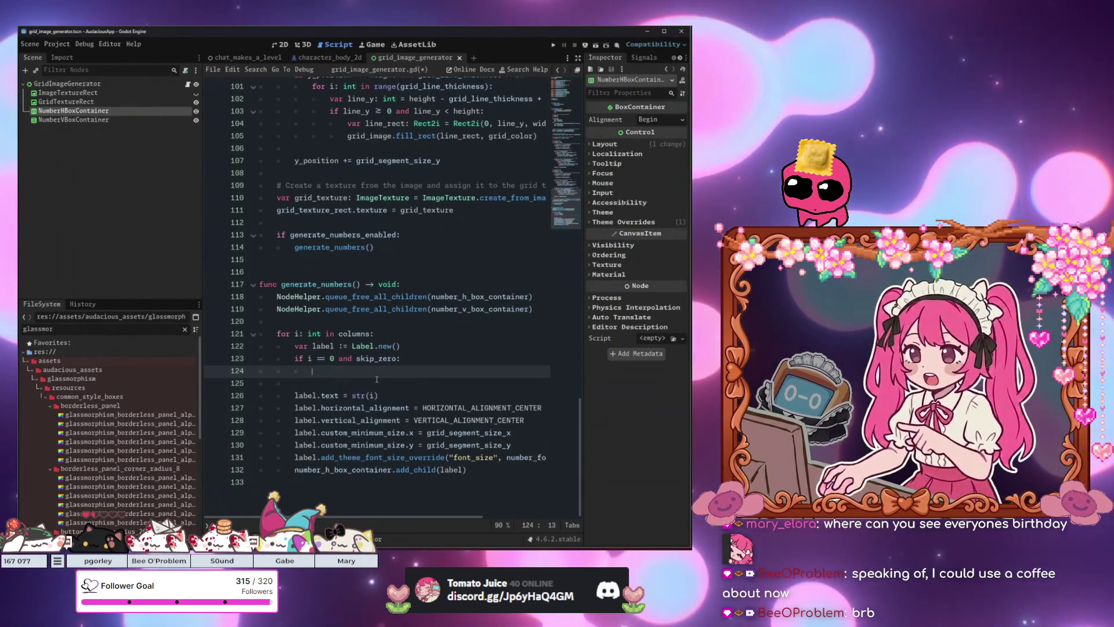
scroll(312, 376, "up", 1)
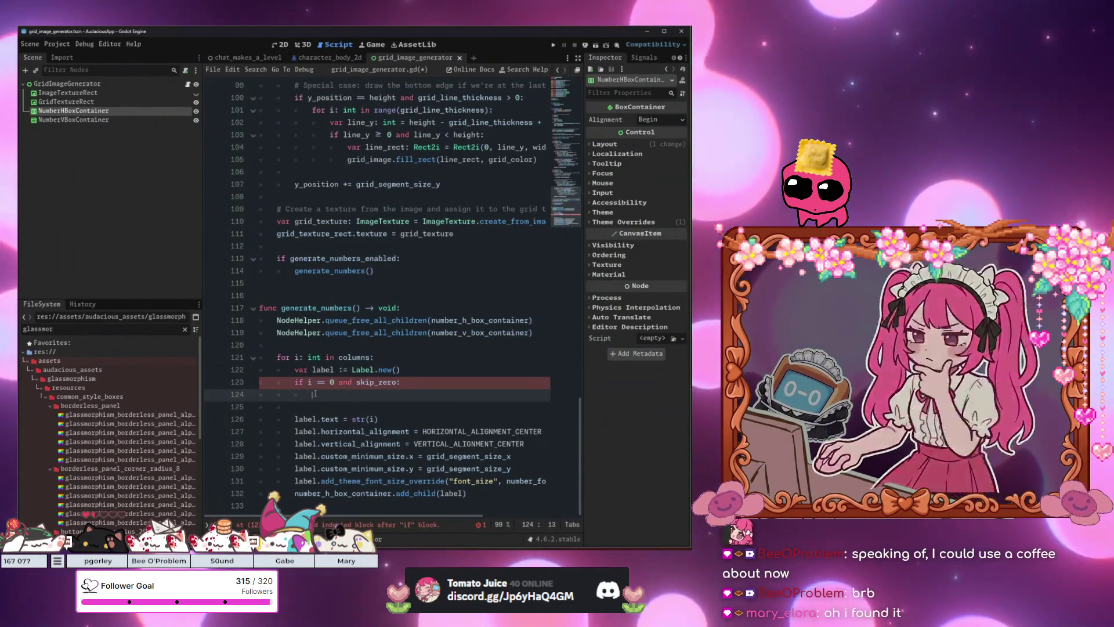
left_click_drag(347, 390, 339, 382)
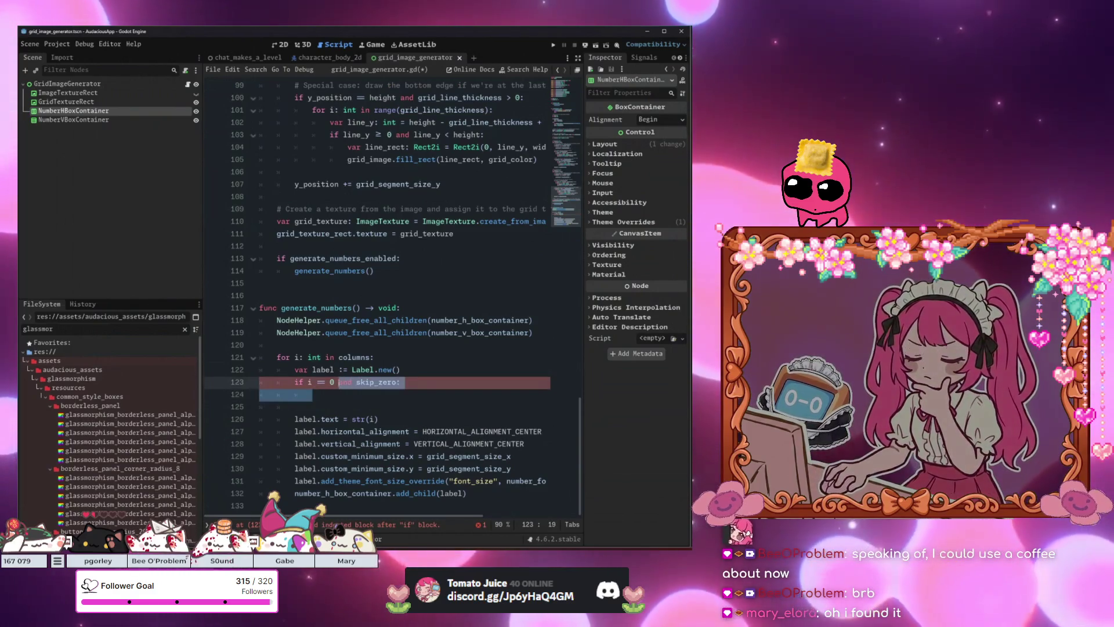
left_click(345, 395)
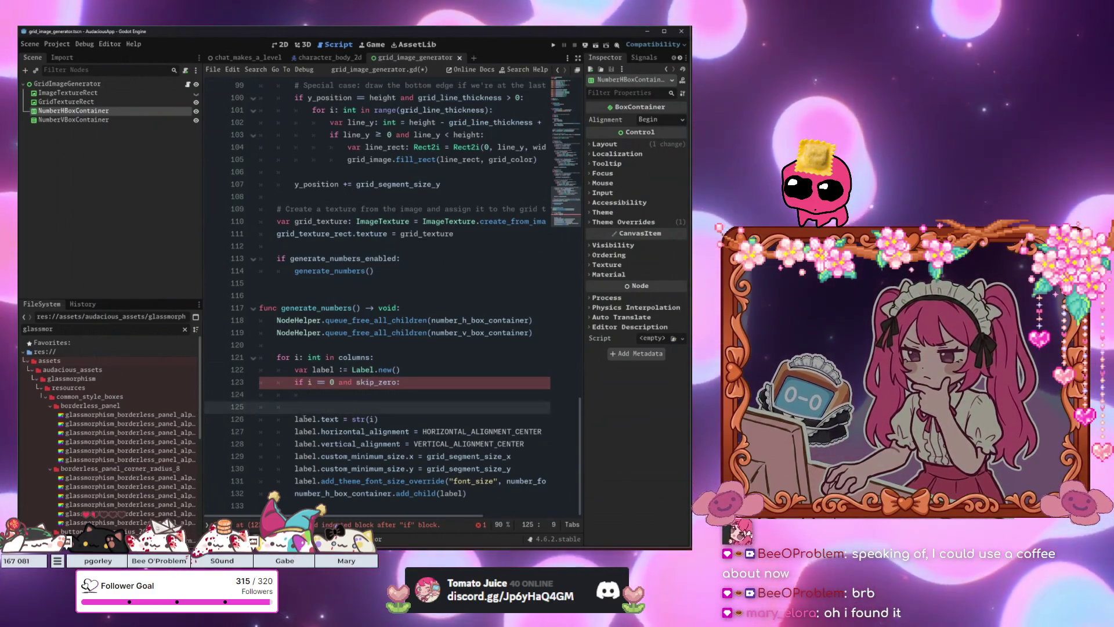
left_click(295, 419)
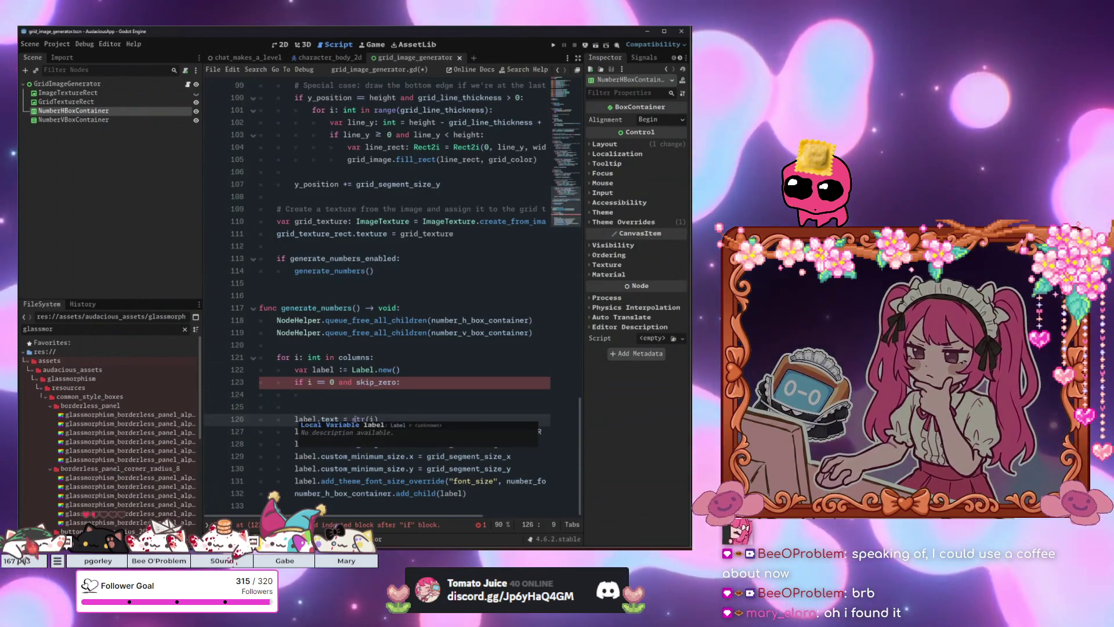
Step: Inside the skip_zero if block, set label.text = "" and add an else: branch
left_click(433, 396)
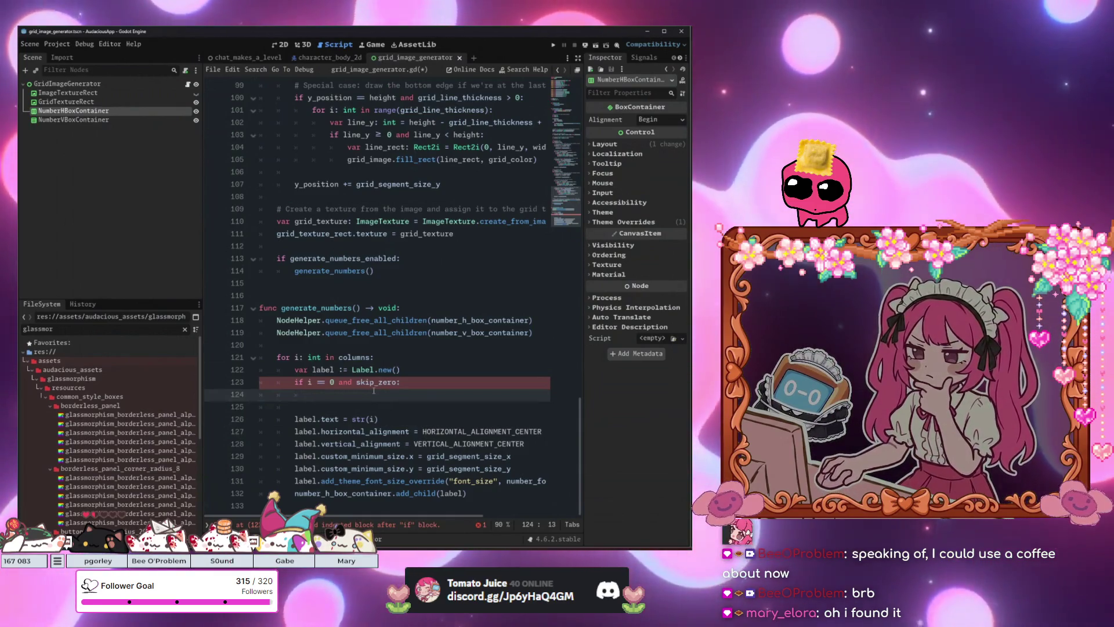
key("Up")
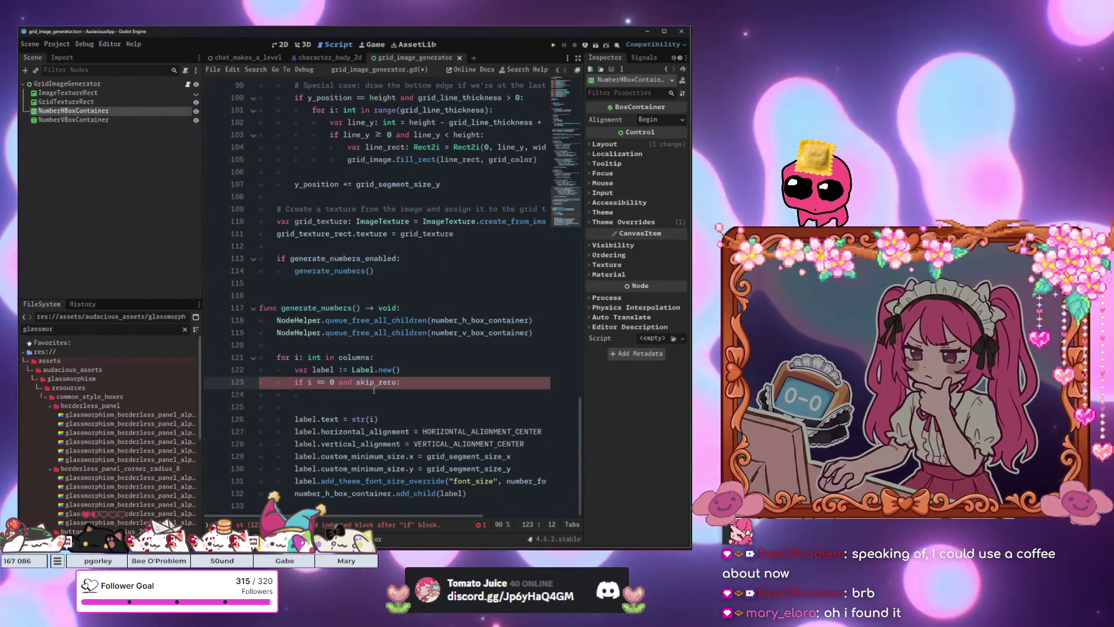
key("Down")
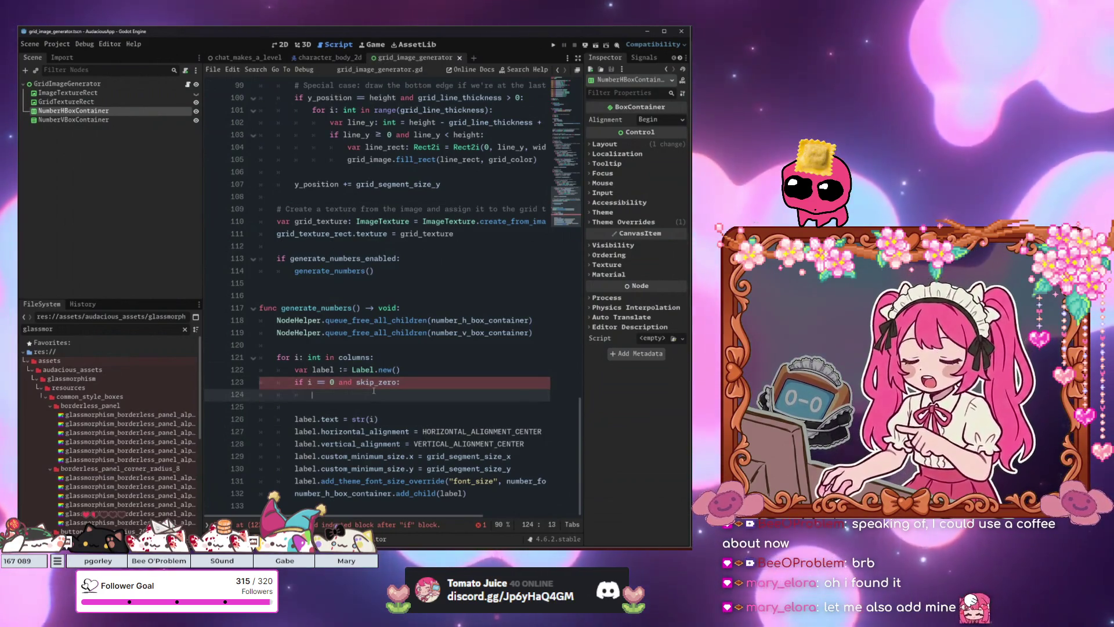
type("label.text")
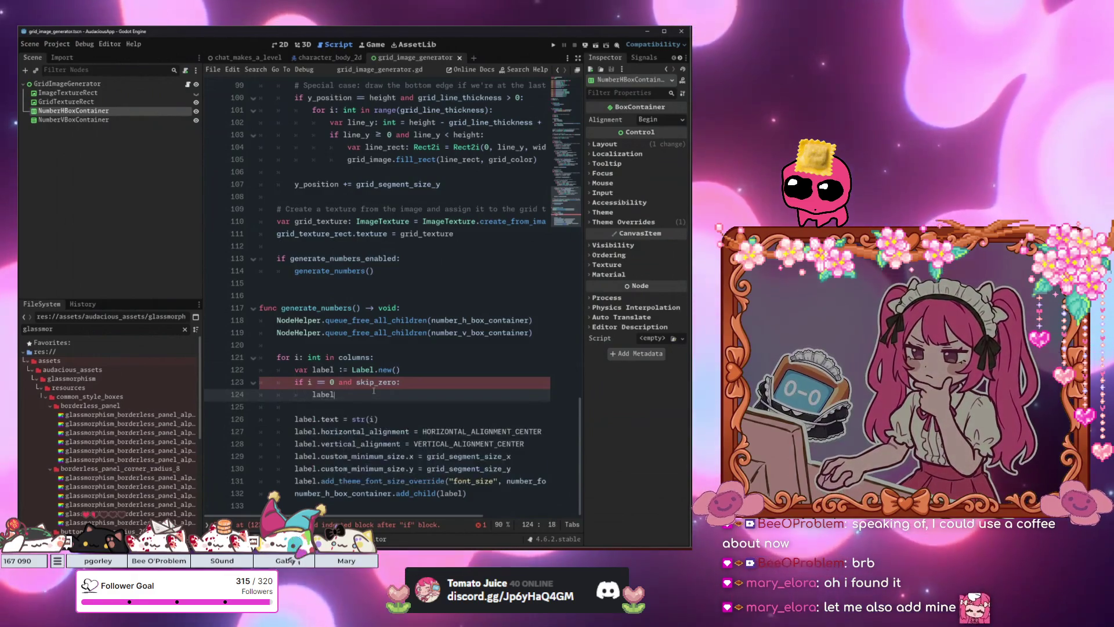
type(" =")
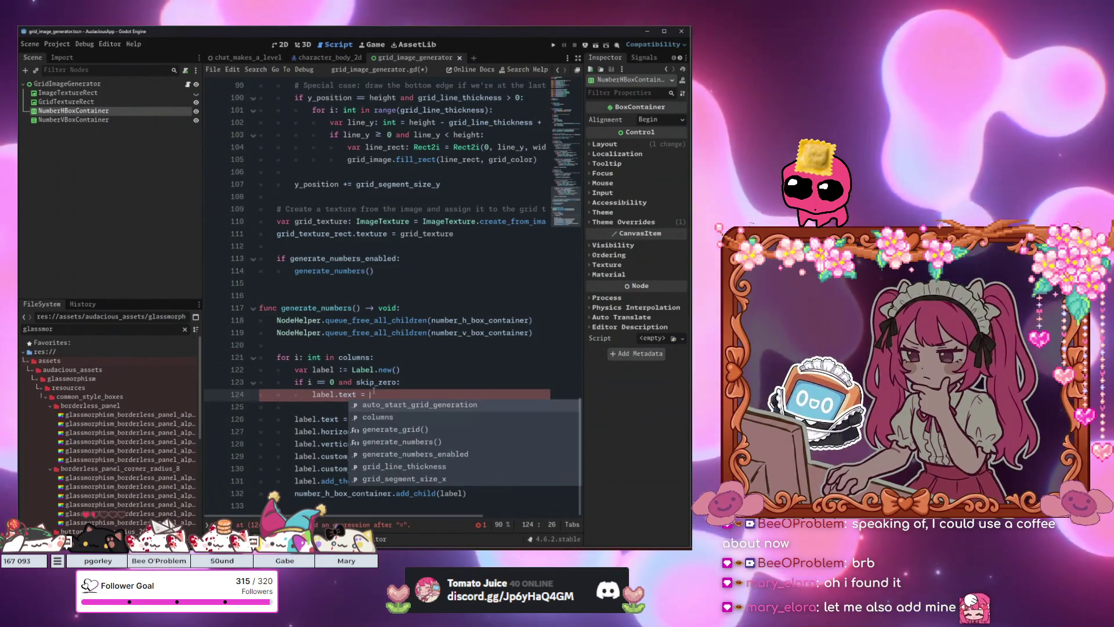
type("\"\"")
key("Return")
key("BackSpace")
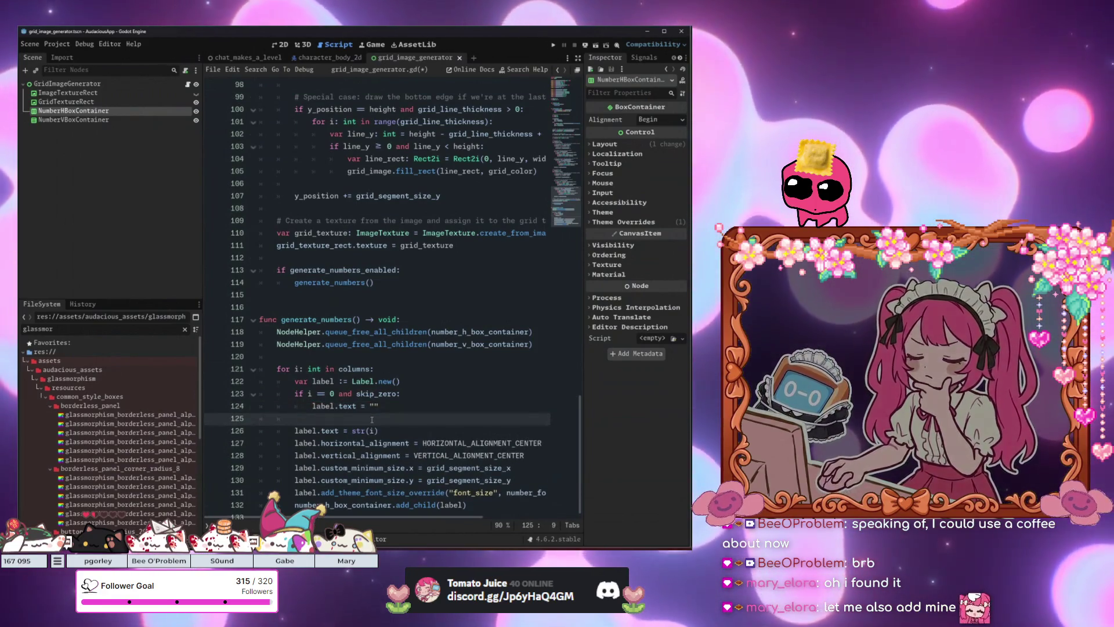
type("else:")
key("Return")
Step: Move the label.text = str(i) line under else and add spacing lines after the branch and Label.new()
left_click(289, 440)
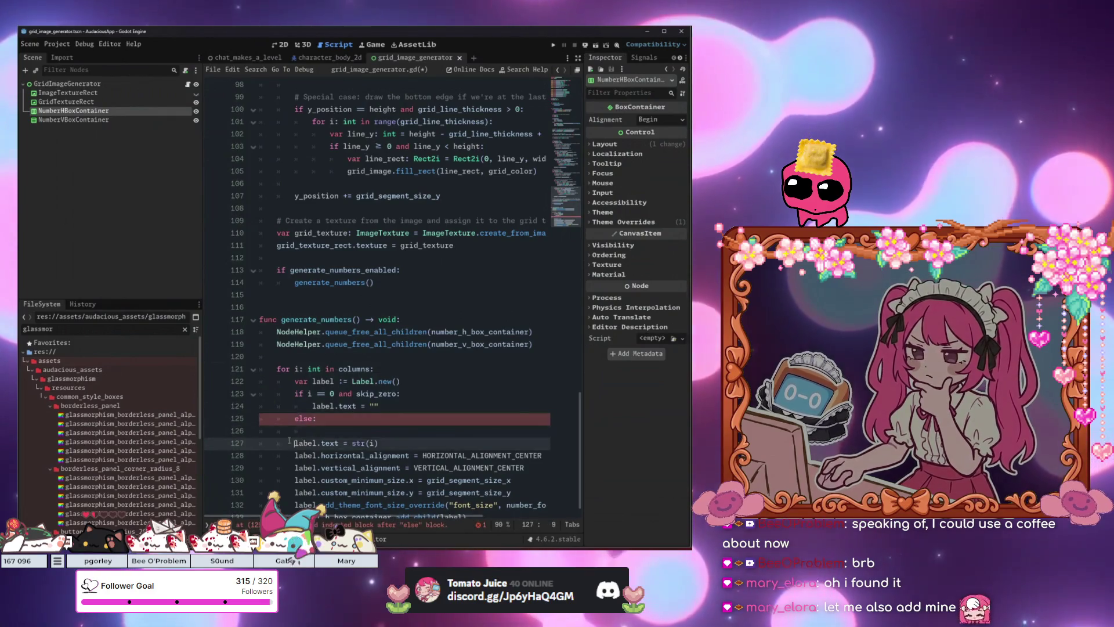
key("BackSpace")
key("BackSpace")
key("BackSpace")
left_click(378, 431)
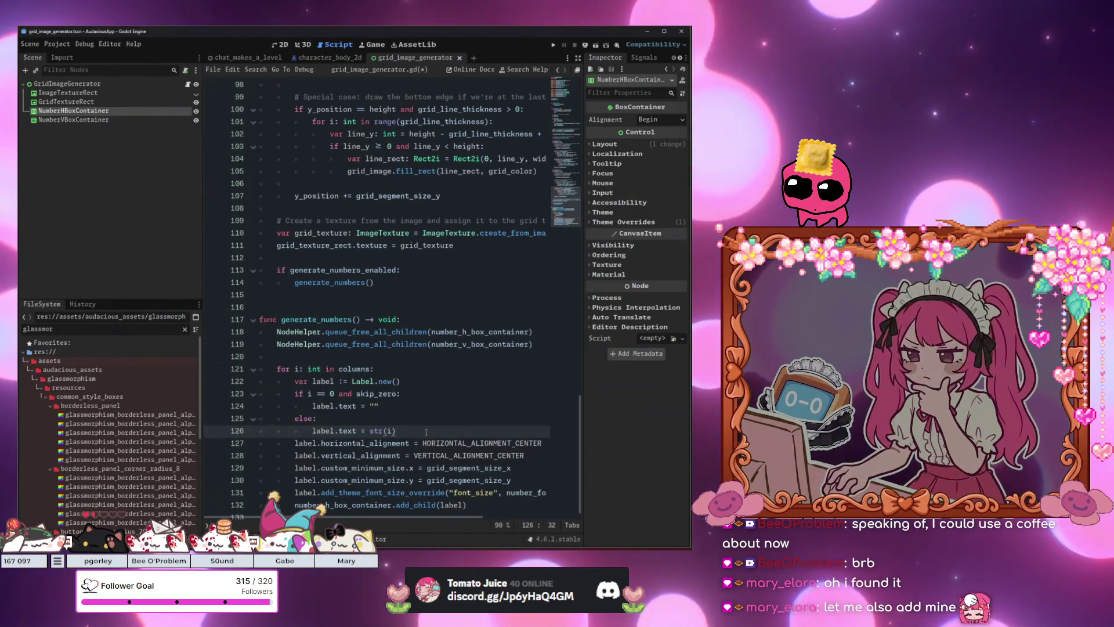
key("Return")
left_click(452, 387)
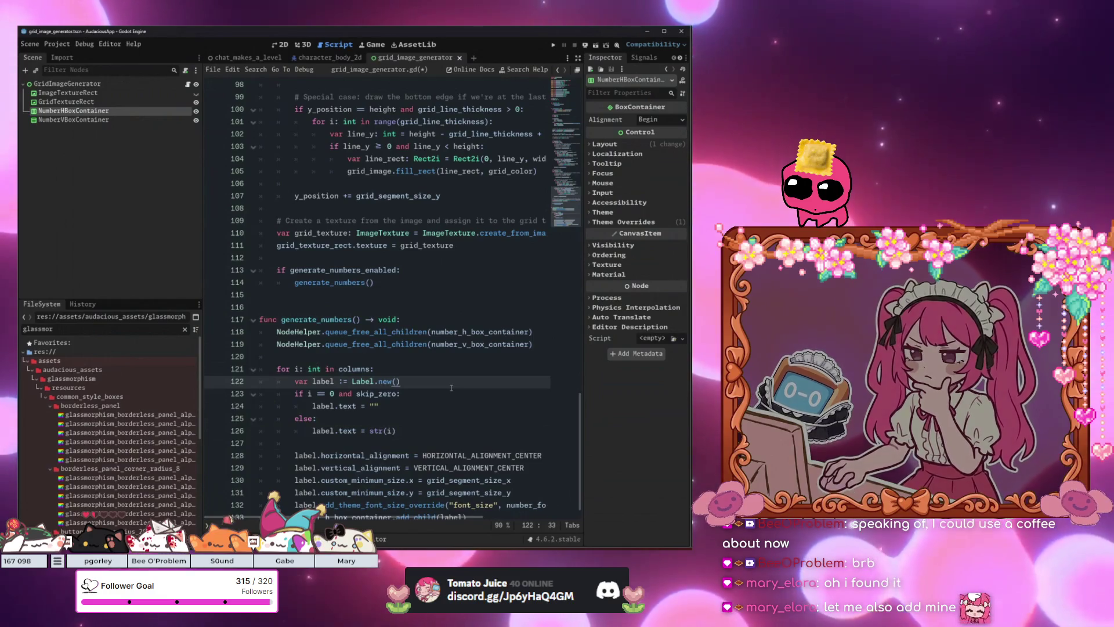
key("Return")
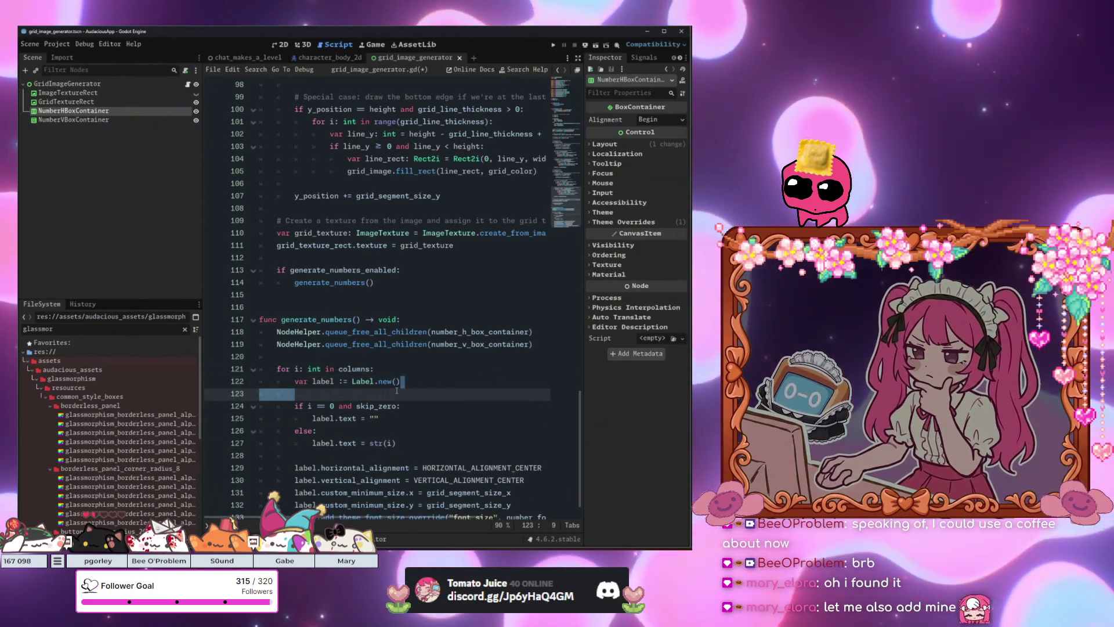
scroll(400, 392, "down", 1)
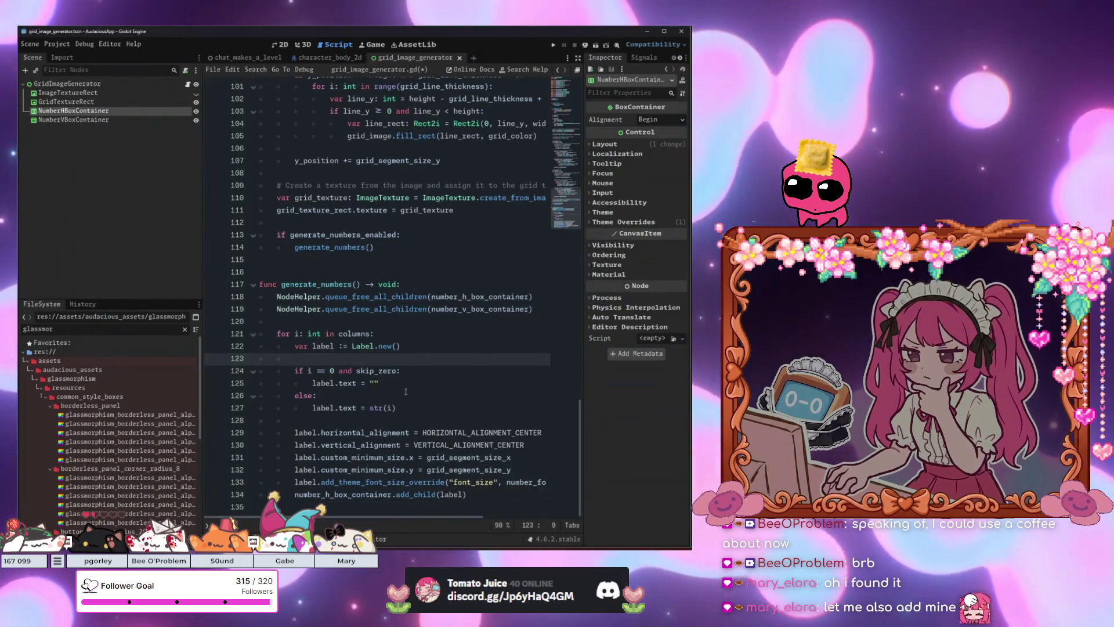
left_click(405, 385)
left_click(383, 409)
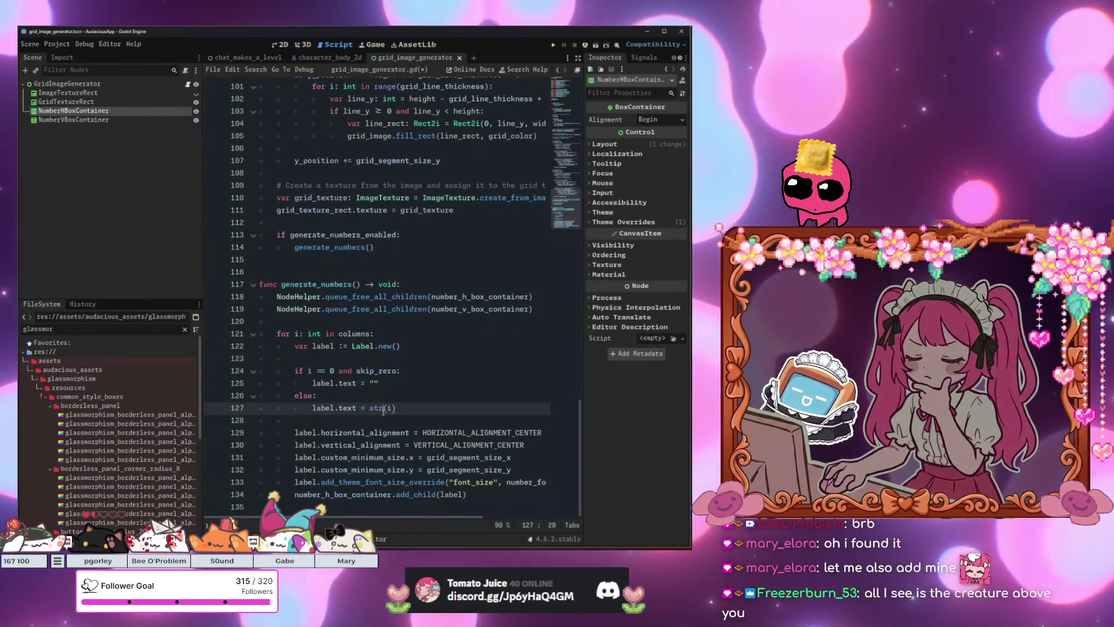
Step: Run the project with F5 to test the numbered grid, then stop it
key("F5")
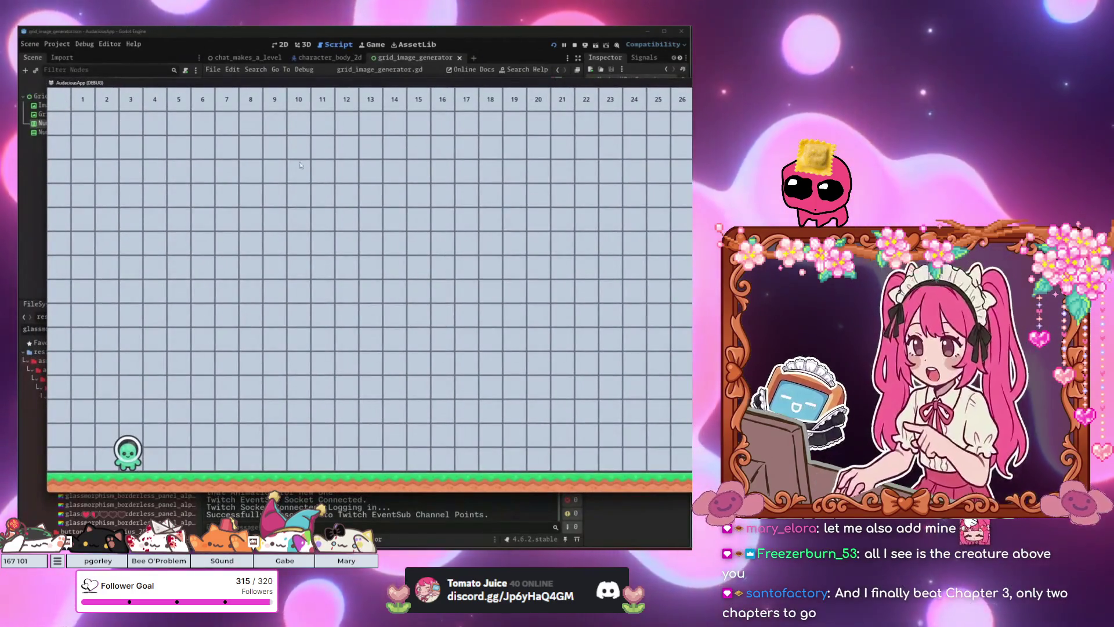
key("F8")
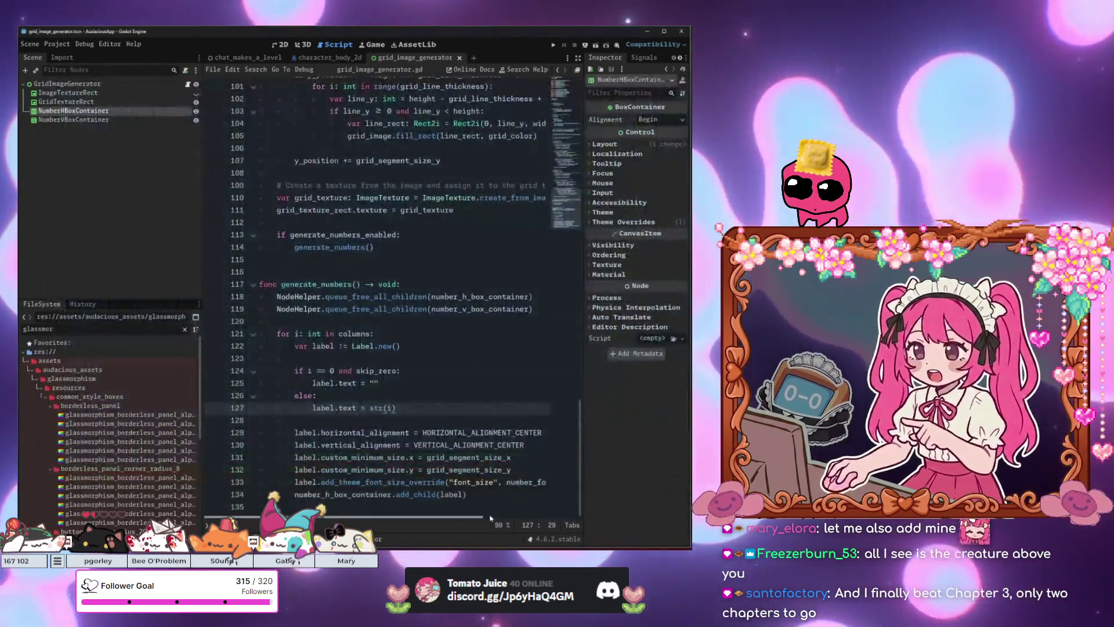
left_click_drag(372, 517, 240, 517)
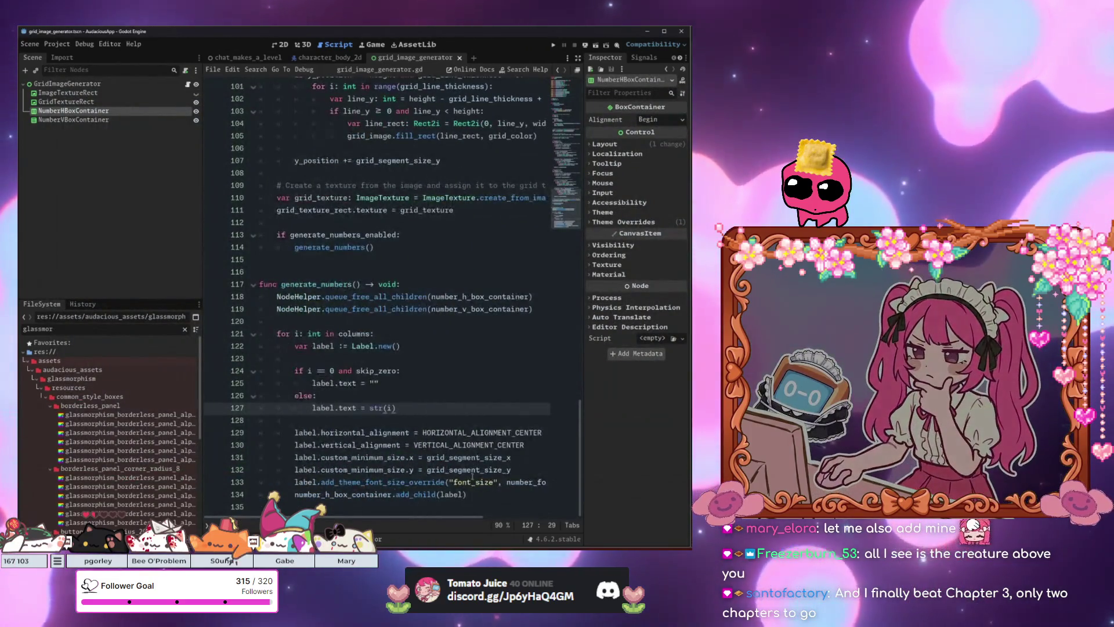
left_click(472, 482)
left_click(490, 494)
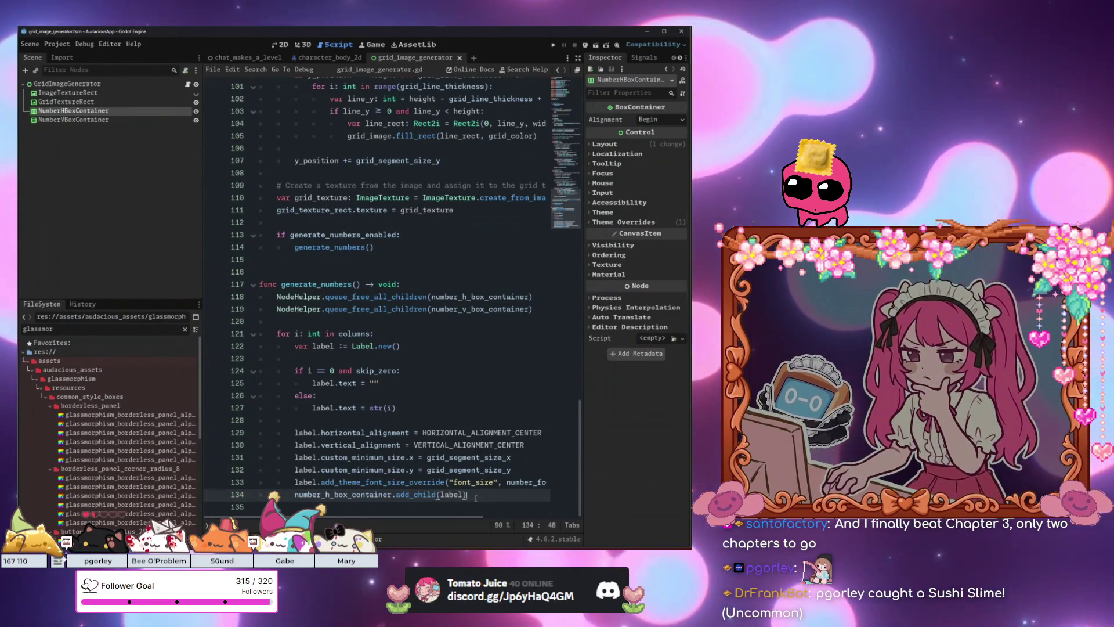
Step: Duplicate the column-numbering loop (lines 121–134) directly below itself
key("Return")
key("Return")
key("BackSpace")
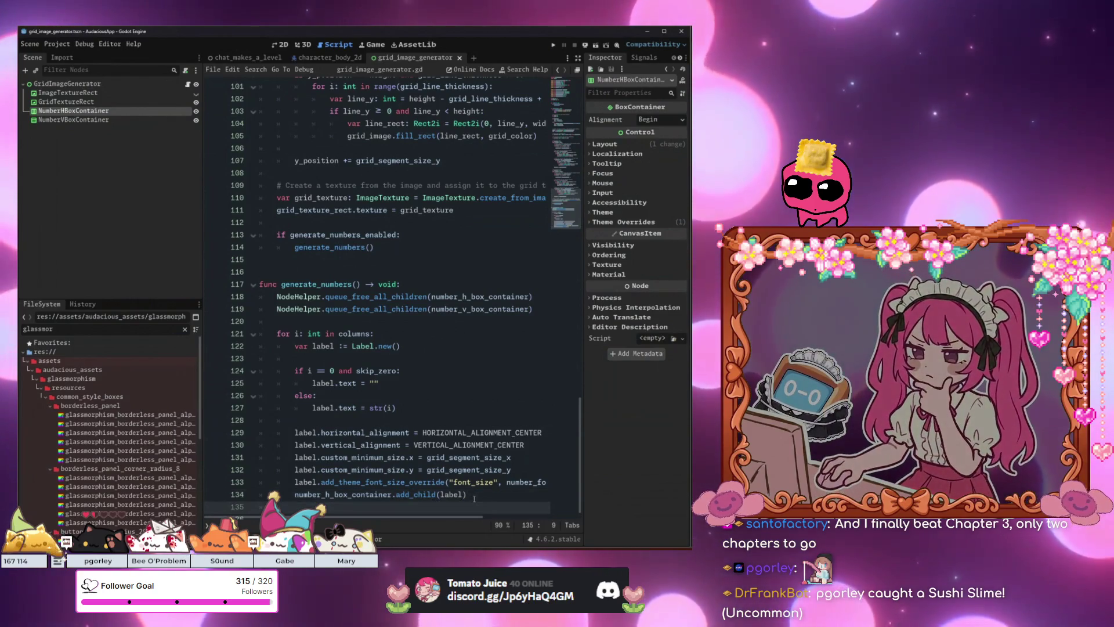
key("ctrl+space")
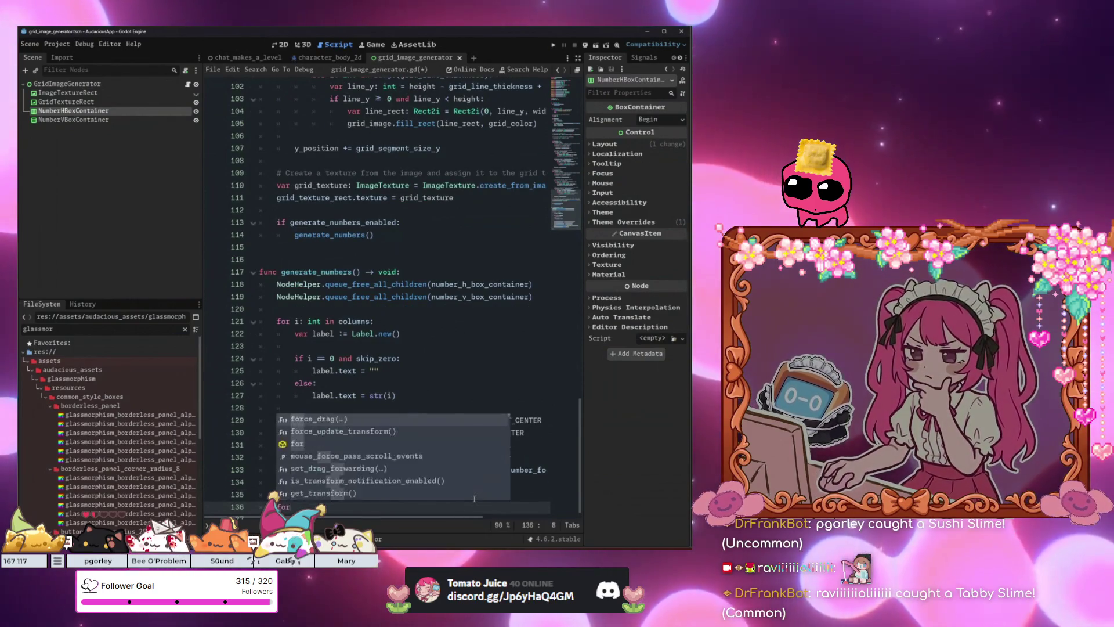
left_click(507, 485)
mouse_move(508, 484)
left_mouse_down()
mouse_move(290, 420)
mouse_move(276, 321)
left_mouse_up()
key("ctrl+c")
left_click(277, 507)
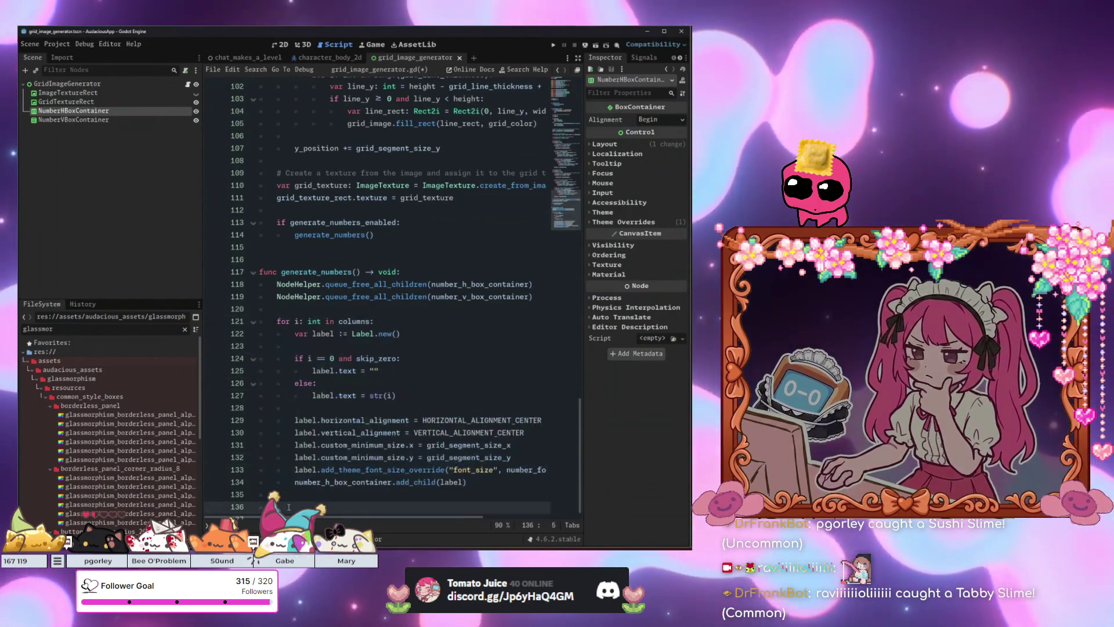
key("ctrl+v")
Step: In the copy, change columns to rows and number_h_box_container to number_v_box_container, then run
double_click(354, 333)
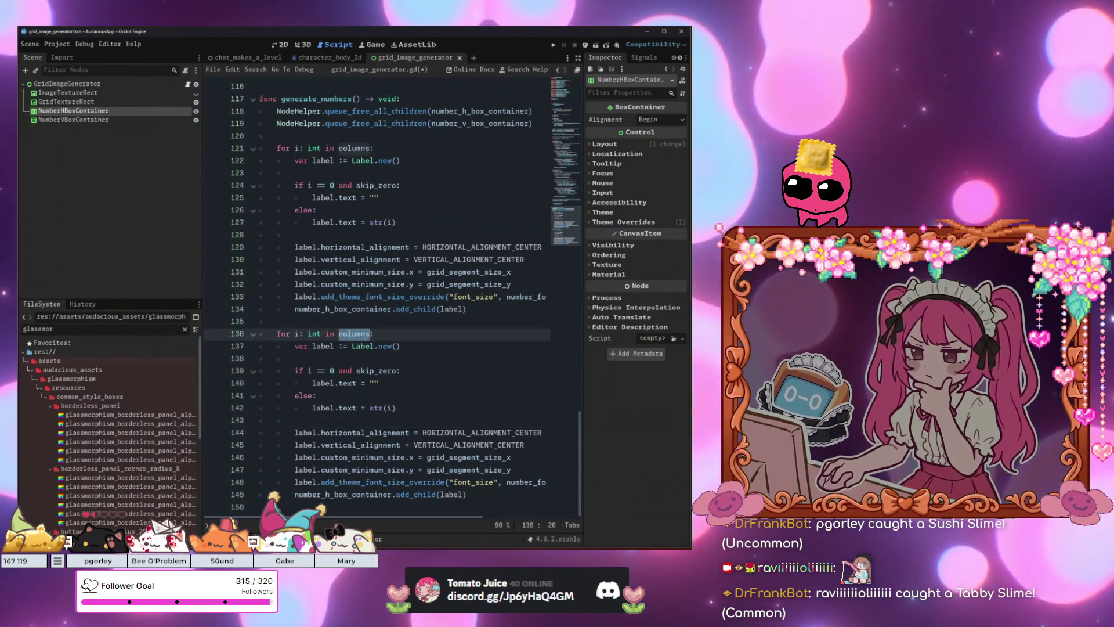
type("rows")
left_click(378, 309)
left_click(365, 395)
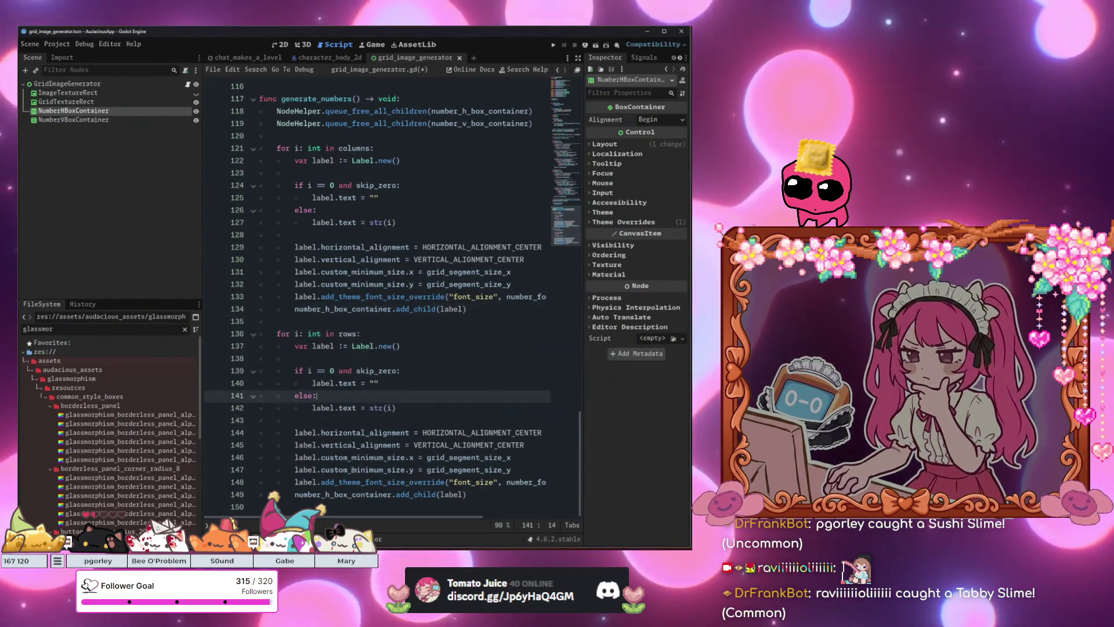
left_click(331, 495)
key("BackSpace")
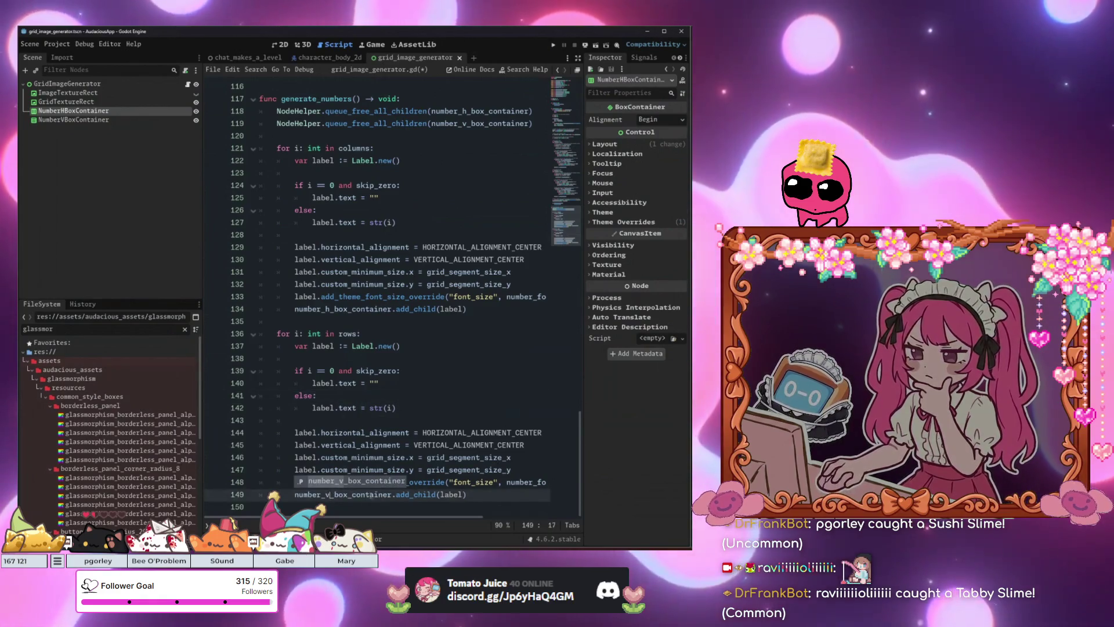
type("v")
left_click(469, 457)
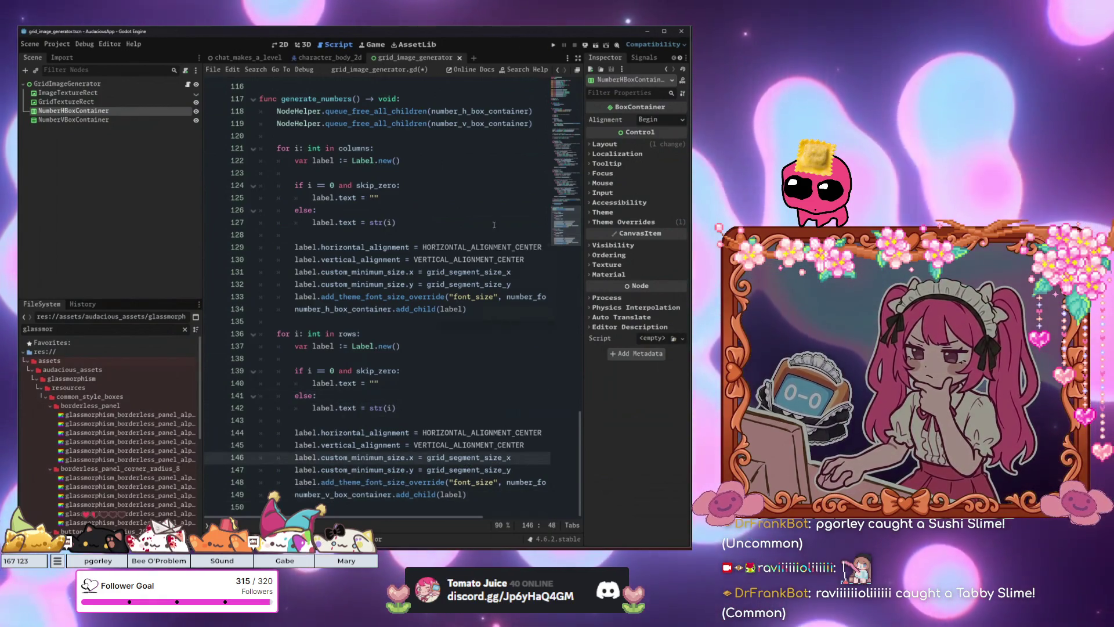
key("F5")
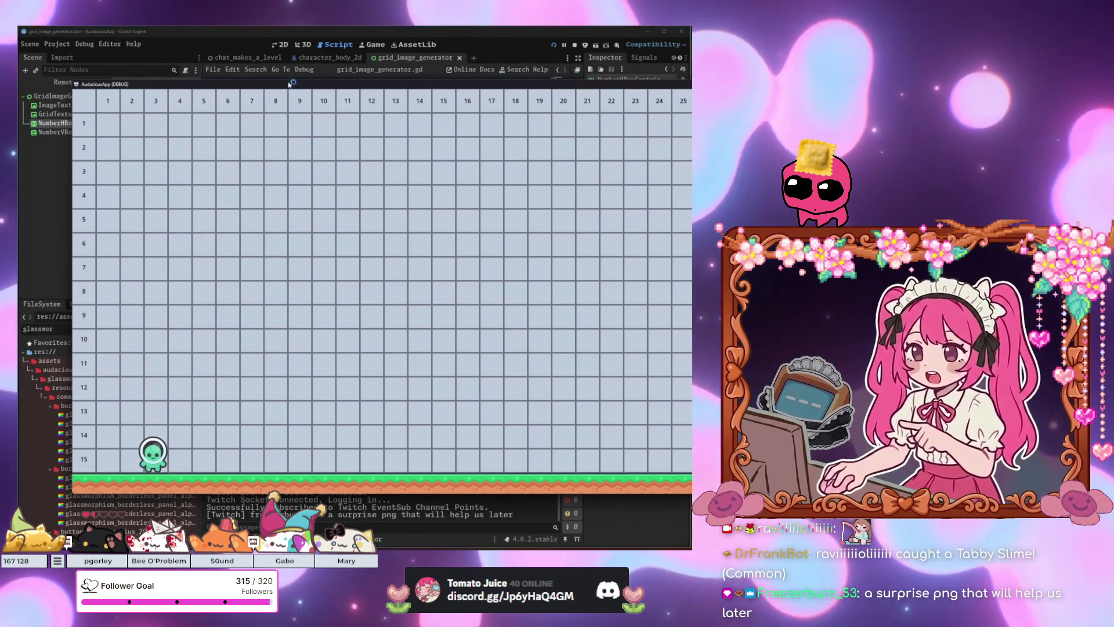
Step: Reposition the game window and walk the character onto the blue block, then back to its left
mouse_move(289, 86)
left_mouse_down()
mouse_move(256, 50)
mouse_move(261, 85)
mouse_move(286, 88)
mouse_move(262, 88)
left_mouse_up()
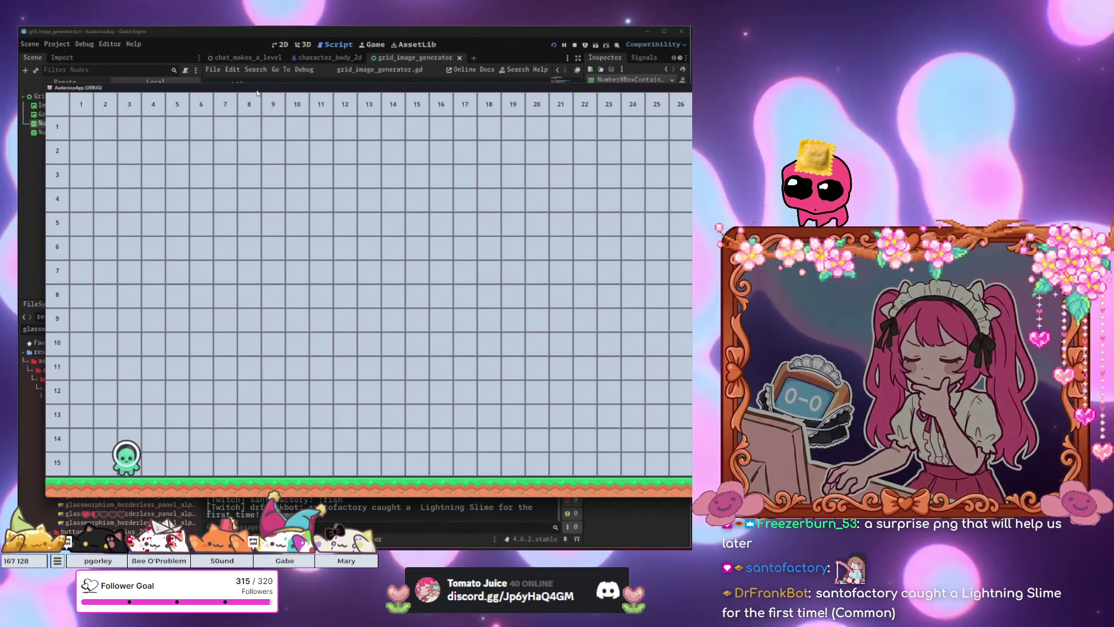
left_click_drag(260, 93, 281, 126)
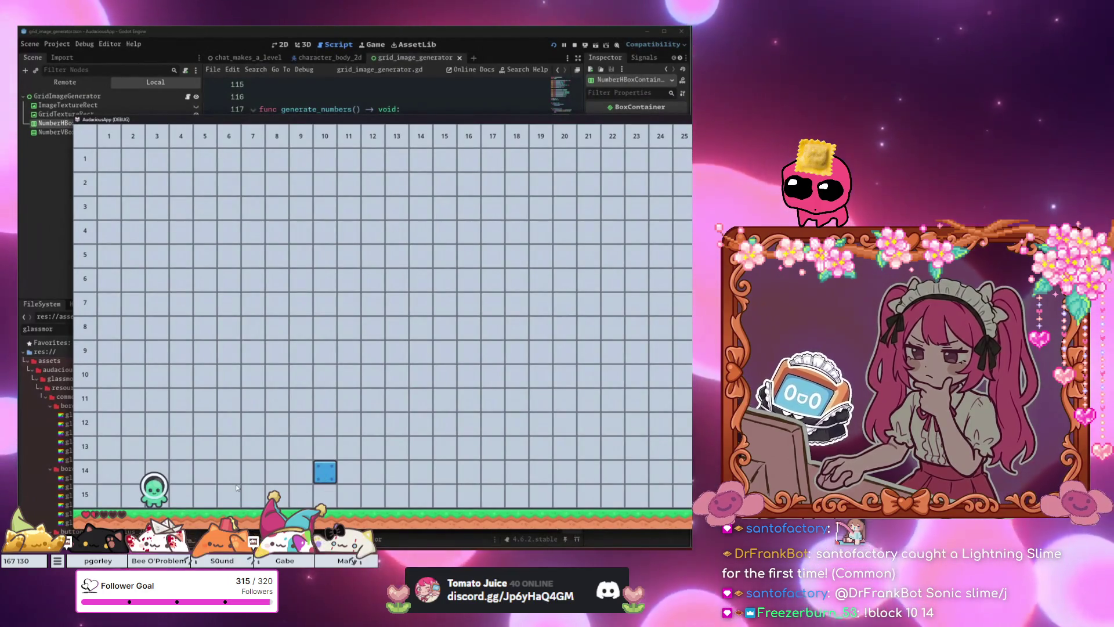
key("Right")
key("space")
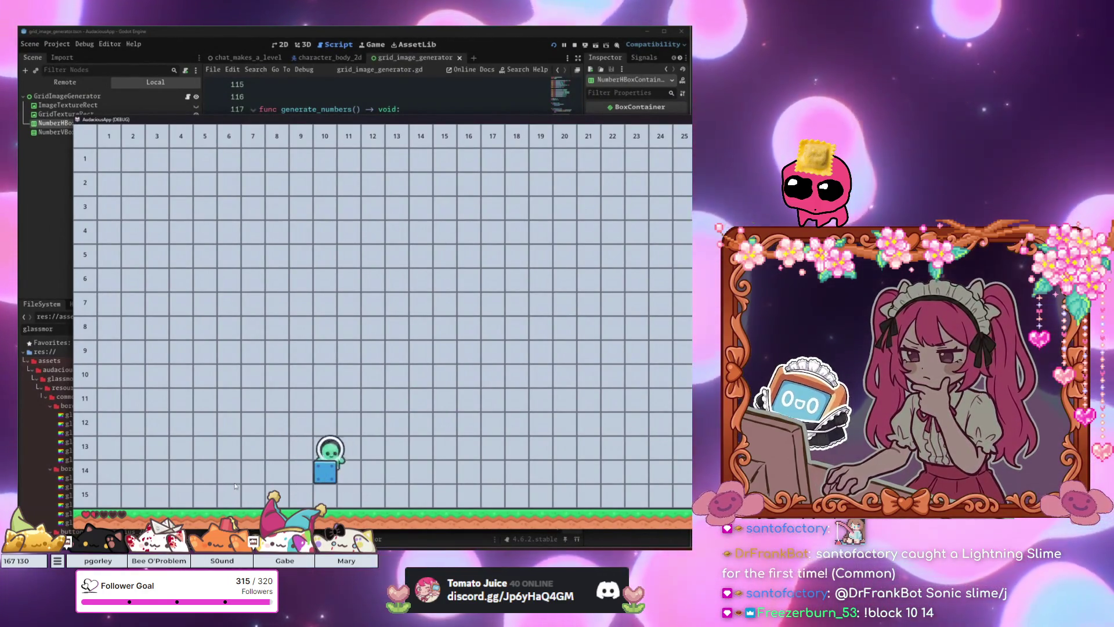
key("Right")
key("space")
key("Left")
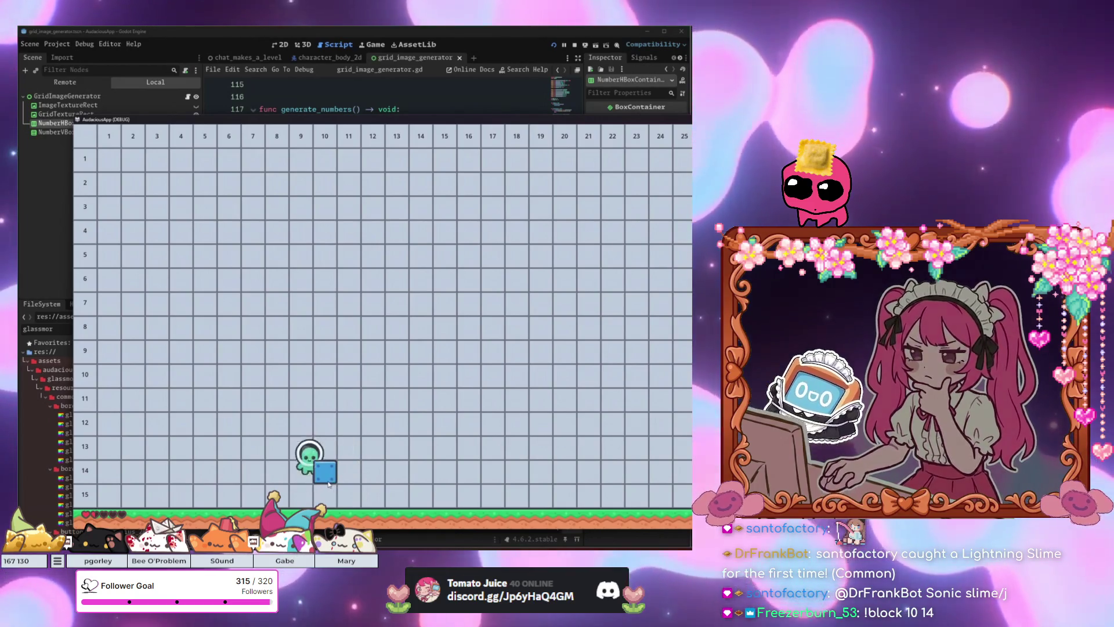
Step: Jump the character right and left over the blue block, then run left to column 5
key("Right")
key("space")
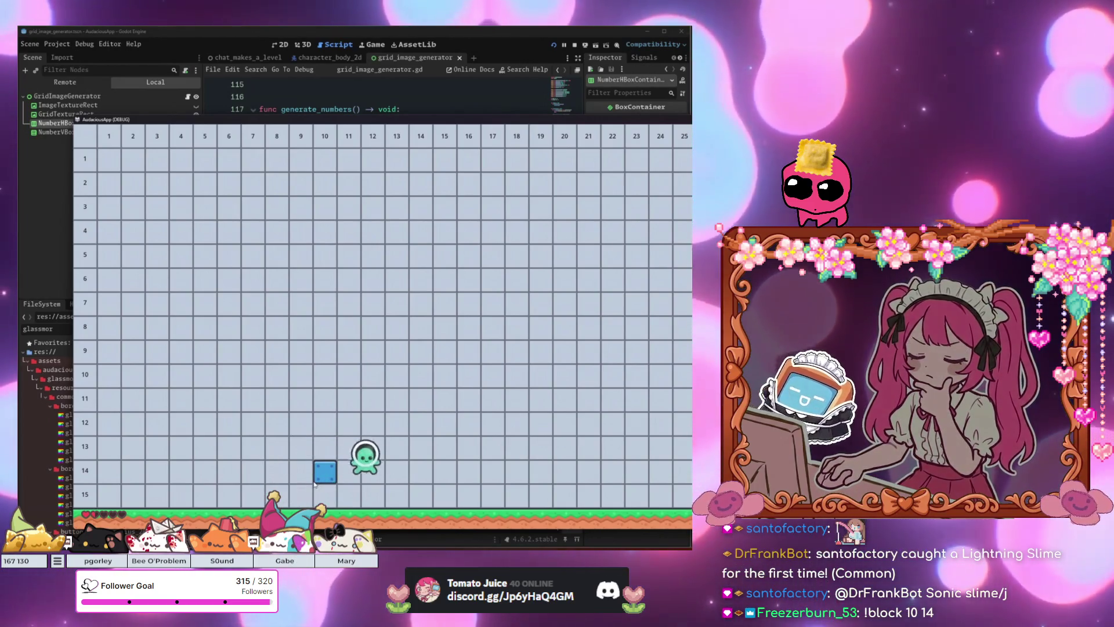
key("Right")
key("Left")
key("space")
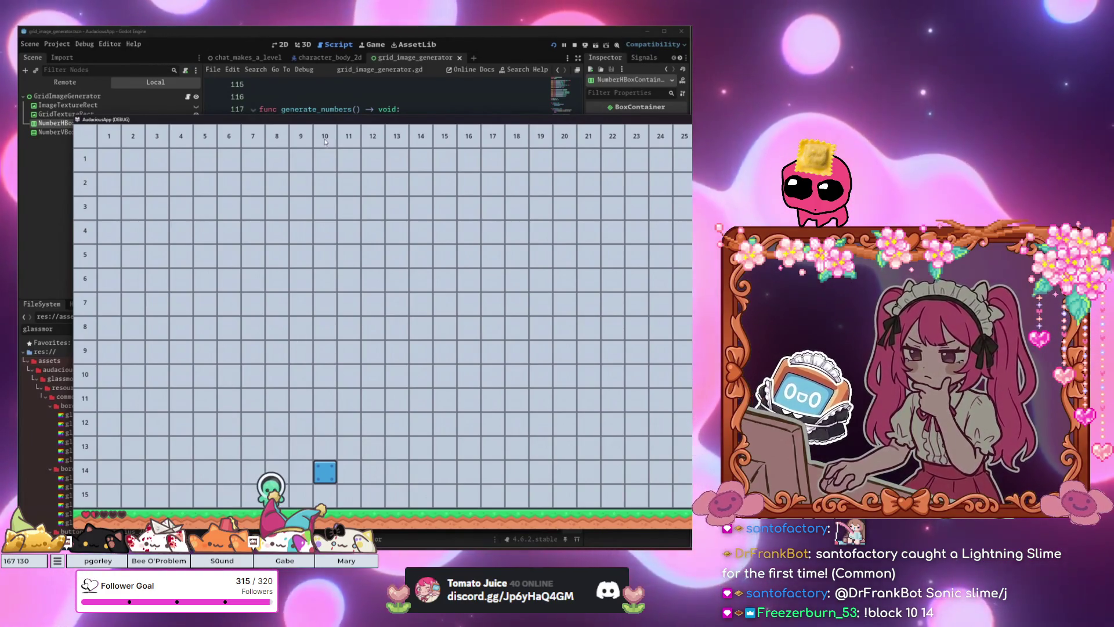
key("Right")
key("space")
key("Left")
key("space")
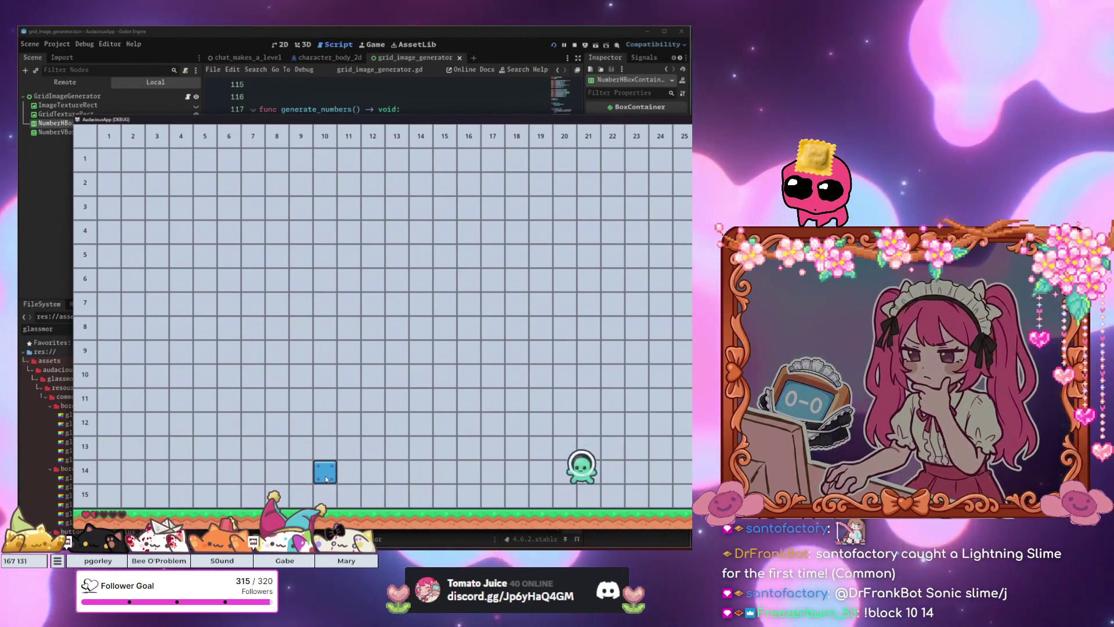
Step: Jump back and forth over the block, walk two columns right, and move the game window up-right
key("Left")
key("Right")
key("space")
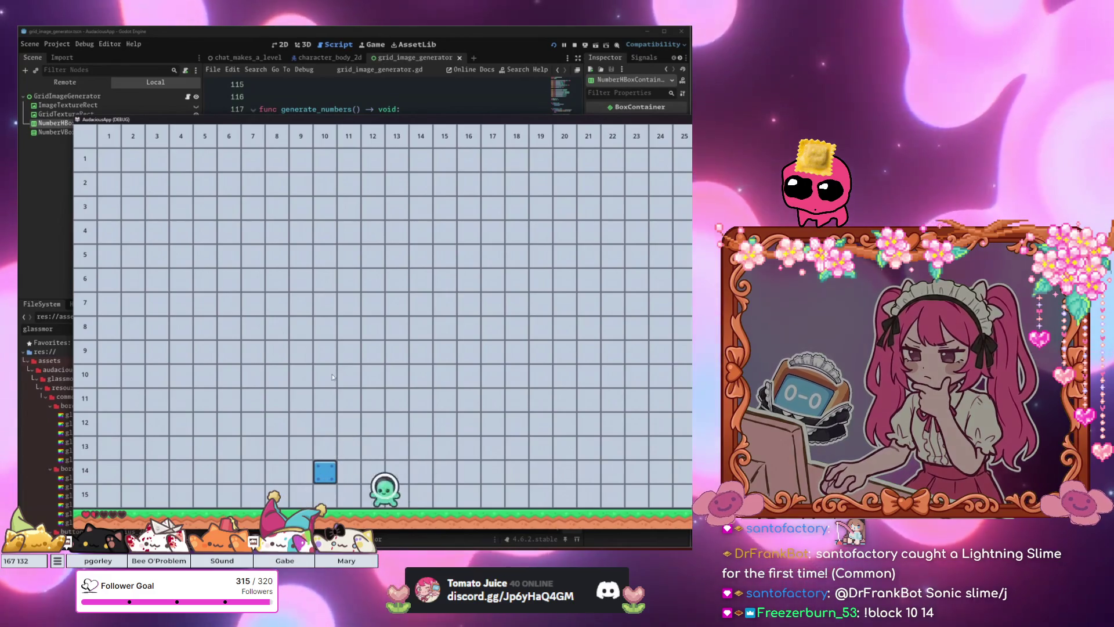
key("Left")
key("Right")
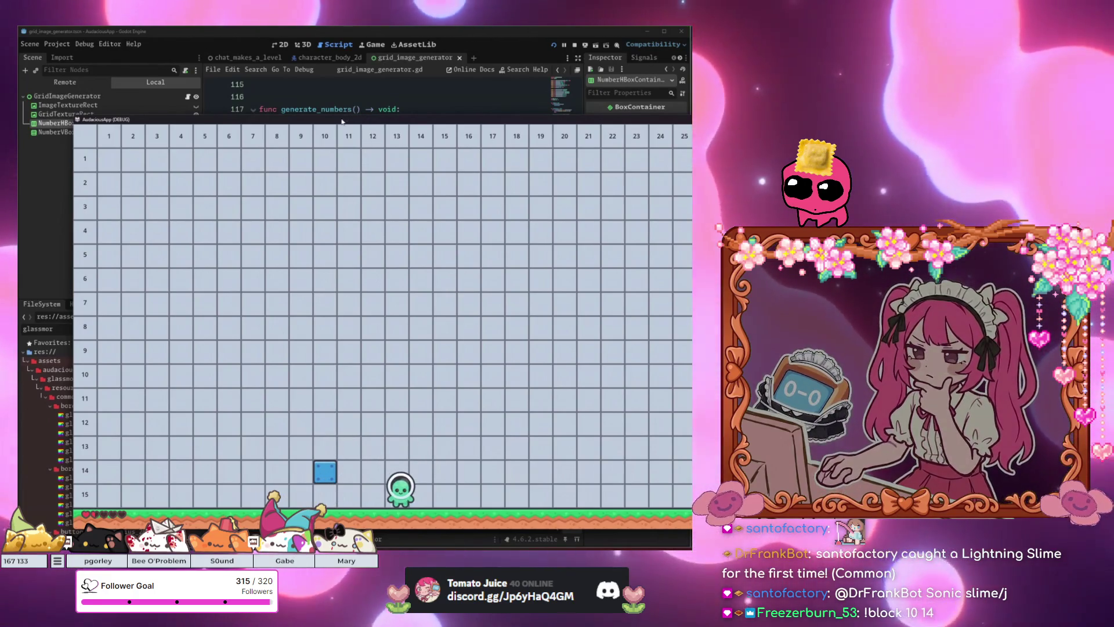
mouse_move(340, 121)
left_mouse_down()
mouse_move(546, 56)
mouse_move(566, 70)
left_mouse_up()
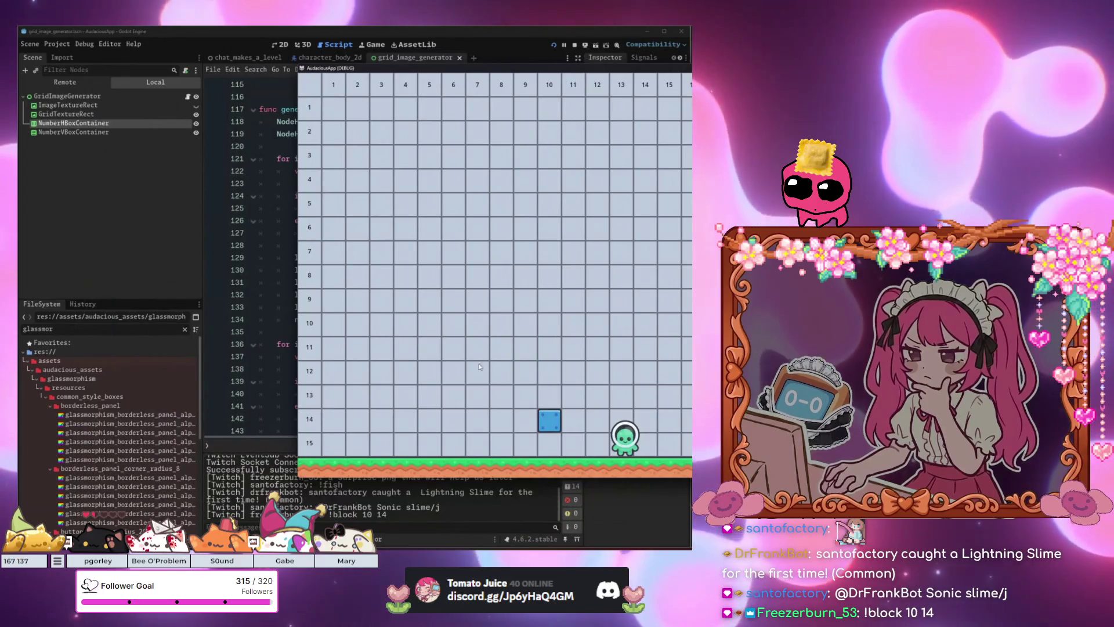
Step: Bring back the script editor, glance at character_body_2d, then switch to the chat_makes_a_level script
left_click(278, 295)
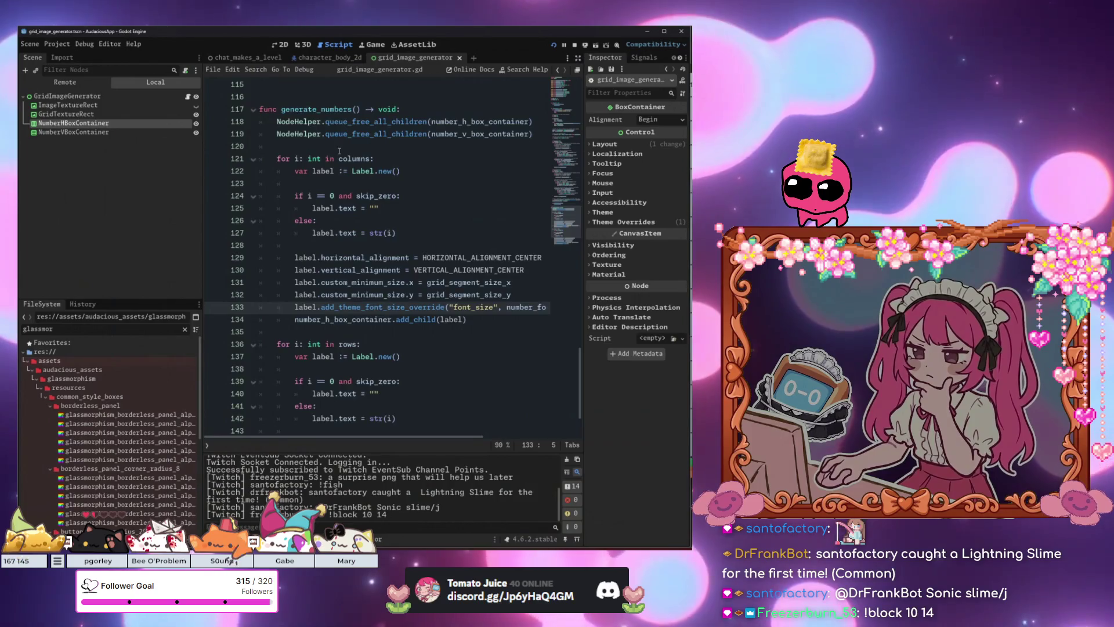
scroll(340, 151, "up", 15)
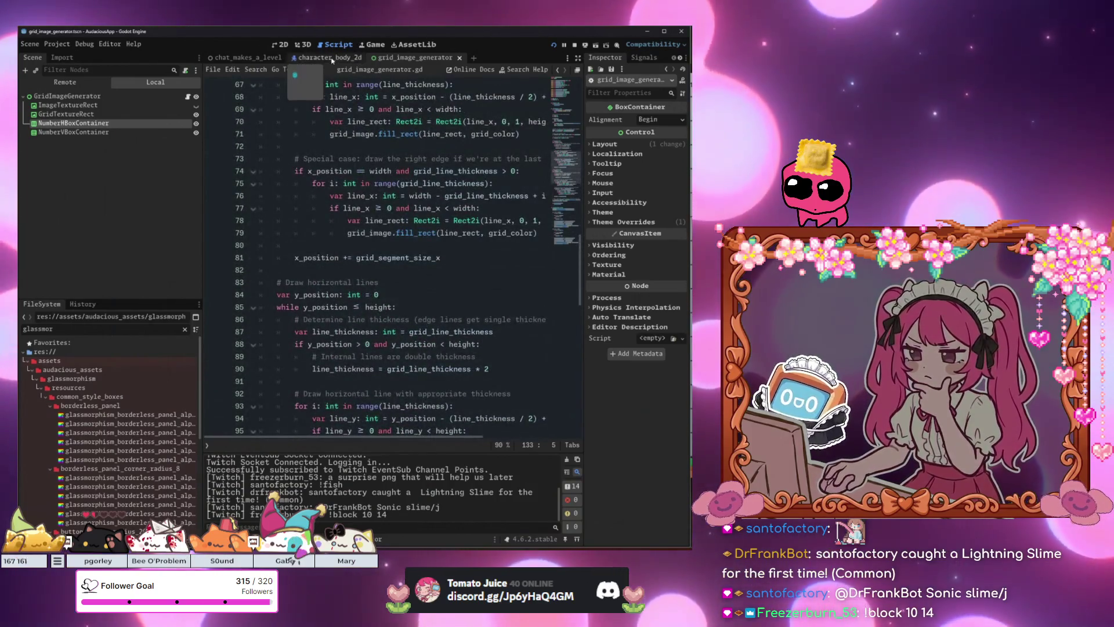
left_click(333, 60)
scroll(380, 201, "down", 8)
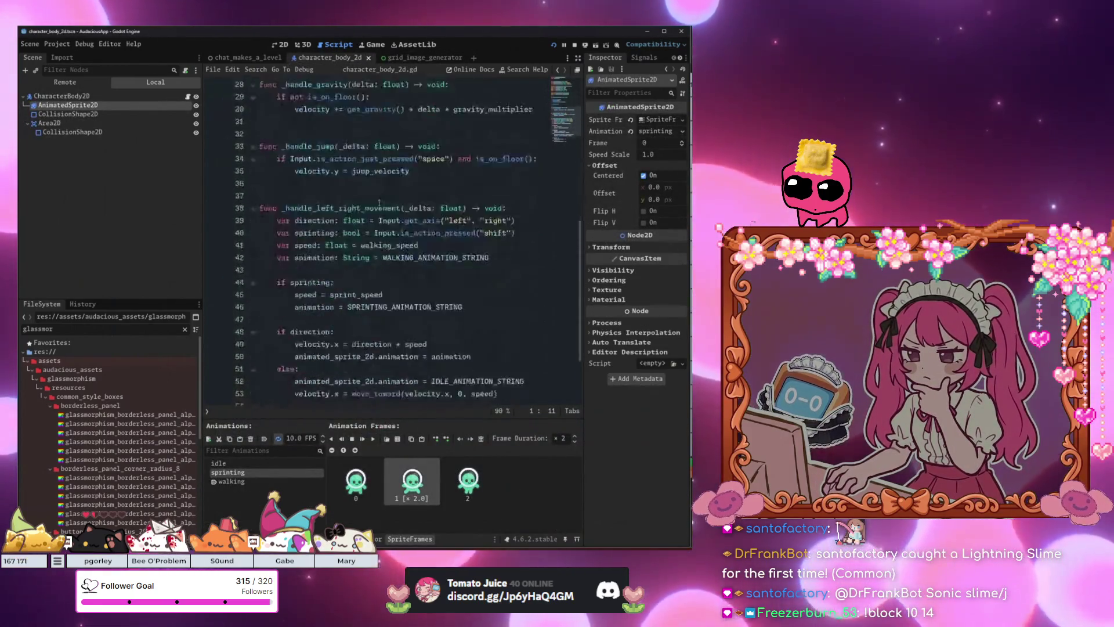
scroll(334, 144, "up", 10)
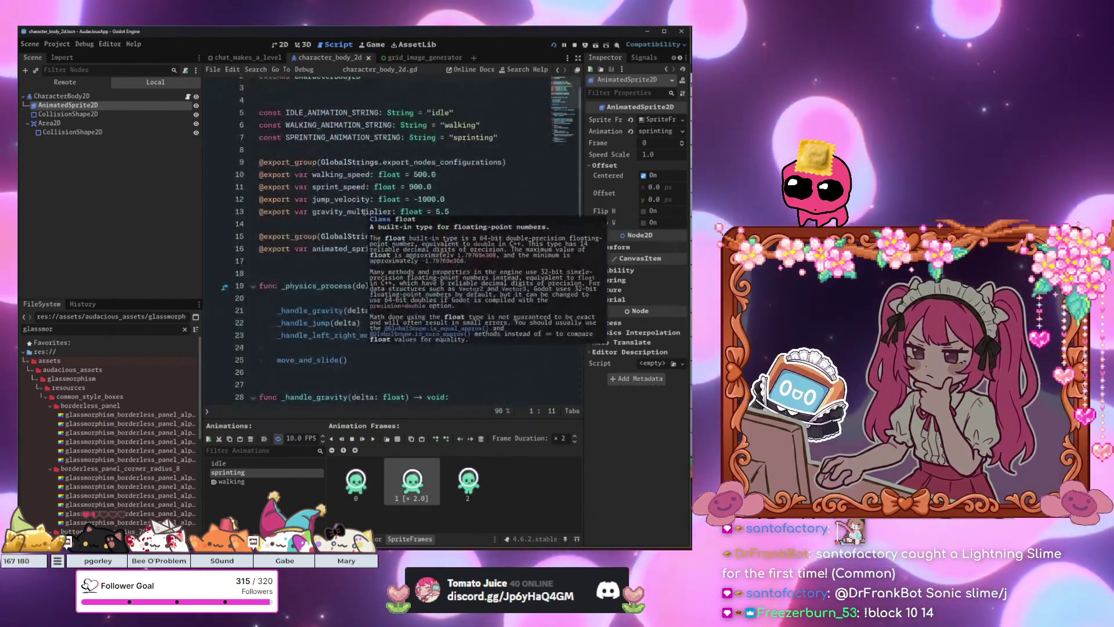
key("ctrl+shift+Tab")
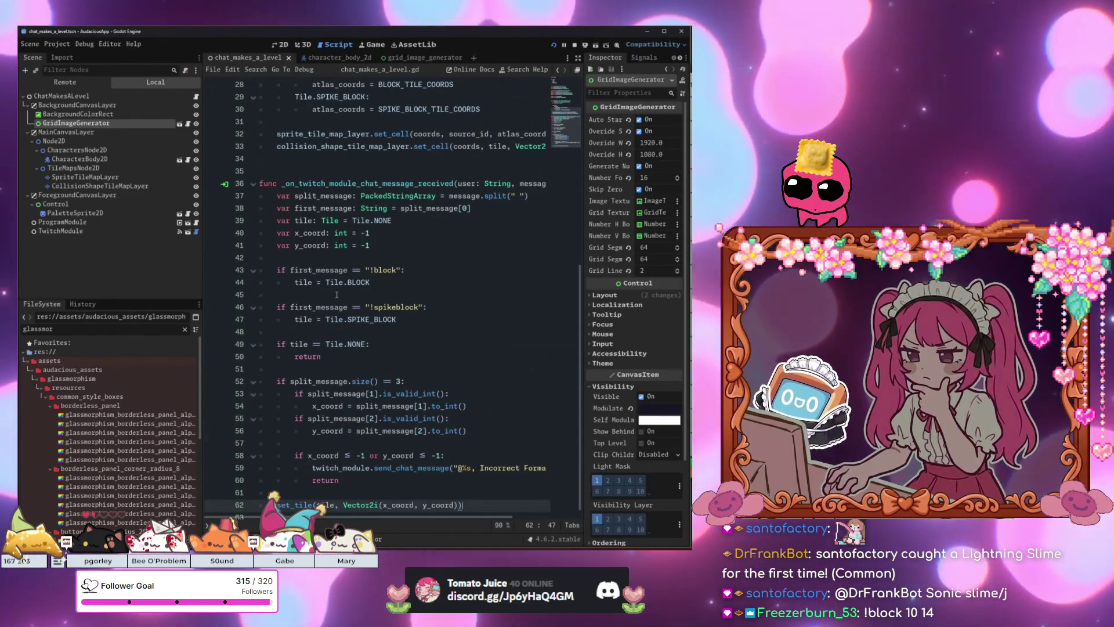
scroll(336, 294, "up", 5)
scroll(337, 295, "up", 4)
scroll(372, 348, "down", 2)
Step: Inspect the collision layer set_cell call on line 33 and the BLOCK tile entry, then select CollisionShapeTileMapLayer
left_click(407, 406)
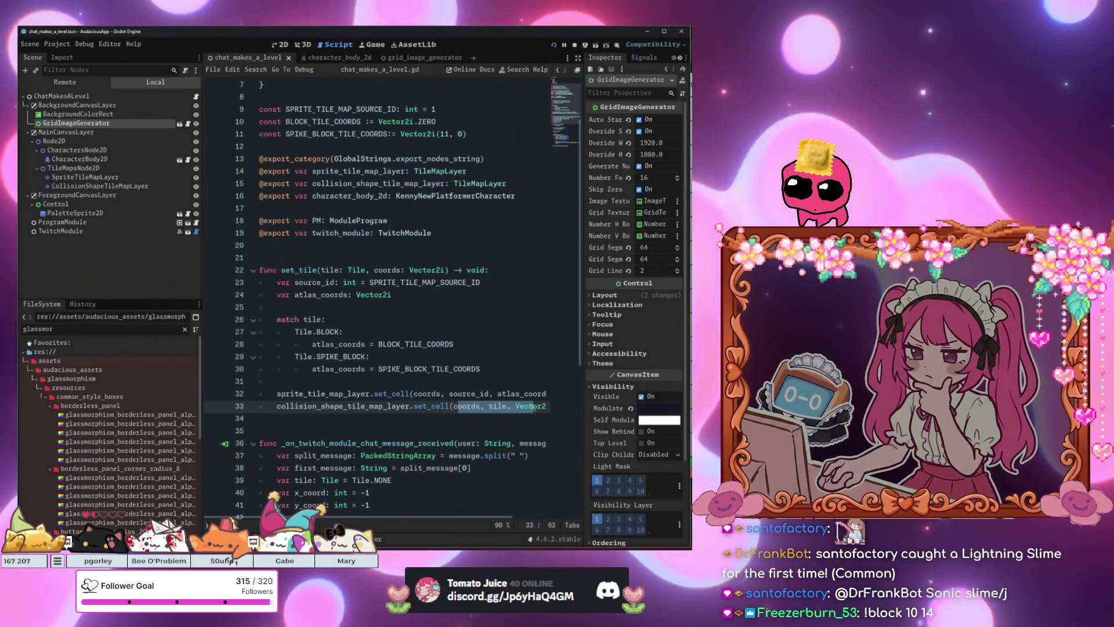
key("Right")
key("Right")
key("Right")
mouse_move(395, 410)
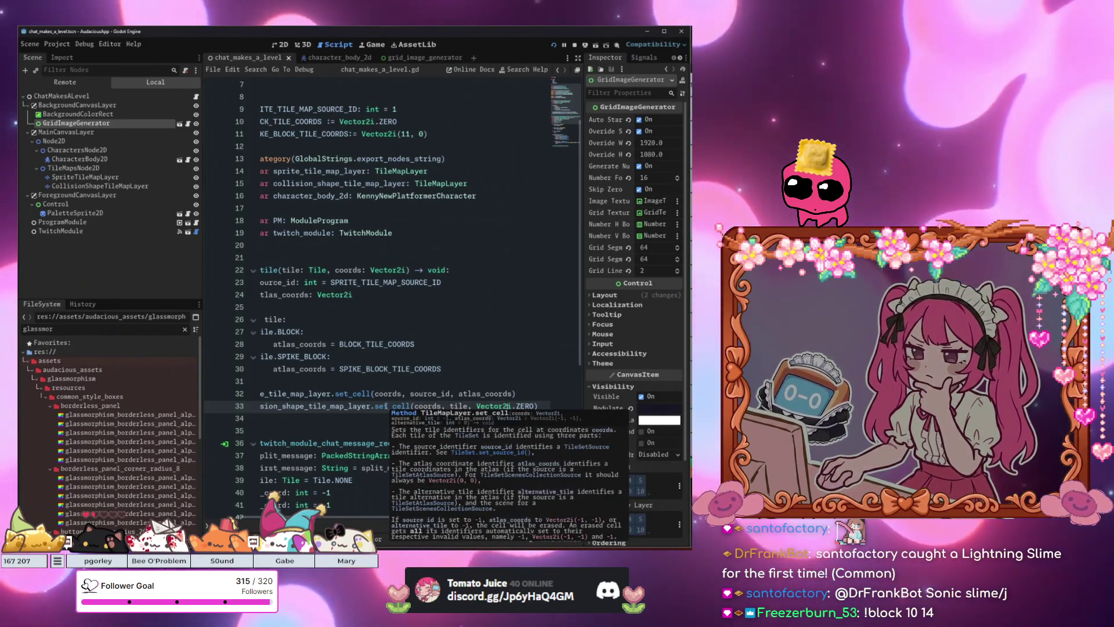
left_click(444, 374)
mouse_move(460, 406)
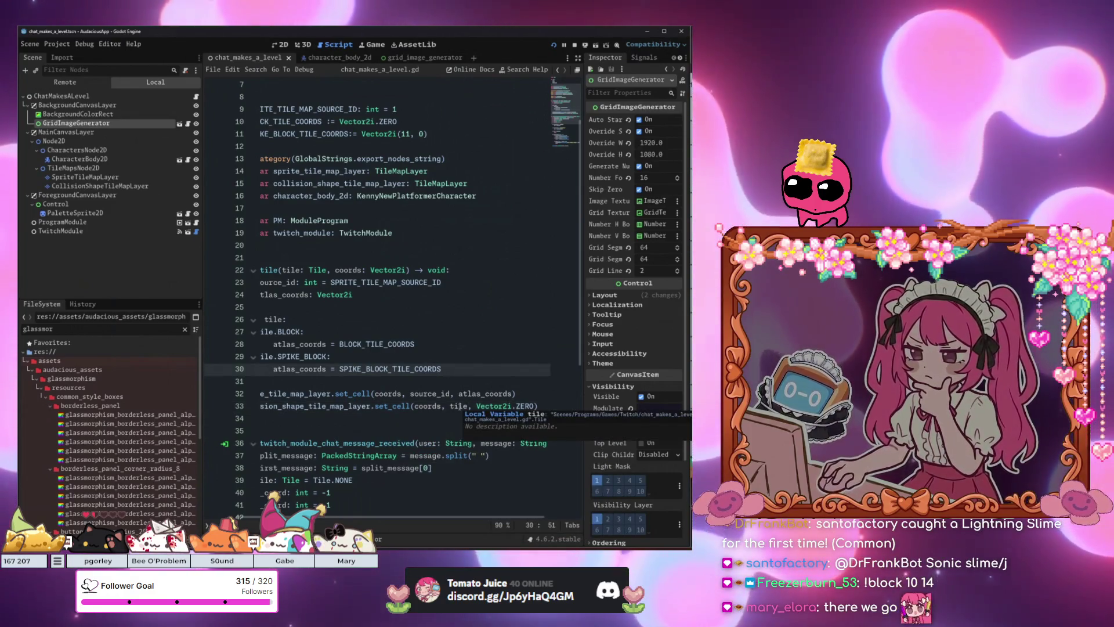
left_click(434, 407)
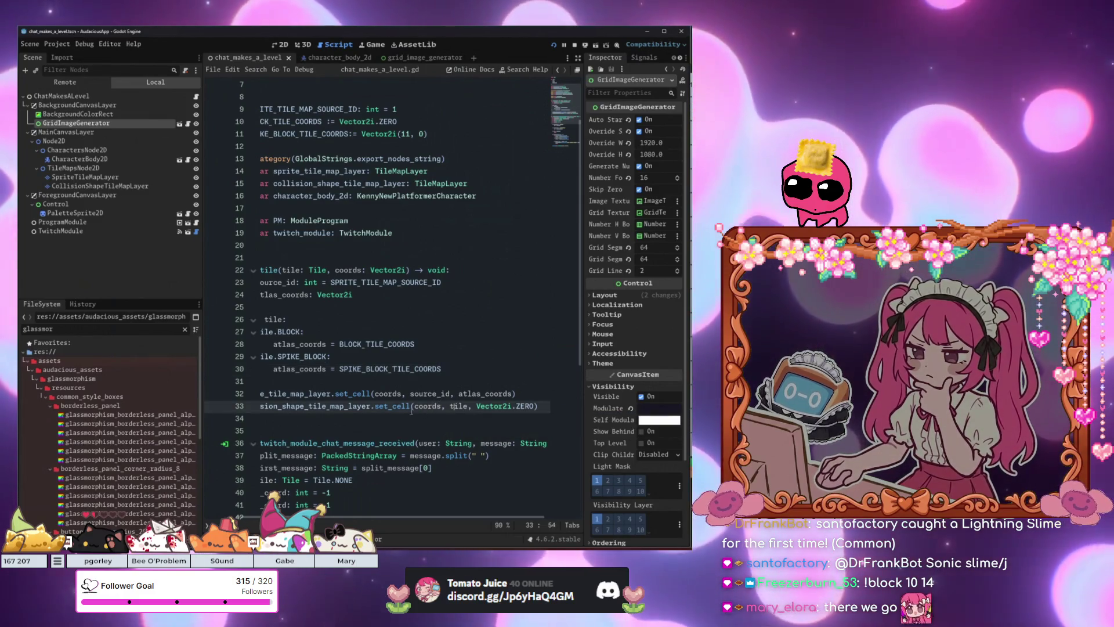
left_click(341, 406)
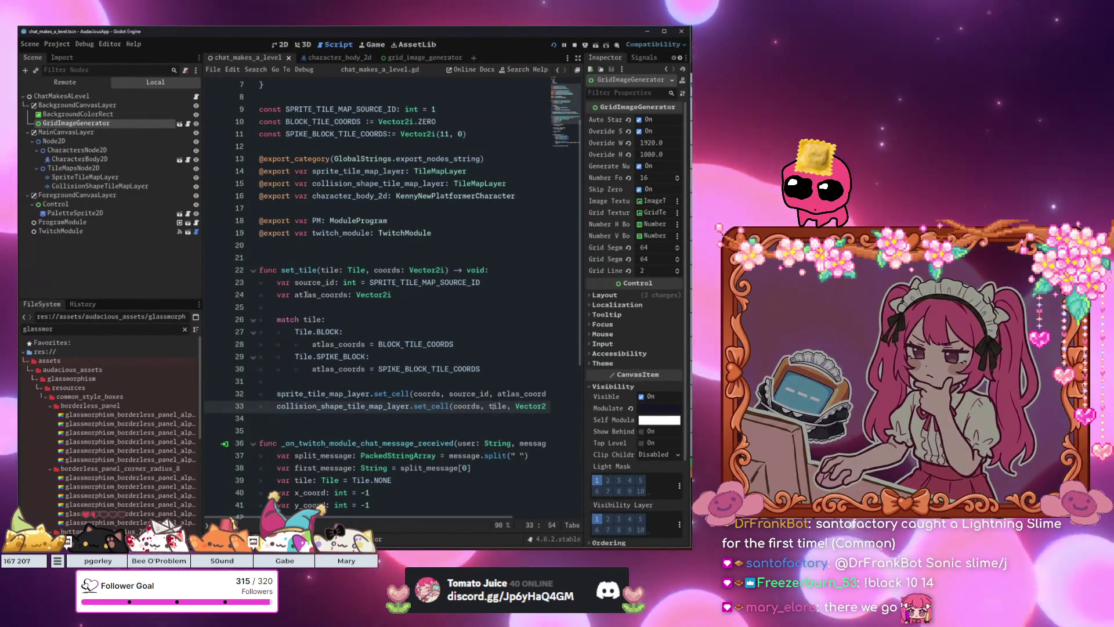
scroll(318, 134, "up", 2)
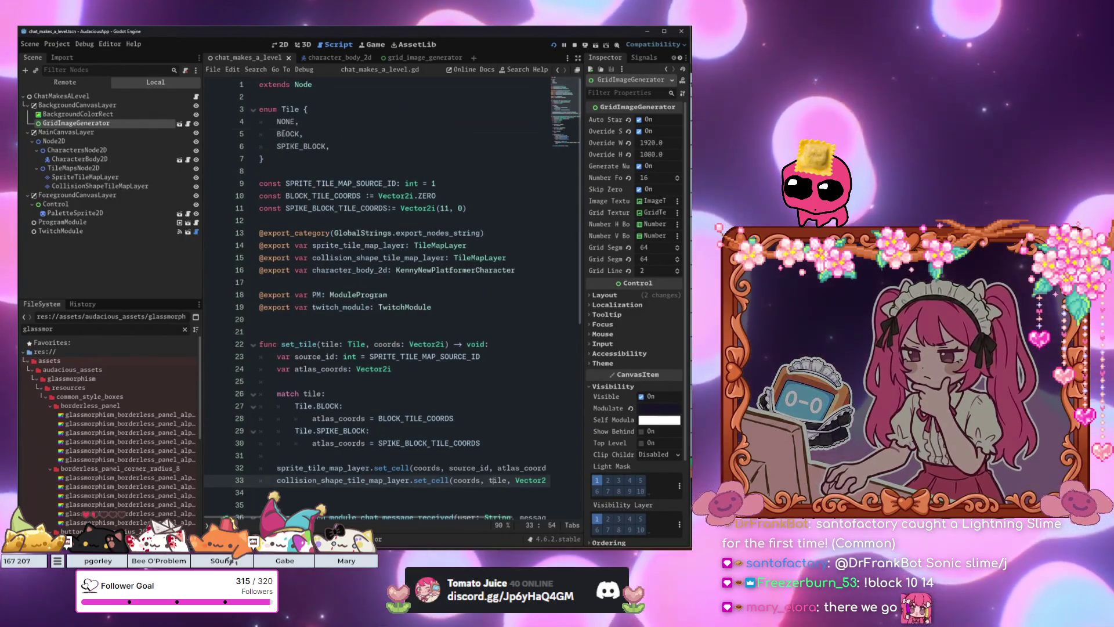
left_click(318, 133)
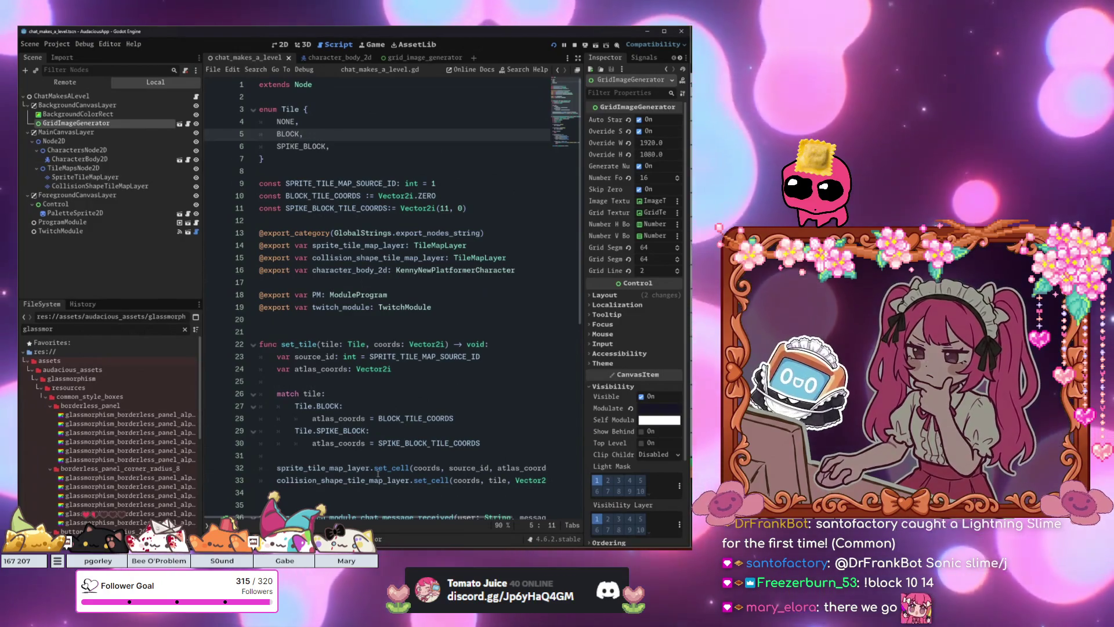
left_click(78, 185)
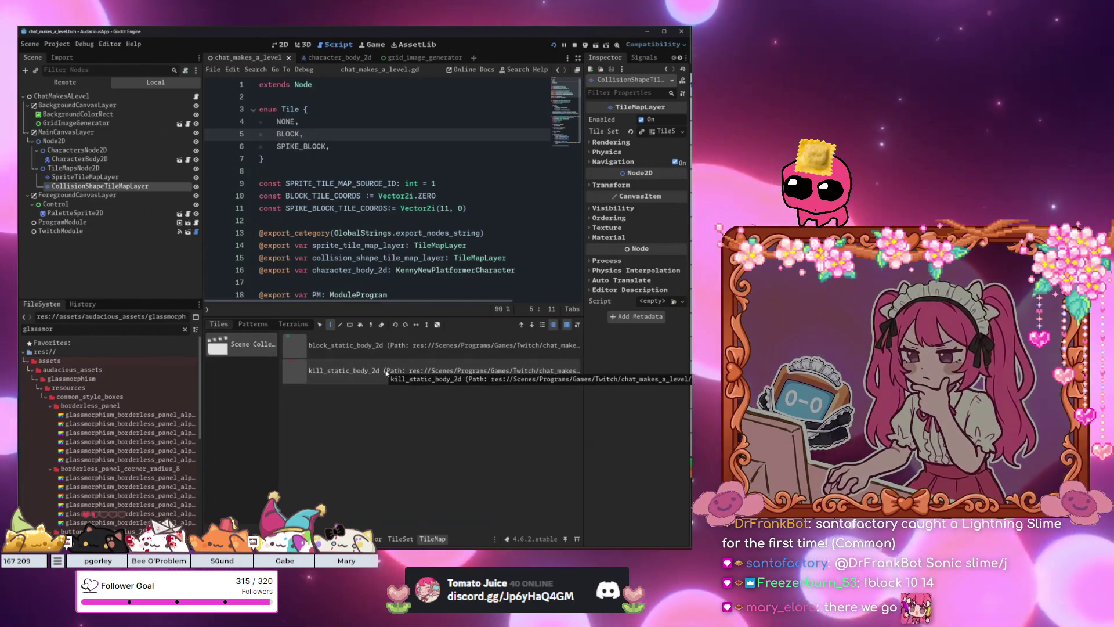
Step: Open the TileMapLayer help page at set_cell from the set_cell call in the script
left_click(418, 170)
scroll(427, 237, "down", 10)
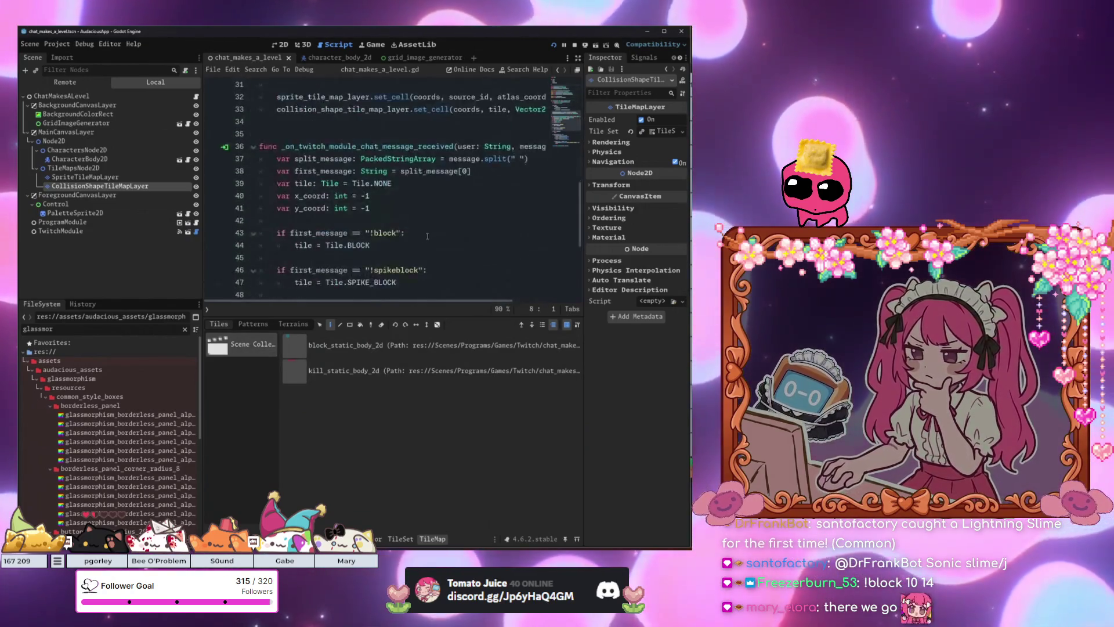
scroll(427, 236, "up", 1)
left_click(427, 134, "ctrl")
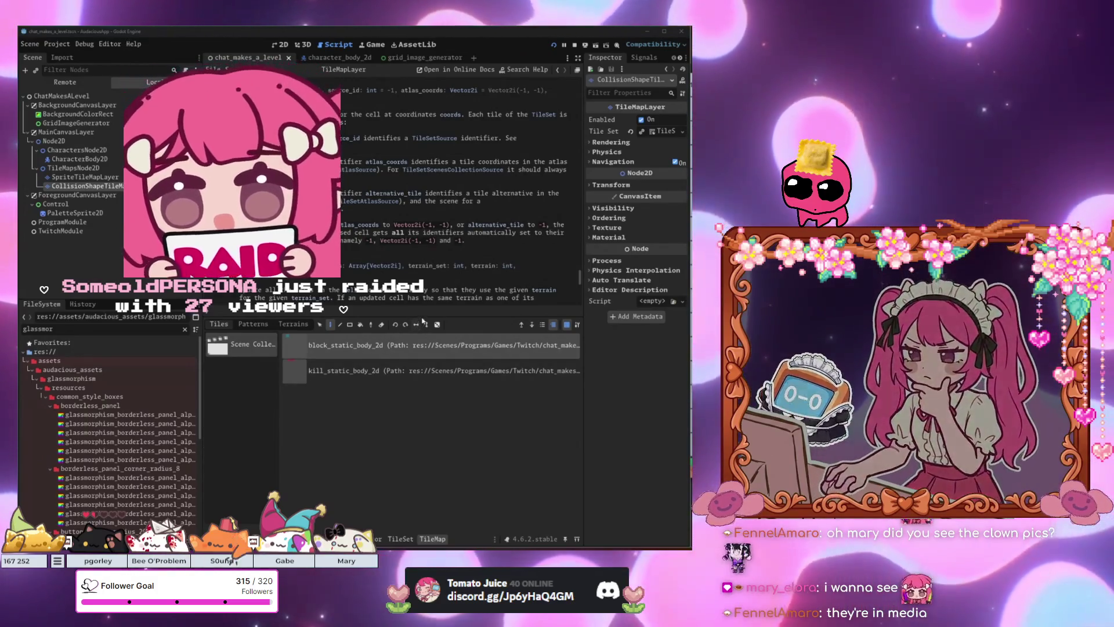
Step: Make the docs pane taller and look through the character_body_2d and grid_image_generator scenes
left_click_drag(422, 316, 422, 406)
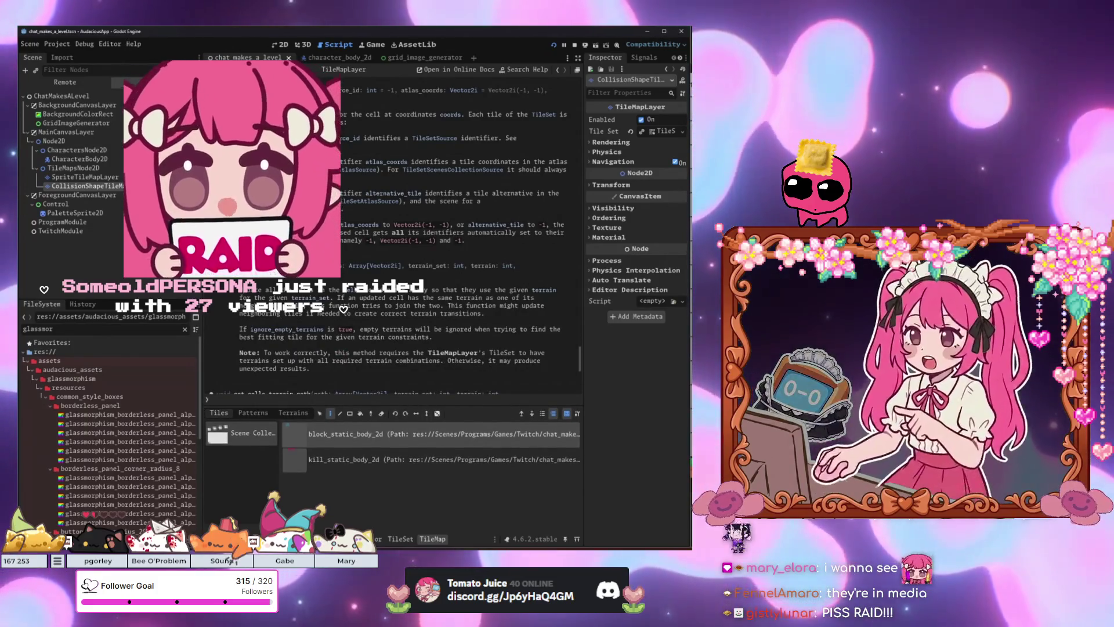
left_click(328, 61)
left_click(279, 44)
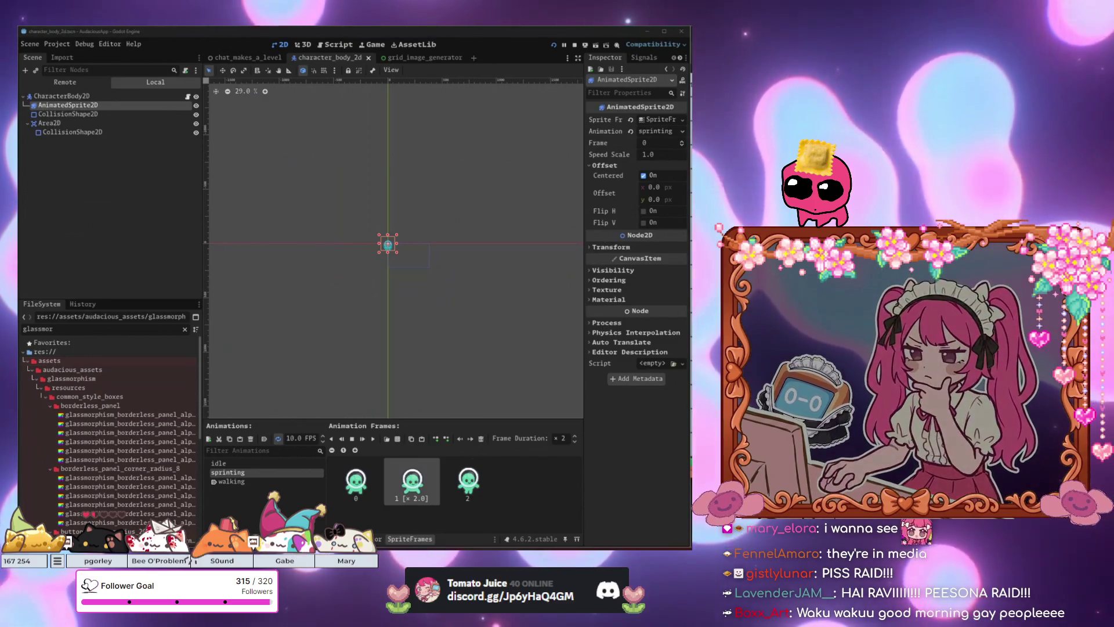
left_click(400, 58)
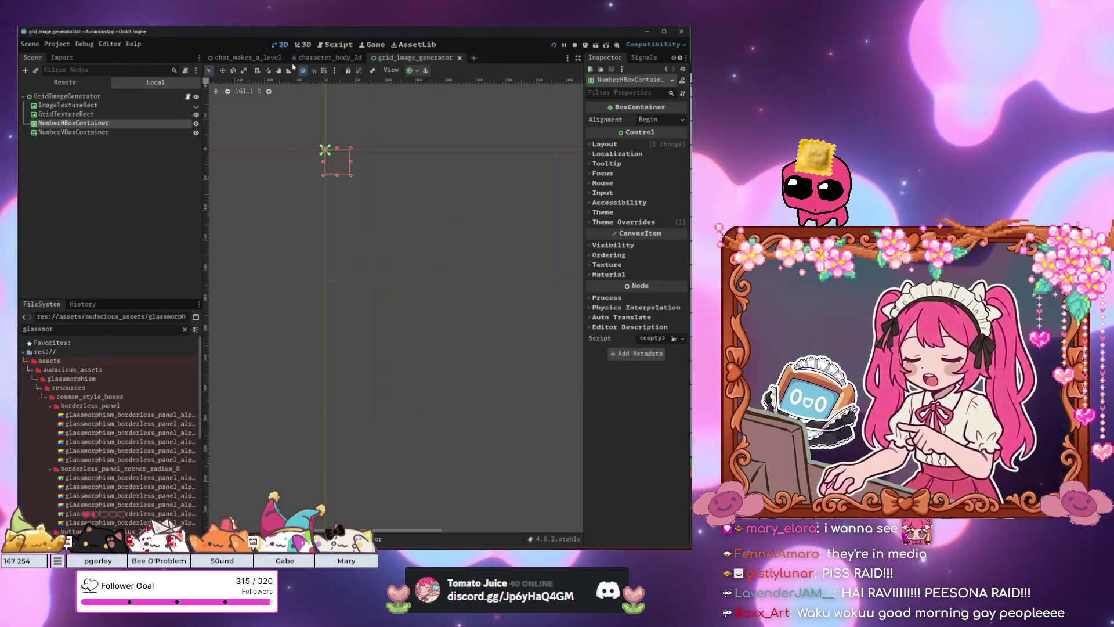
left_click(277, 119)
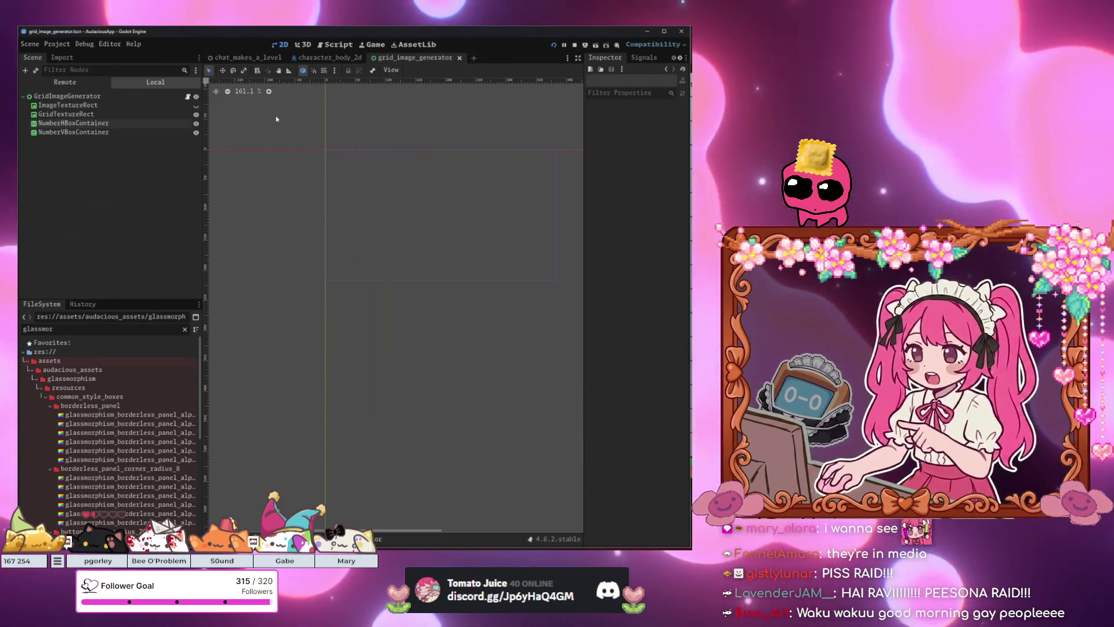
Step: Filter the FileSystem for streamer_app, open streamer_app.tscn, then return to the chat_makes_a_level scene
left_click(75, 341)
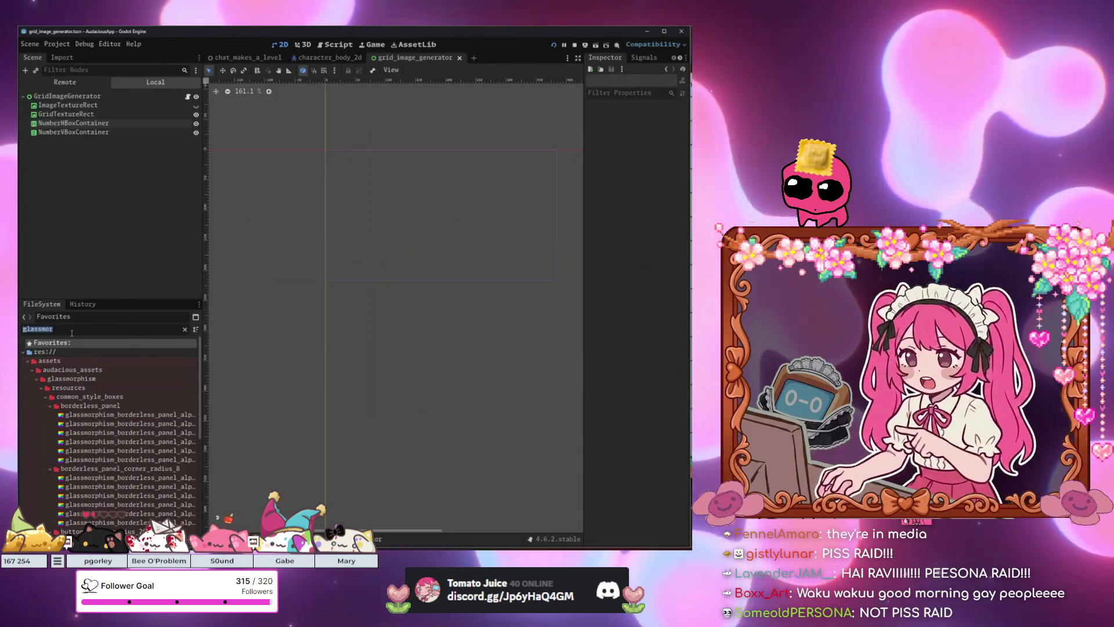
type("star")
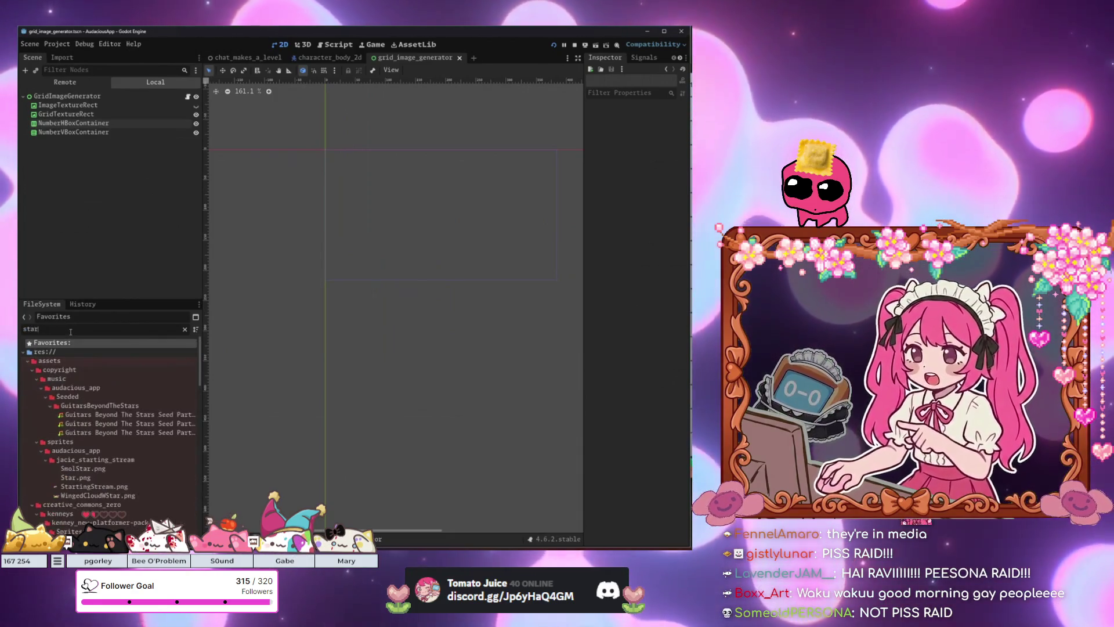
key("BackSpace")
key("BackSpace")
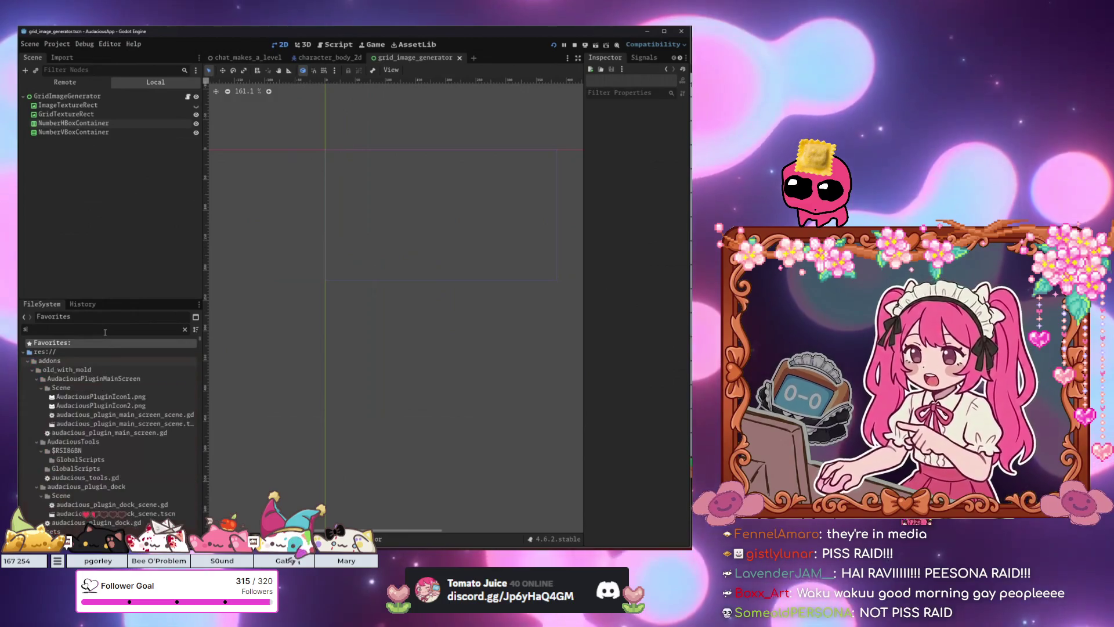
type("reamer_app")
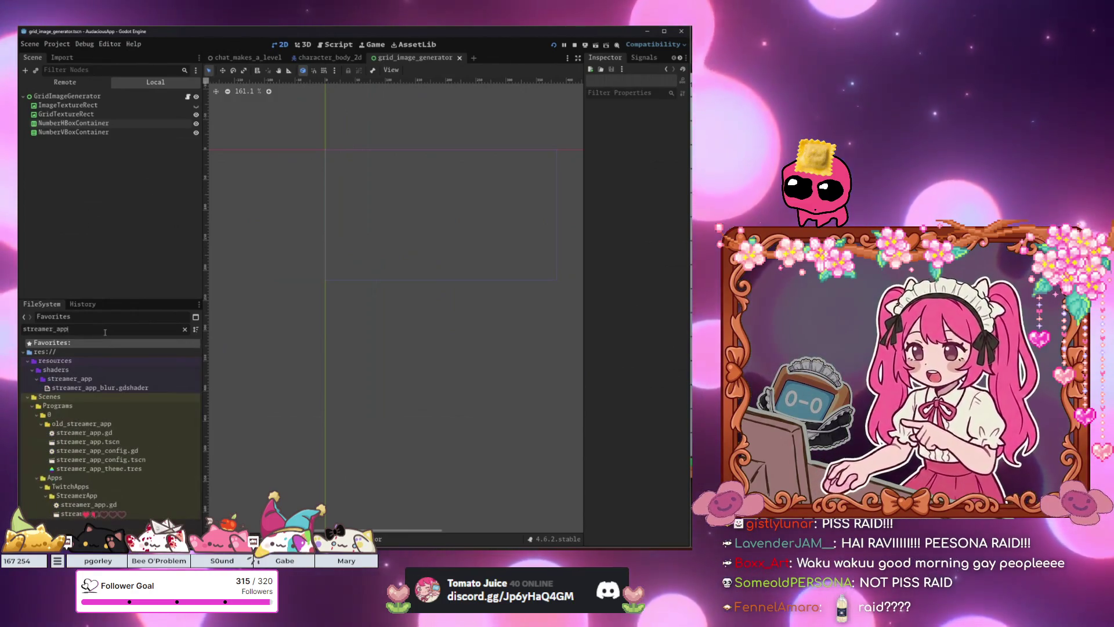
double_click(73, 514)
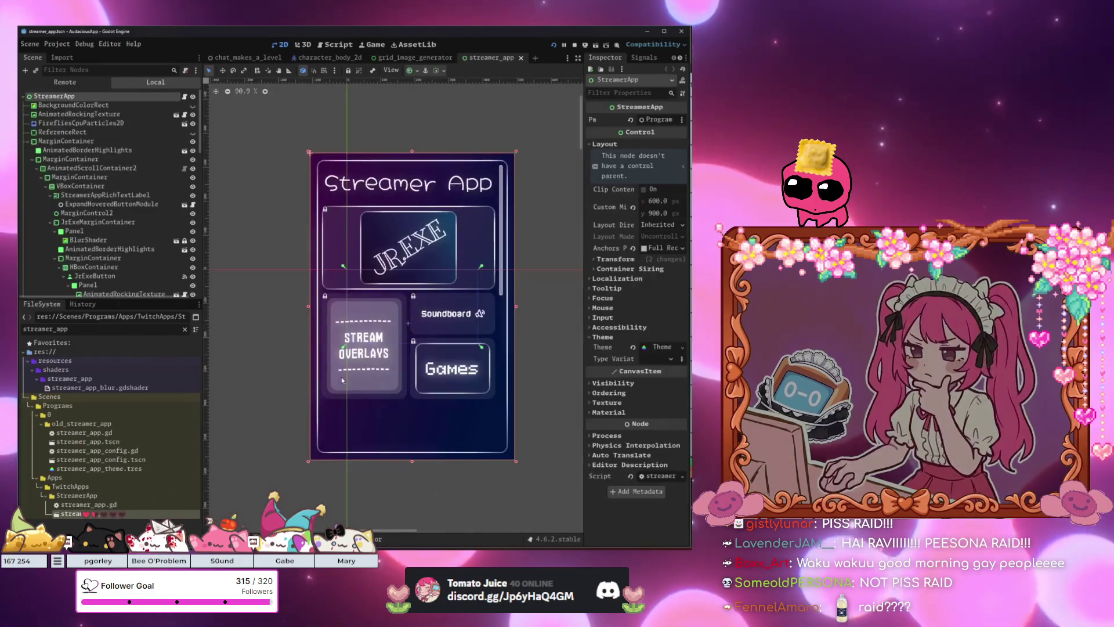
double_click(64, 329)
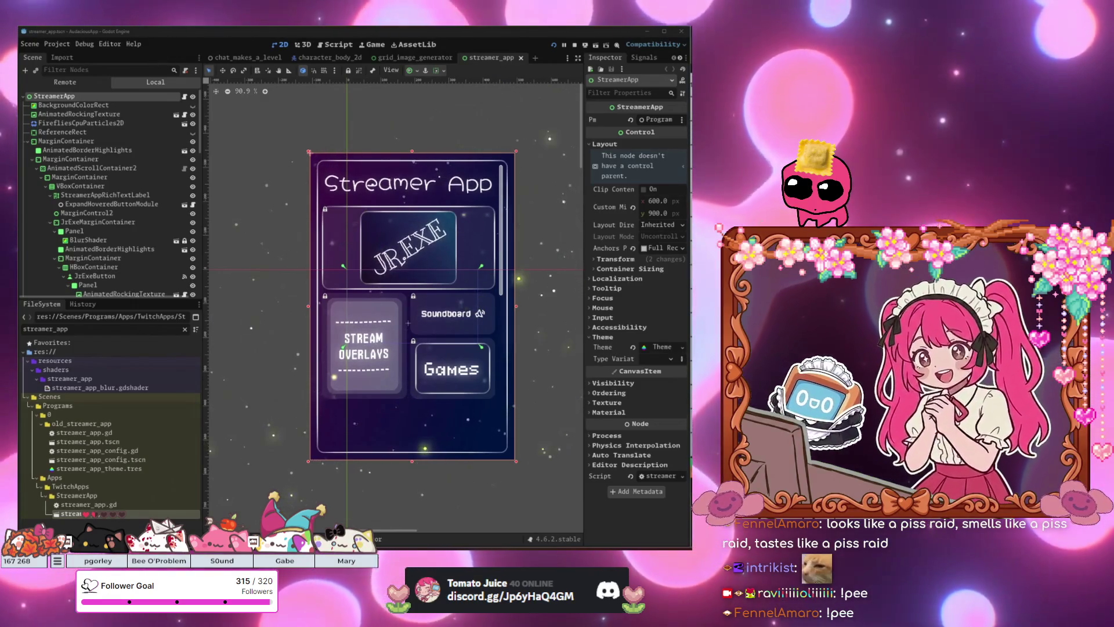
left_click(499, 108)
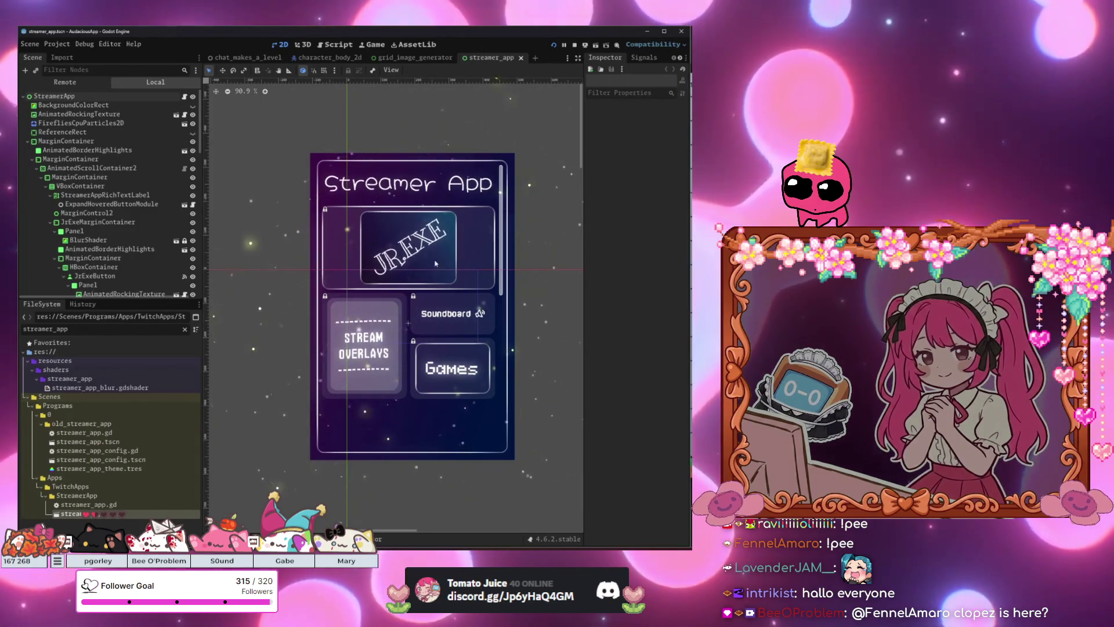
double_click(90, 333)
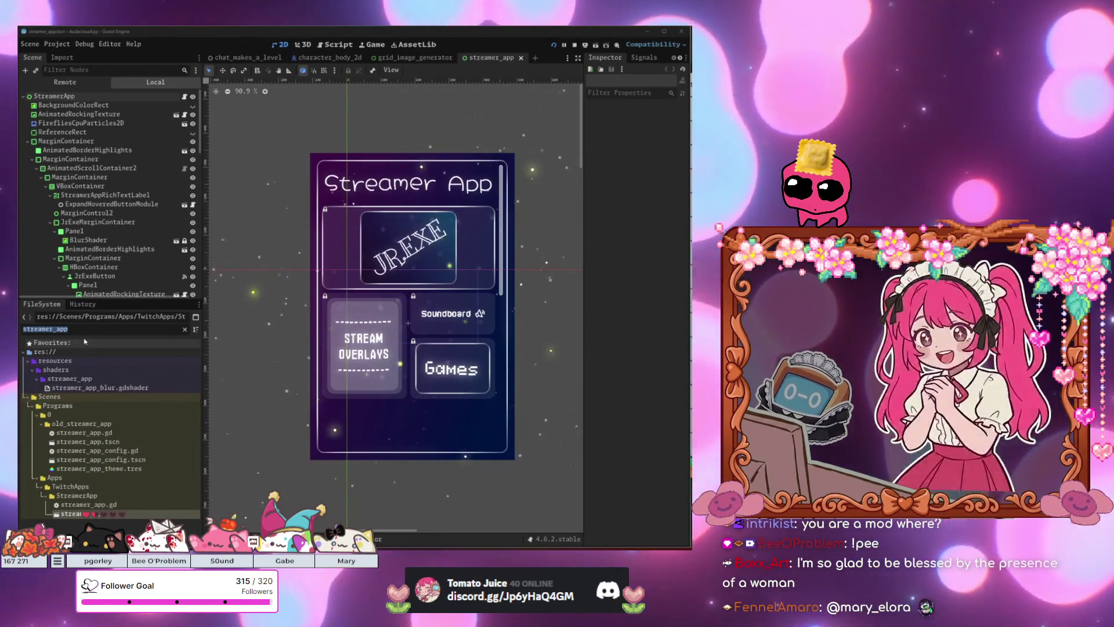
left_click(278, 57)
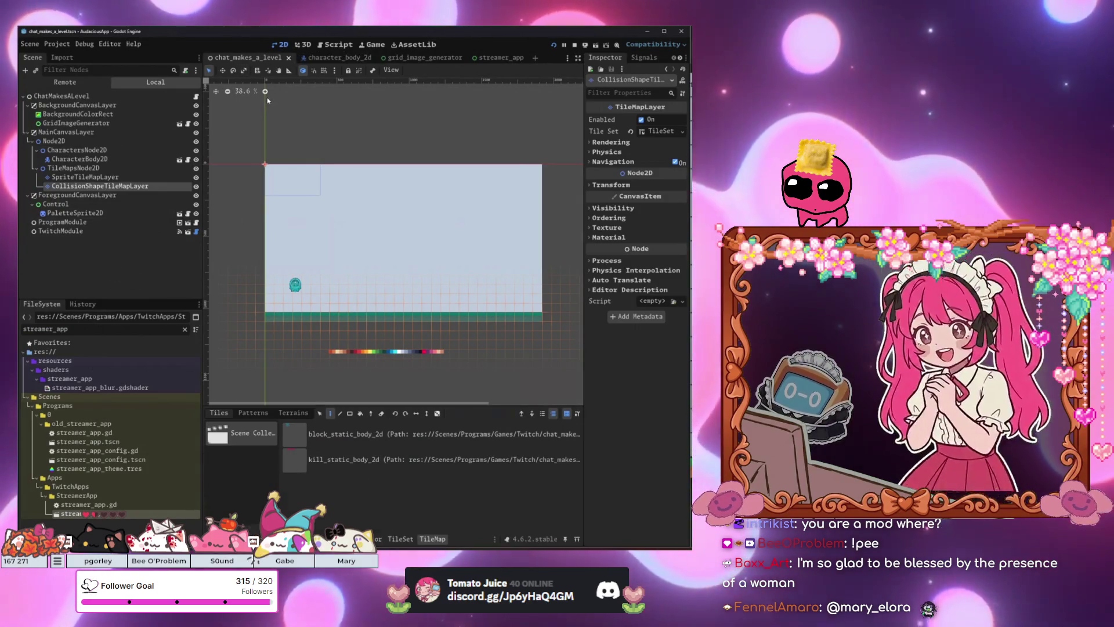
Step: Play the chat level game, walk the character left and right, then stop it
key("F5")
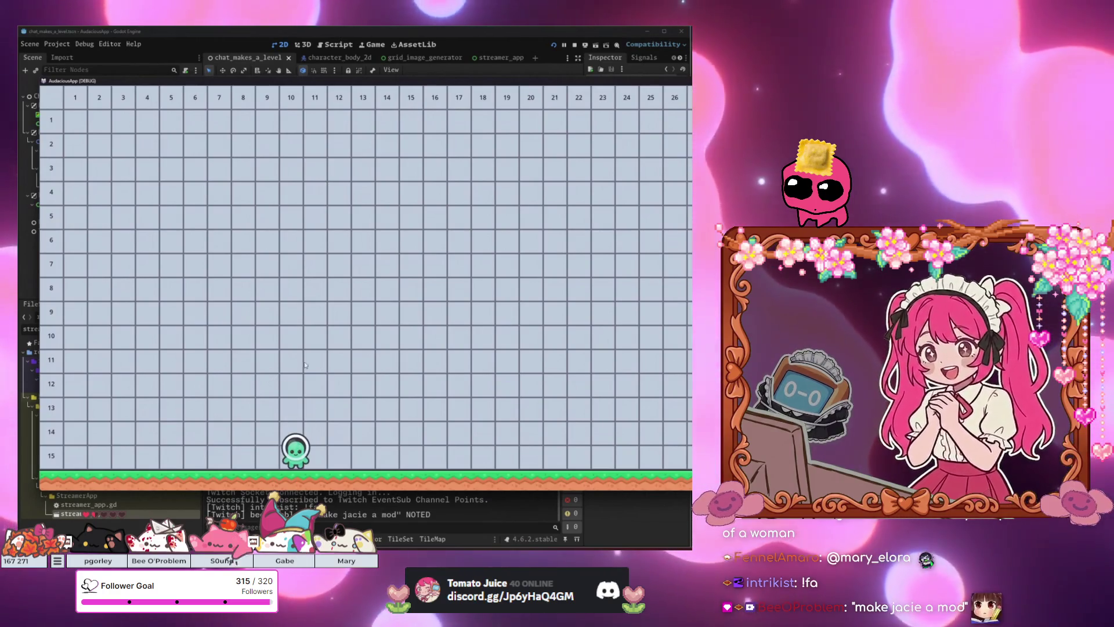
key("Left")
key("Right")
key("F8")
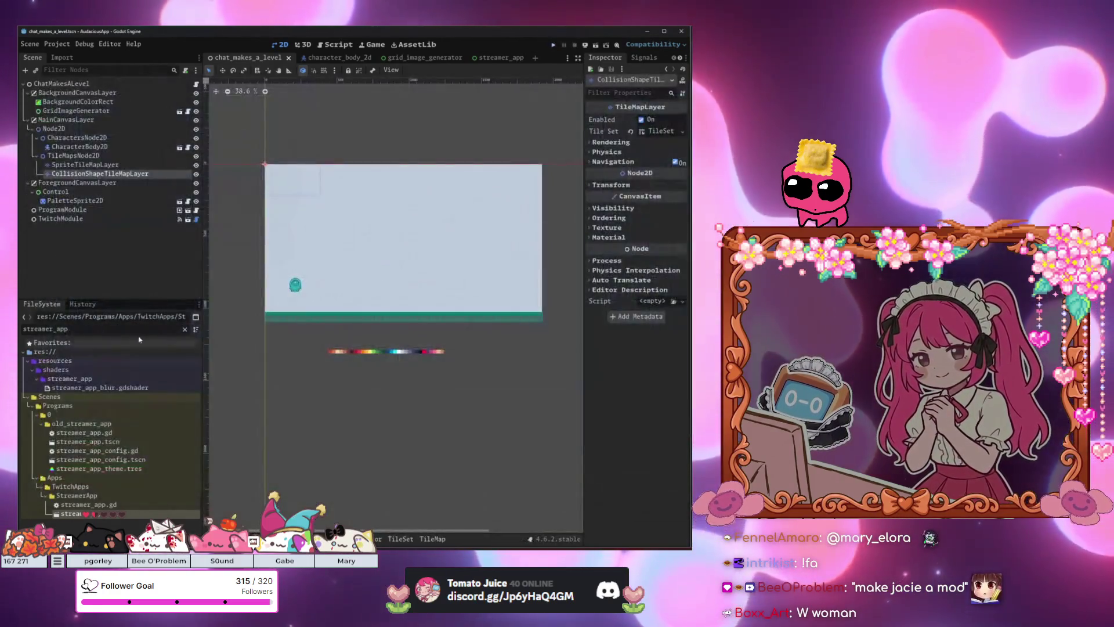
Step: Filter the FileSystem for star_race and open star_race_game.tscn
type("star_ga")
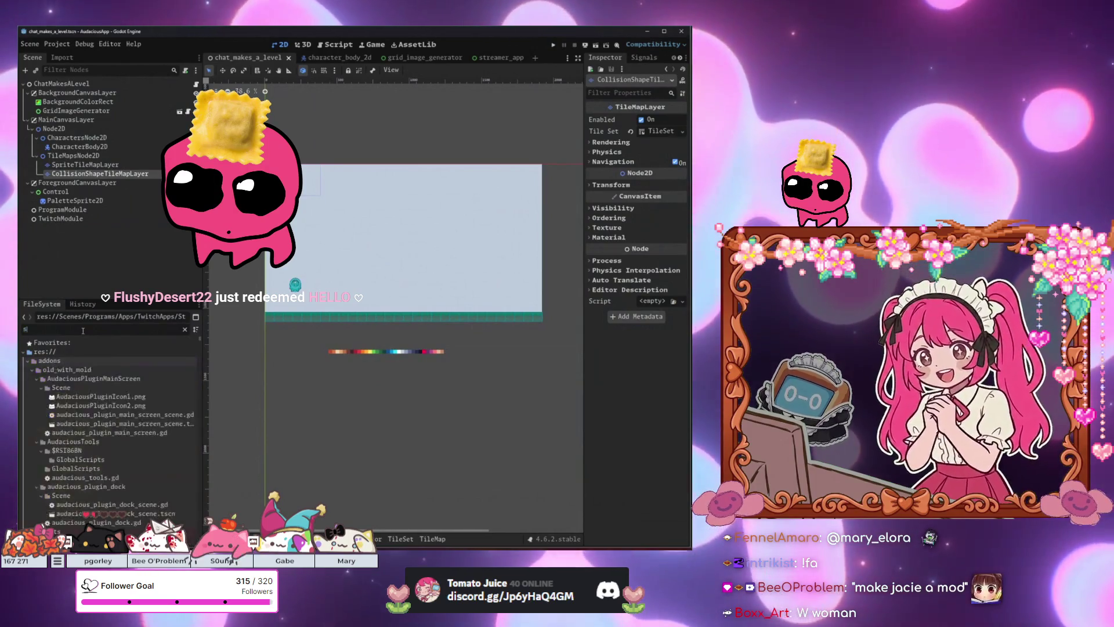
key("BackSpace")
key("BackSpace")
type("r_ra")
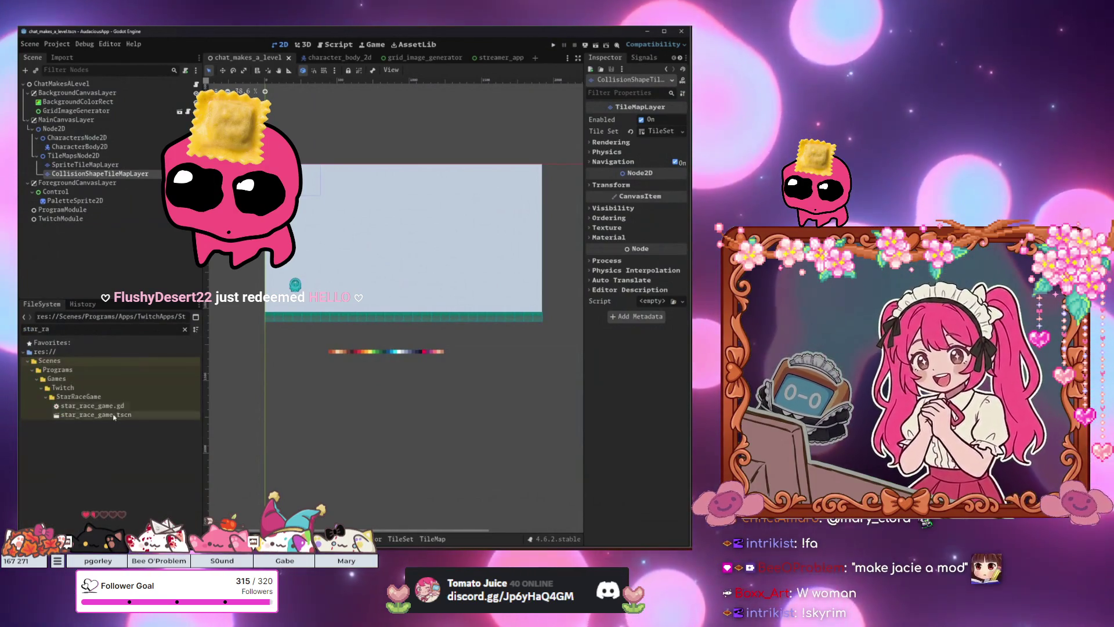
right_click(113, 416)
left_click(136, 410)
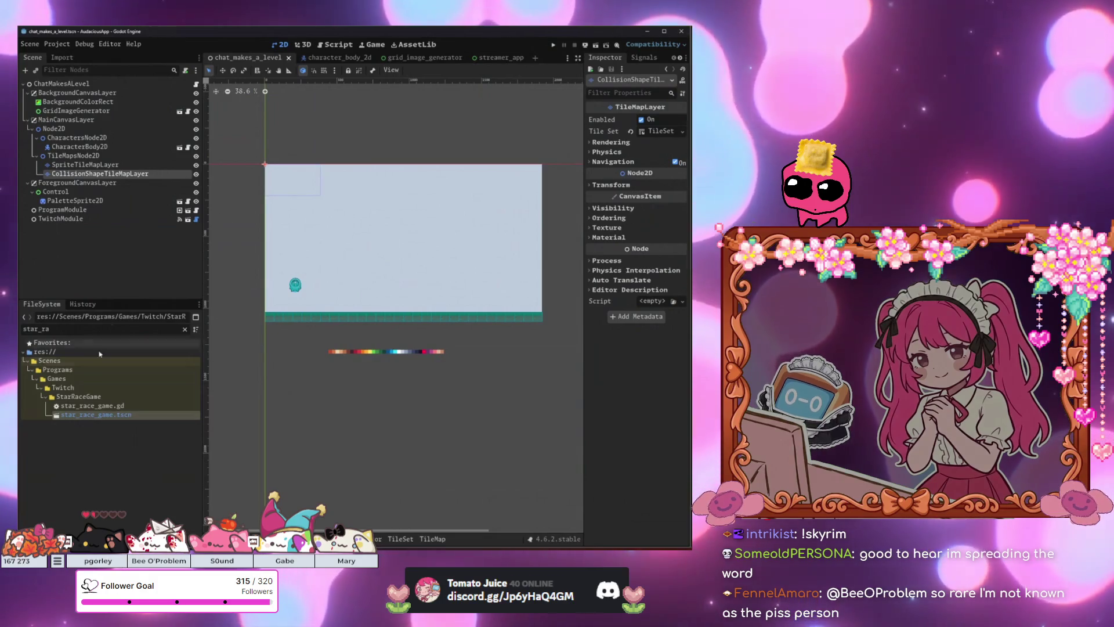
double_click(96, 415)
scroll(377, 170, "down", 3)
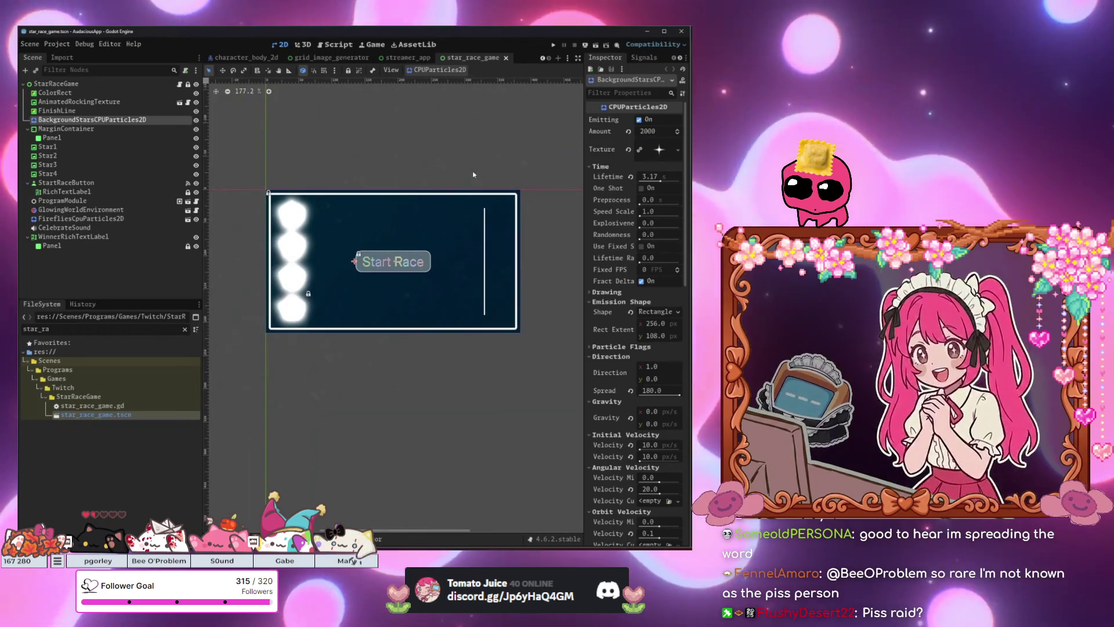
Step: Run only the star_race_game scene, move its window aside, close it, then return to streamer_app
right_click(477, 59)
left_click(503, 104)
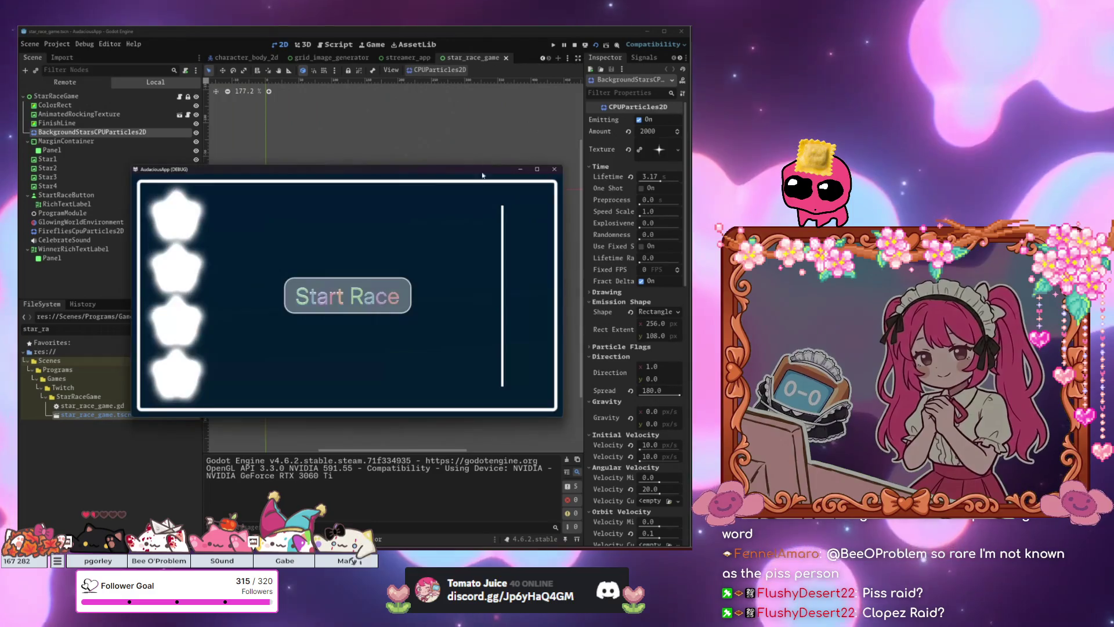
left_click_drag(430, 173, 391, 144)
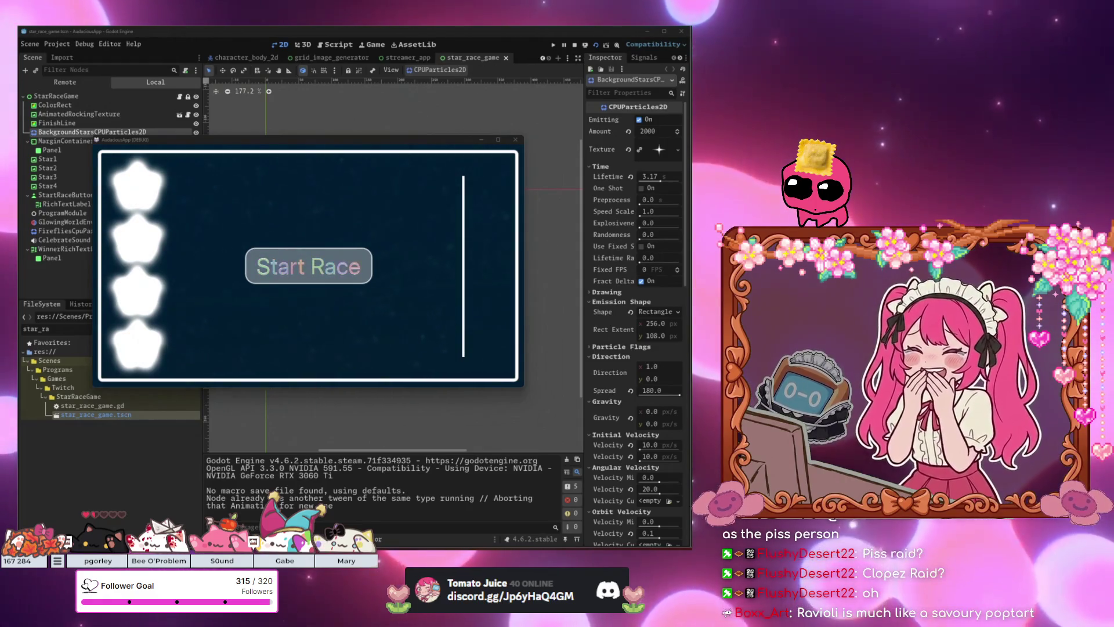
left_click_drag(430, 145, 467, 287)
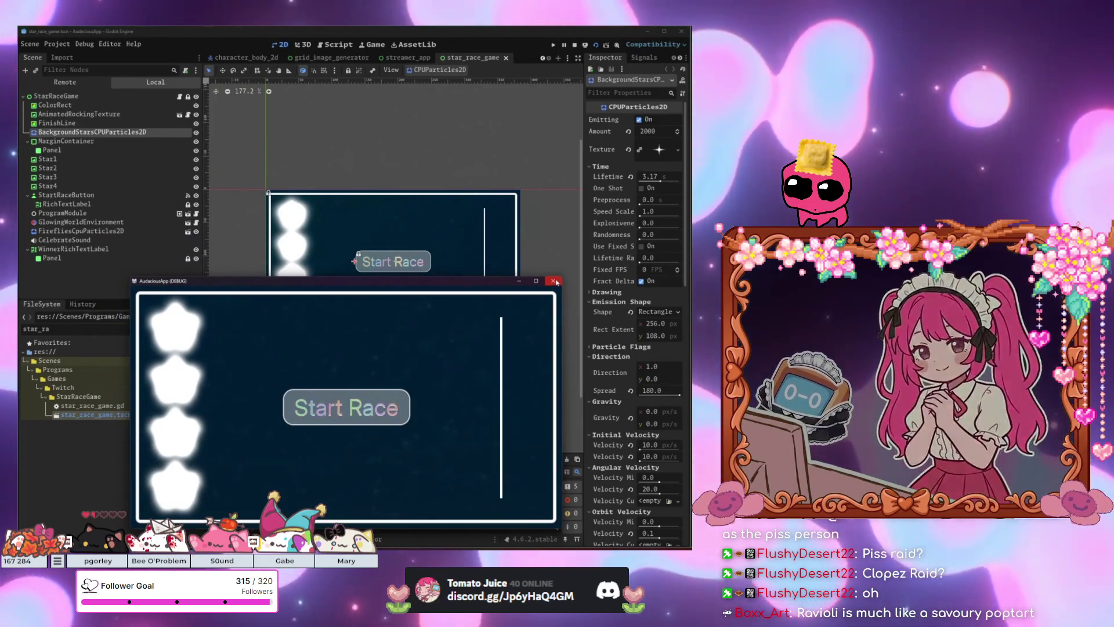
left_click(555, 281)
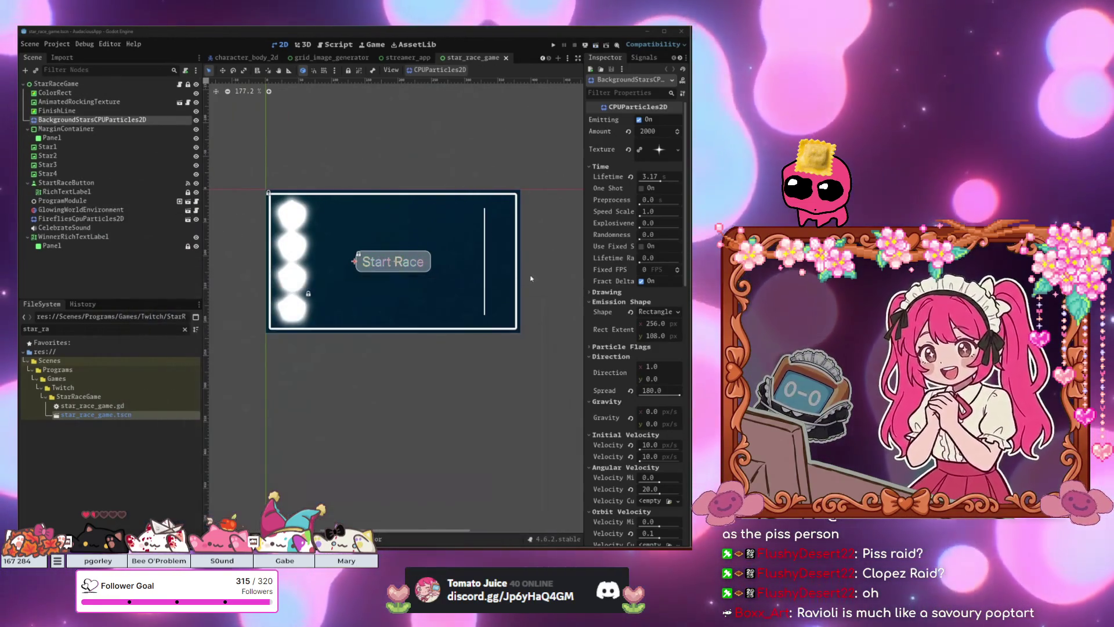
left_click(407, 58)
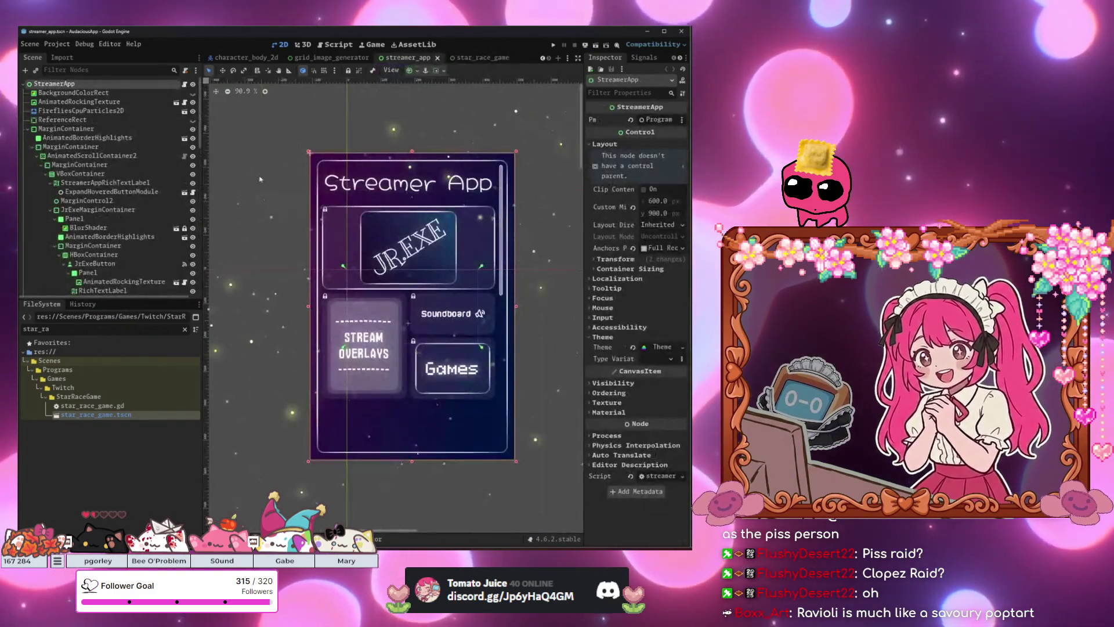
Step: Filter FileSystem for 'elimination', open elimination_luck_game.tscn, and view its script
double_click(136, 329)
type("elimin")
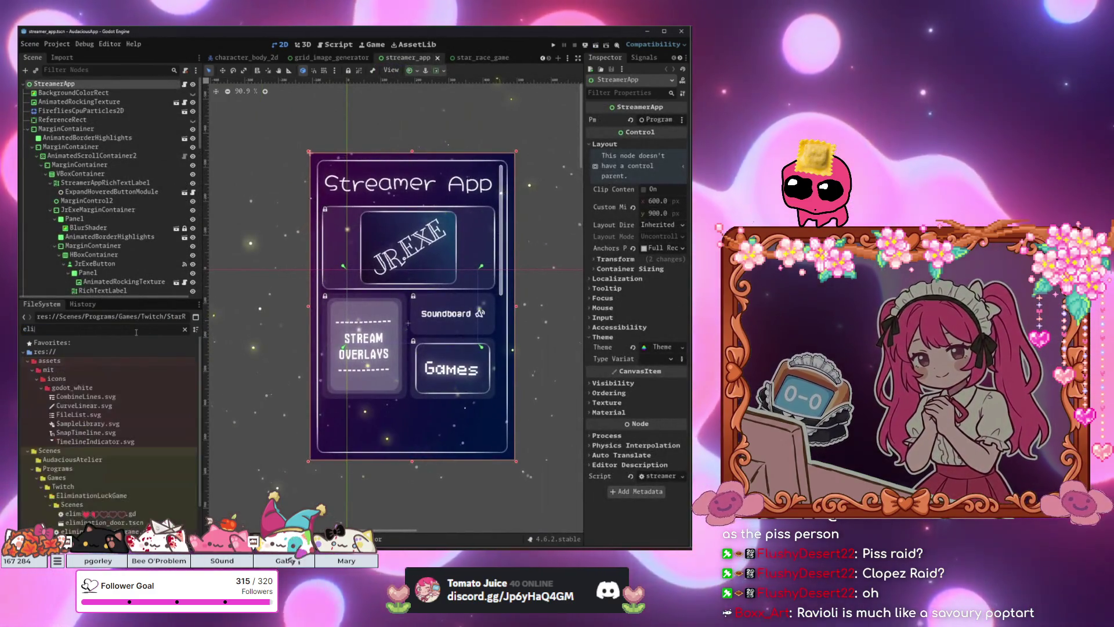
type("ation")
right_click(132, 442)
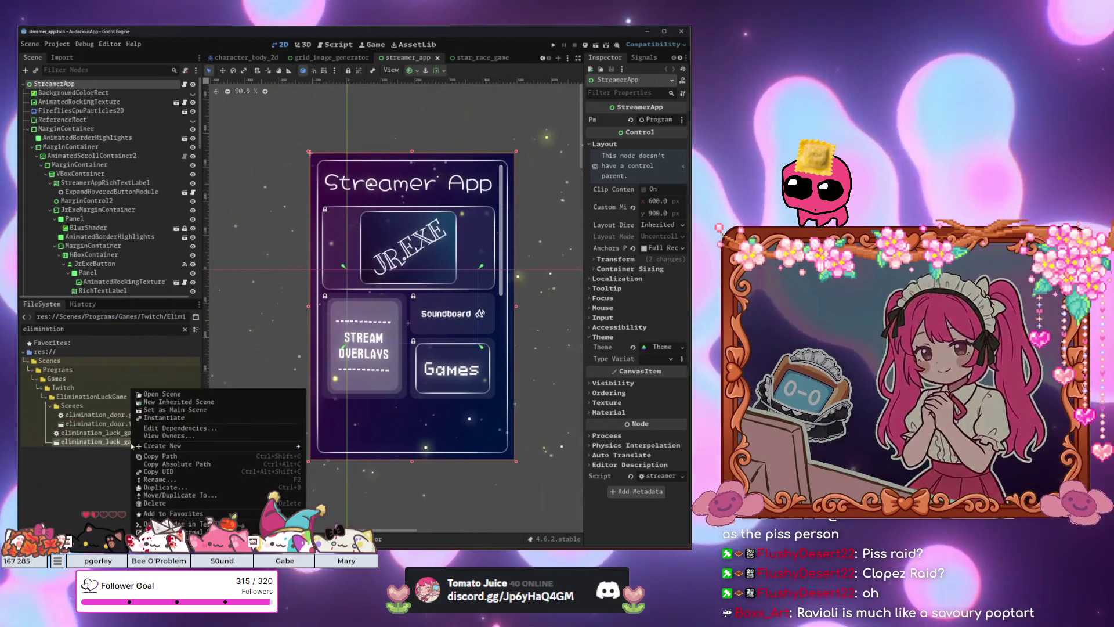
key("Escape")
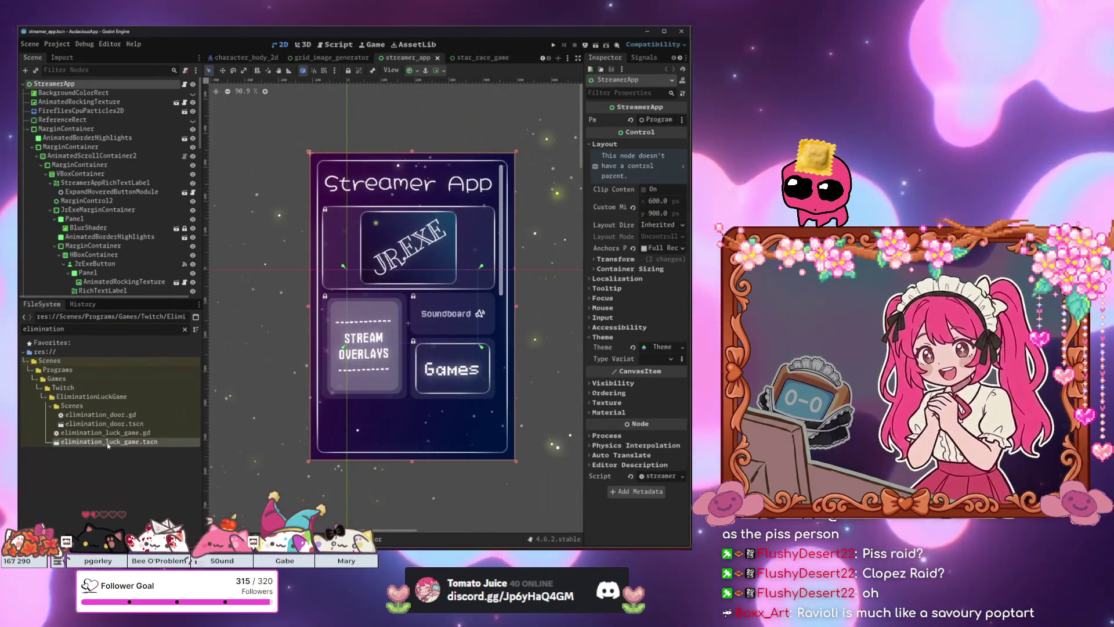
double_click(108, 442)
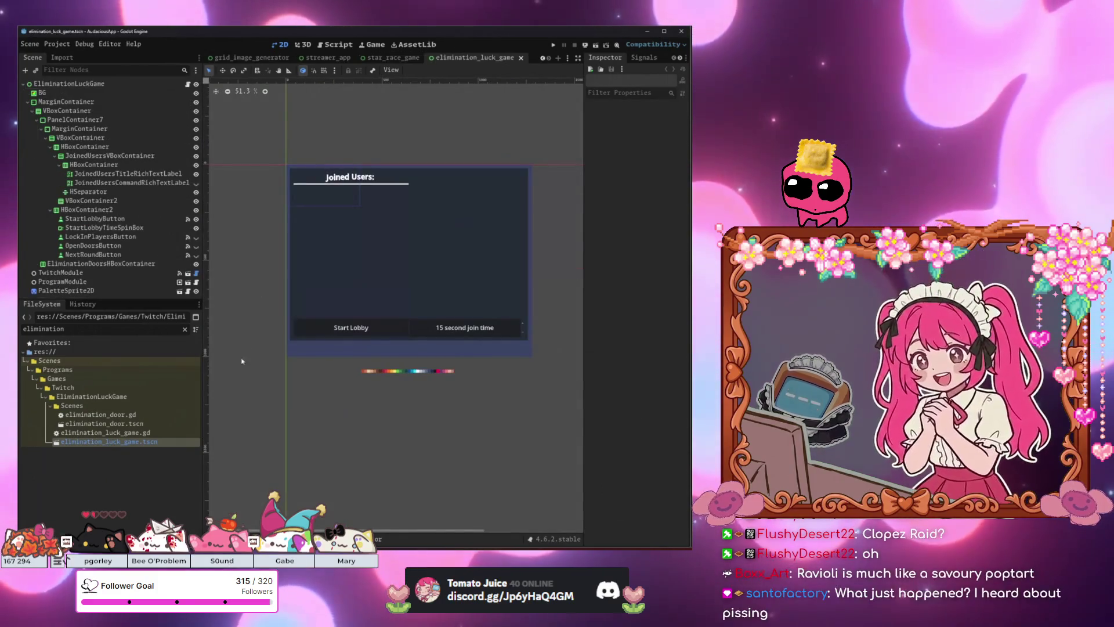
left_click(188, 84)
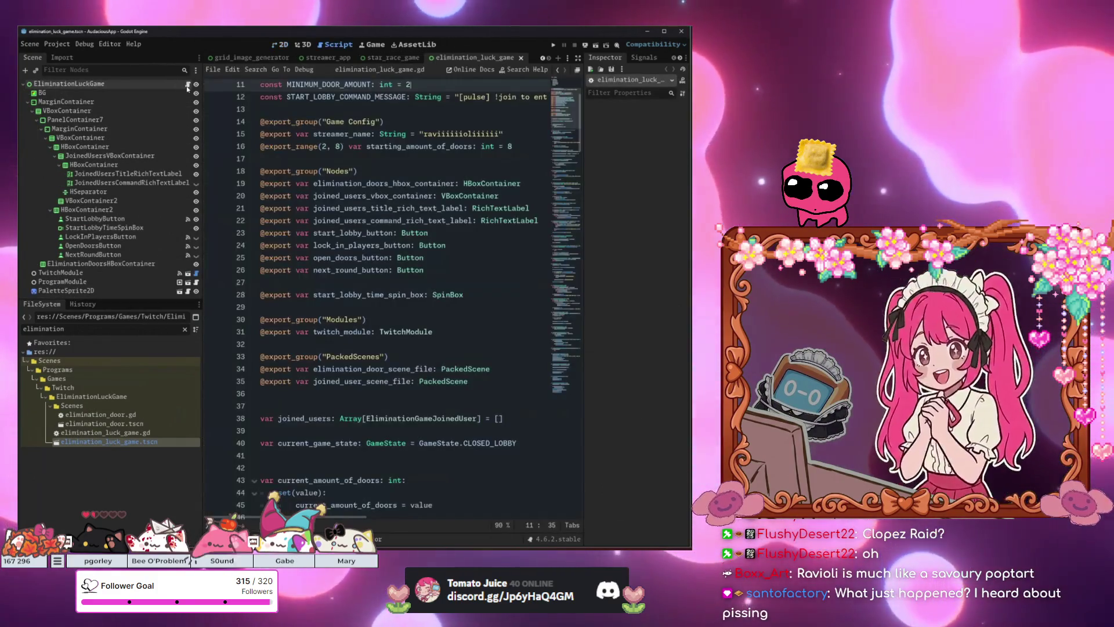
left_click(283, 45)
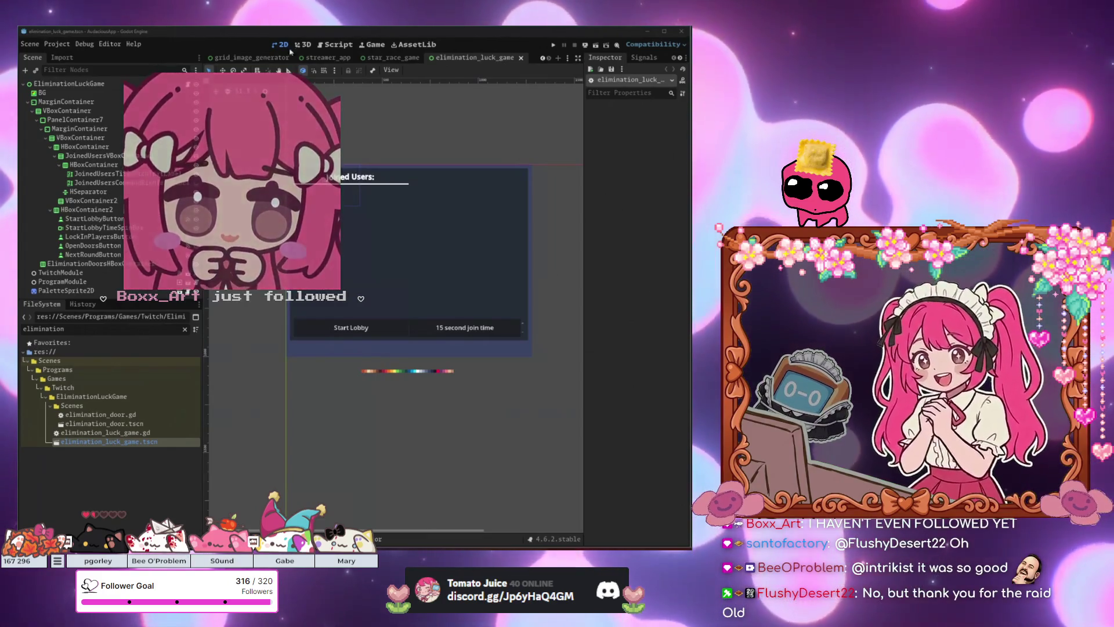
Step: Switch to the character_body_2d scene tab and its script
left_click(542, 58)
left_click(542, 58)
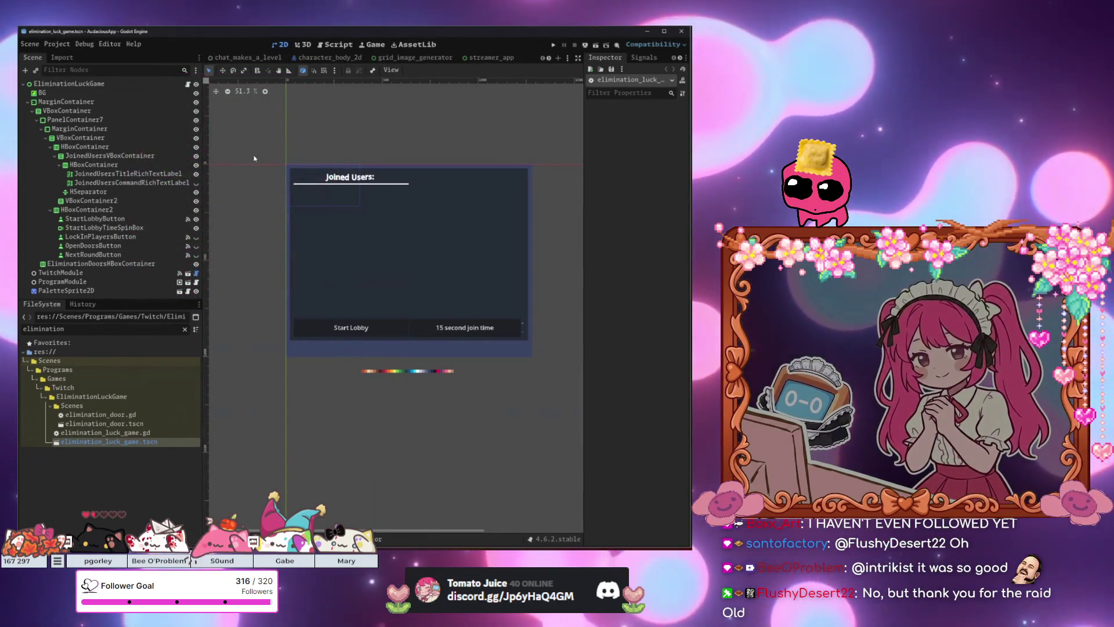
left_click(187, 84)
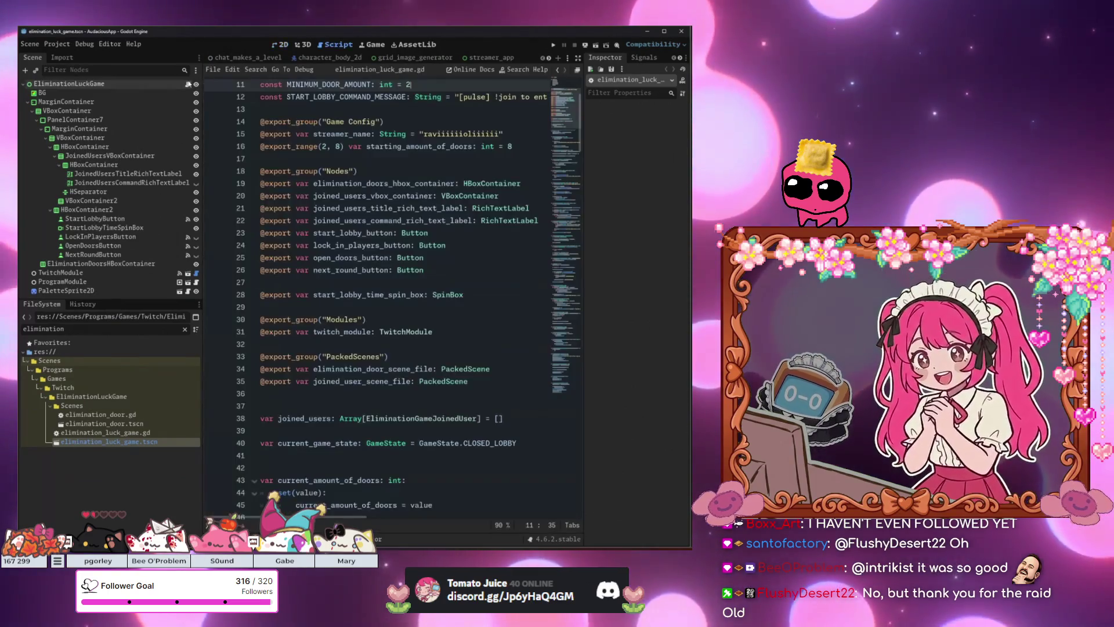
left_click(326, 58)
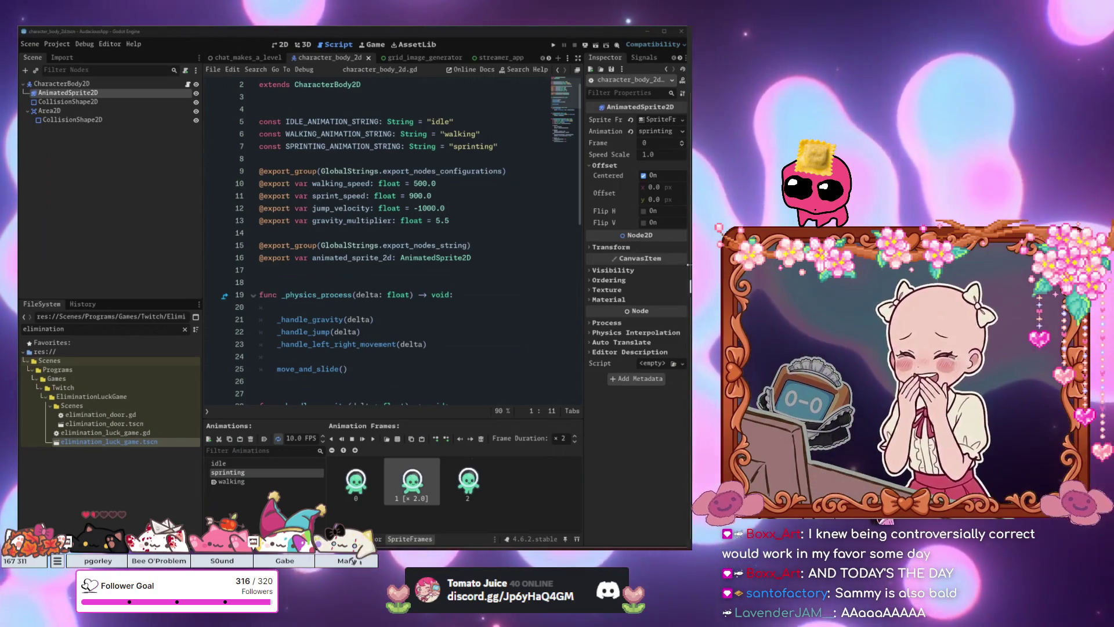
Step: Declare 'var movement_tween: Tween' on a new line after the exported variables
left_click_drag(689, 265, 690, 265)
left_click(447, 245)
left_click(448, 146)
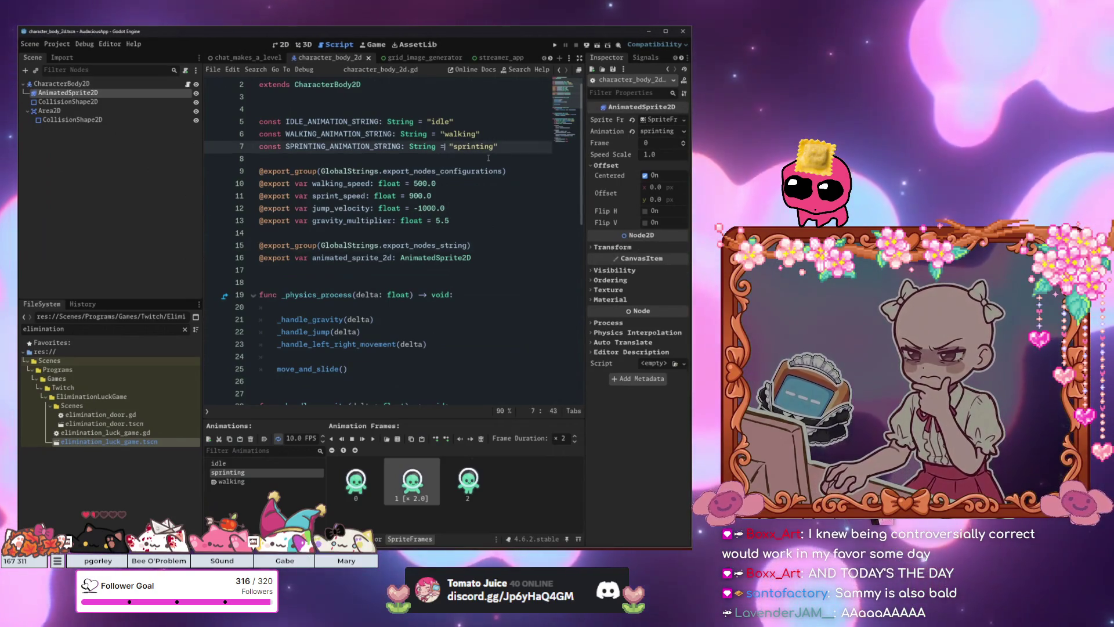
scroll(397, 209, "down", 3)
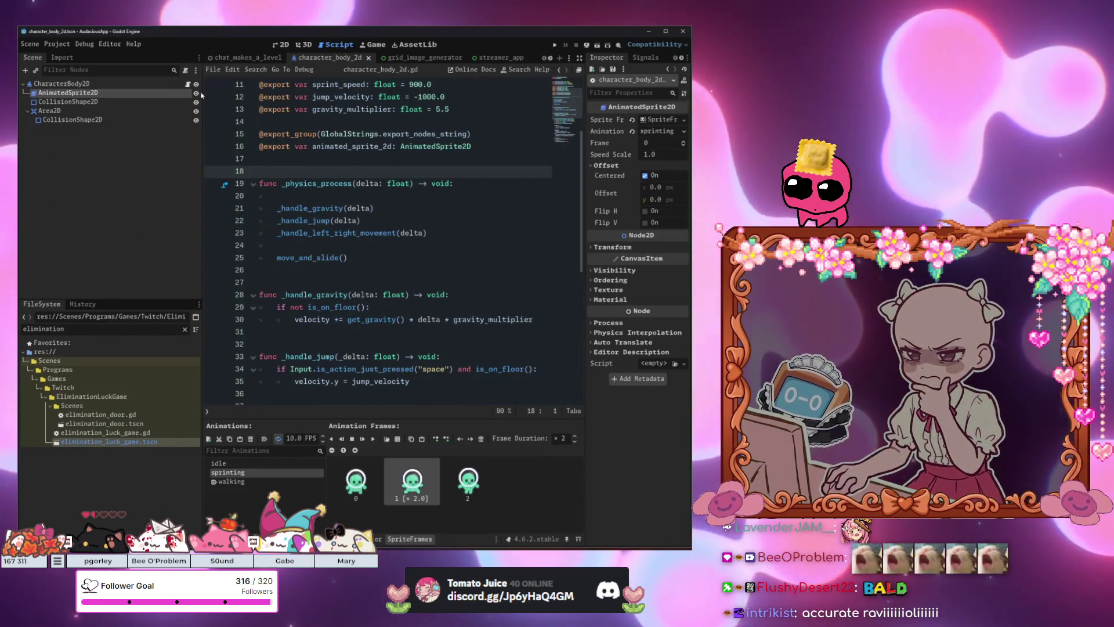
scroll(403, 270, "down", 8)
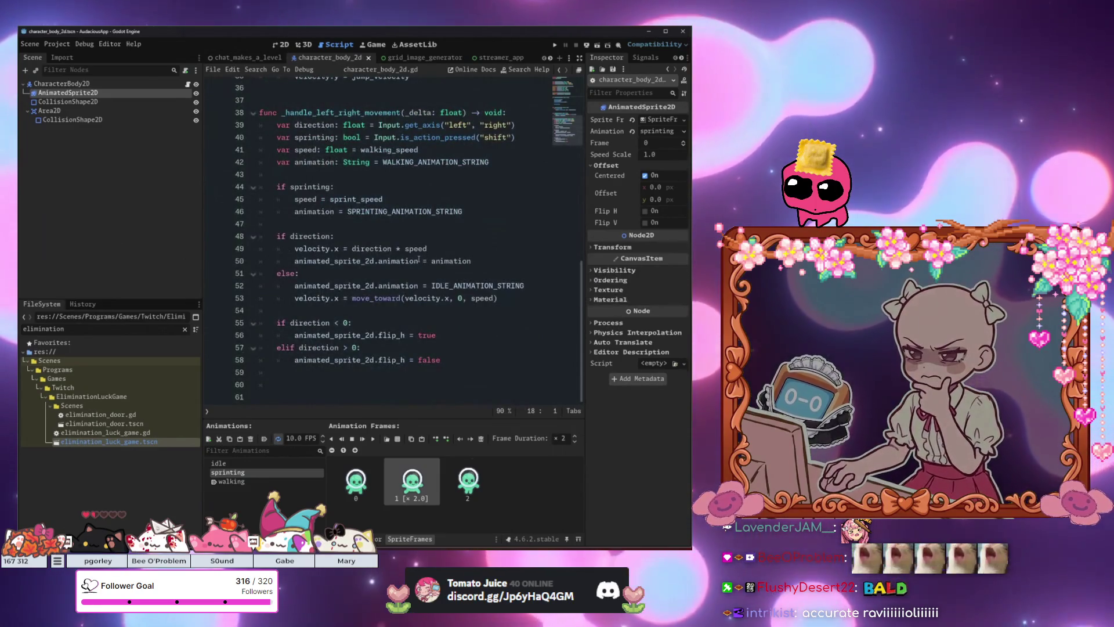
scroll(378, 259, "up", 12)
left_click(411, 284)
key("Return")
key("Return")
key("Up")
type("var ")
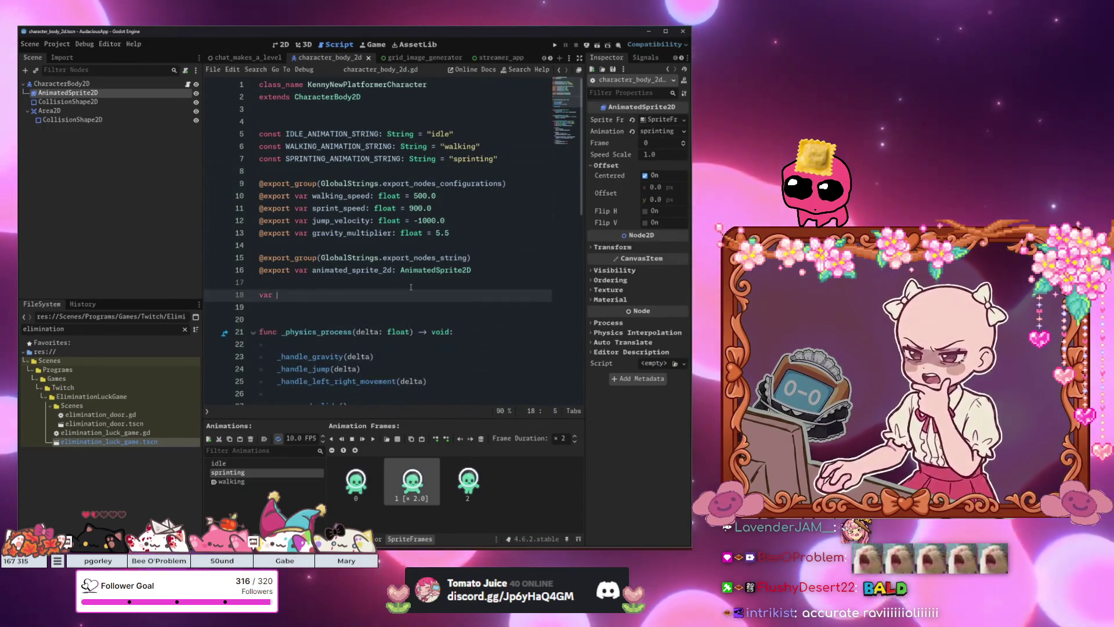
type("movement_tween: ")
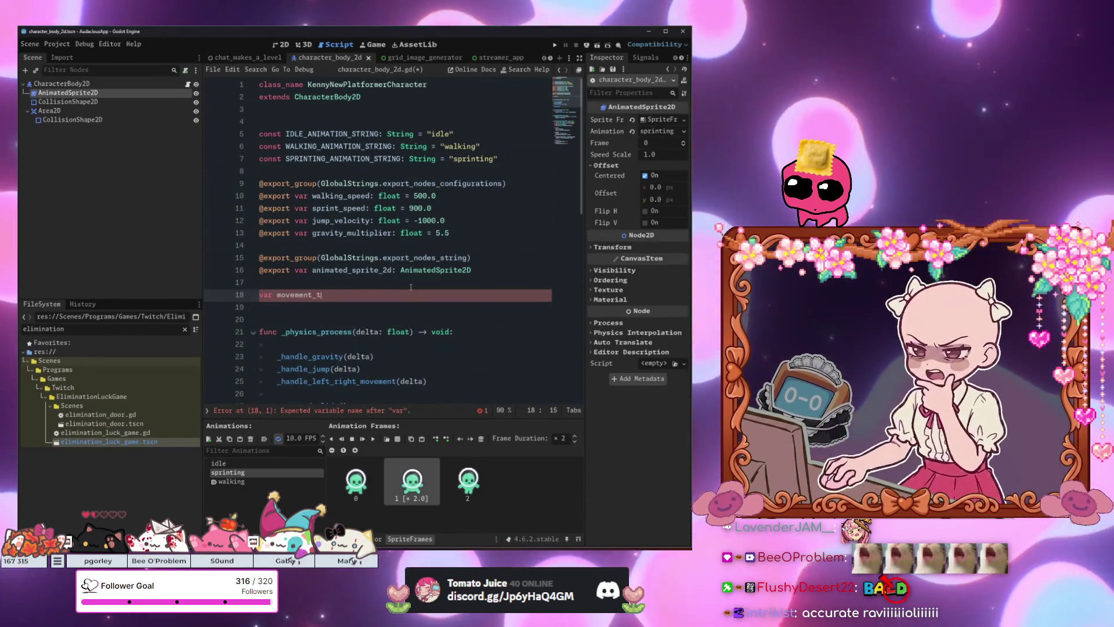
type("Tween")
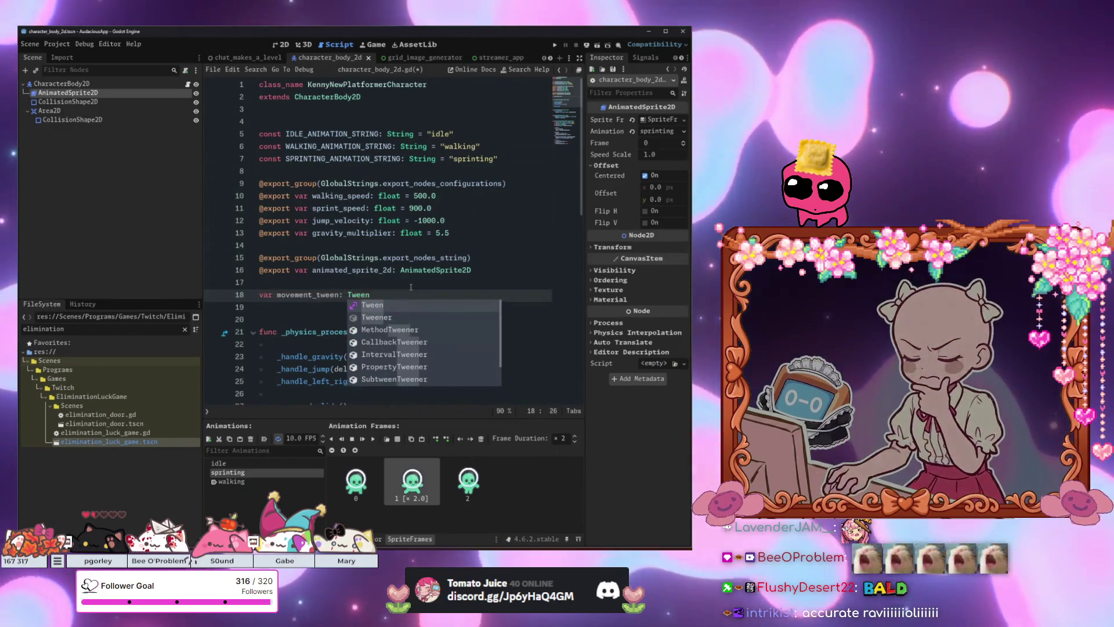
key("Escape")
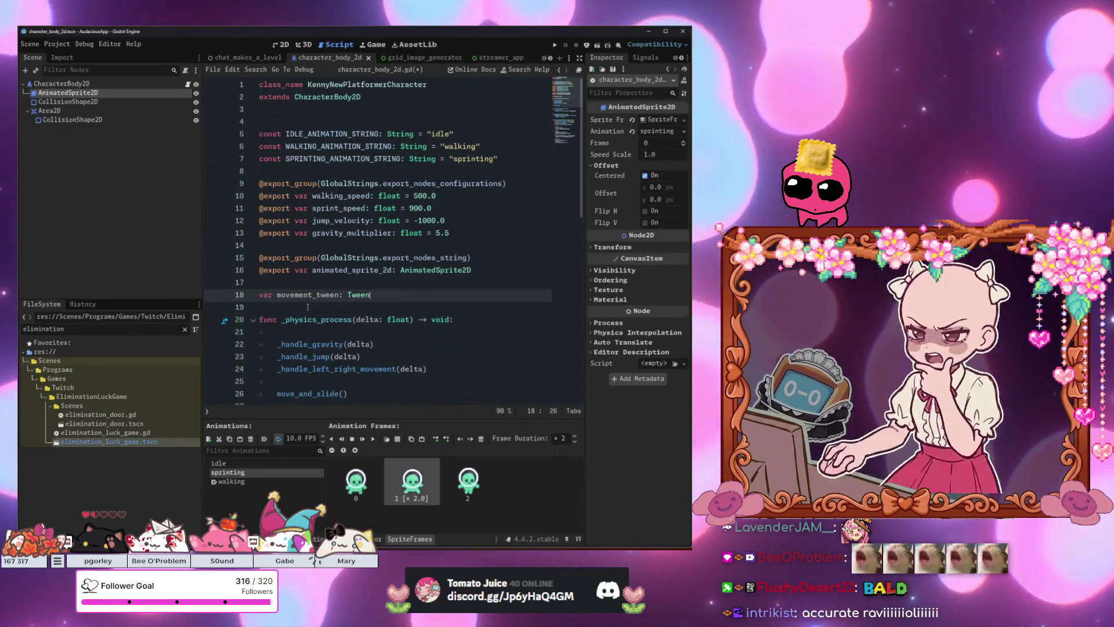
Step: Remove the trailing empty line, add a new line after flip_h = true, and save the script
scroll(353, 336, "down", 7)
scroll(353, 337, "down", 5)
left_click(370, 384)
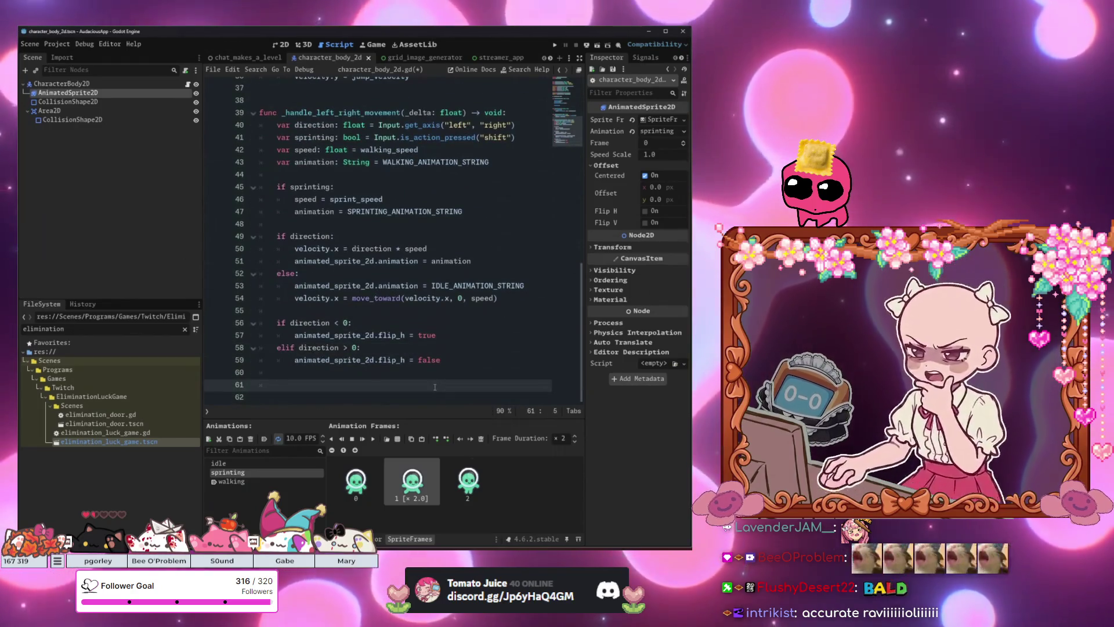
key("BackSpace")
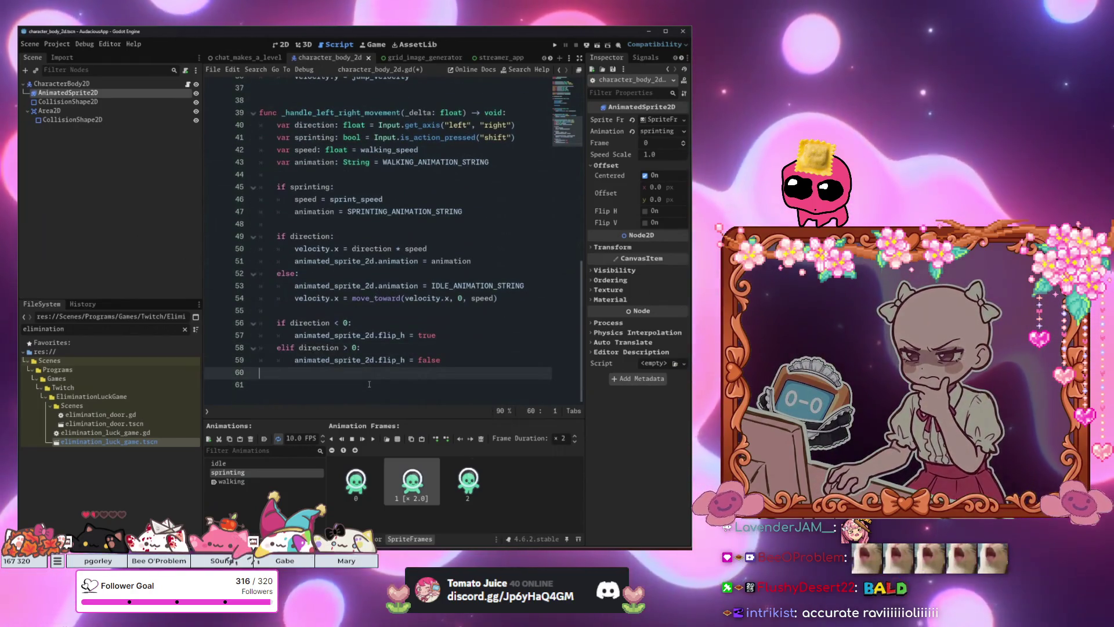
key("Up")
key("Up")
left_click(474, 329)
left_click(469, 337)
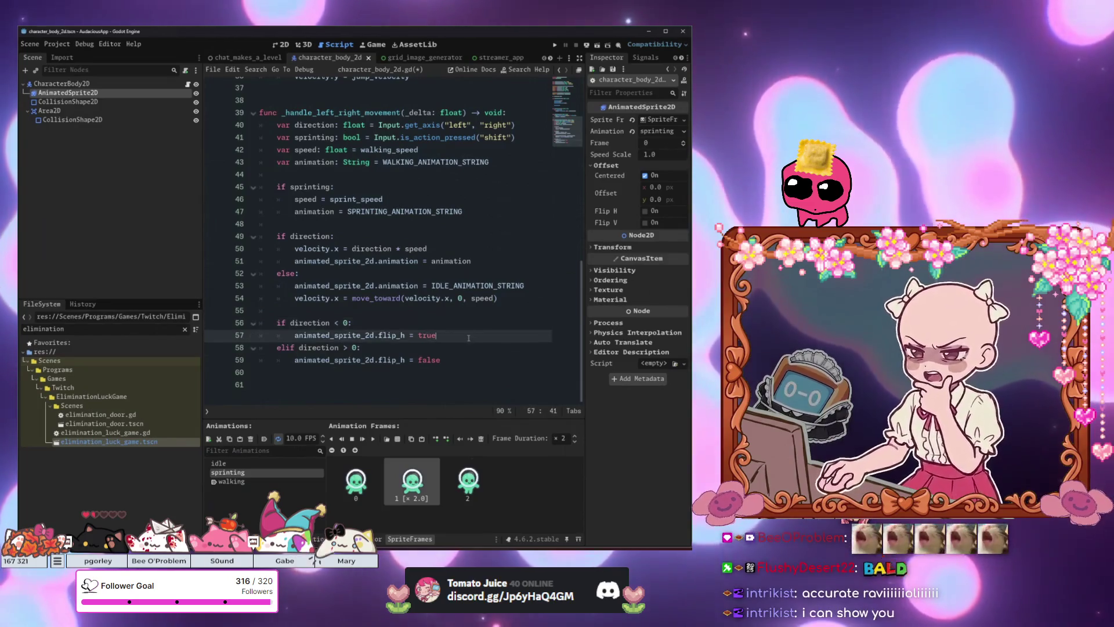
key("Return")
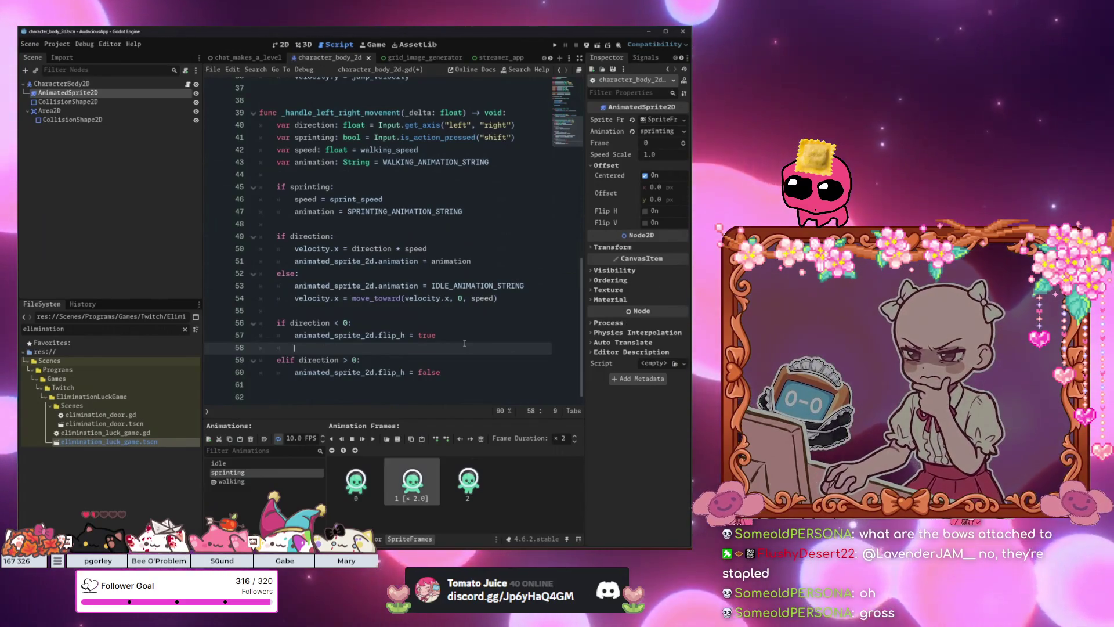
key("ctrl+s")
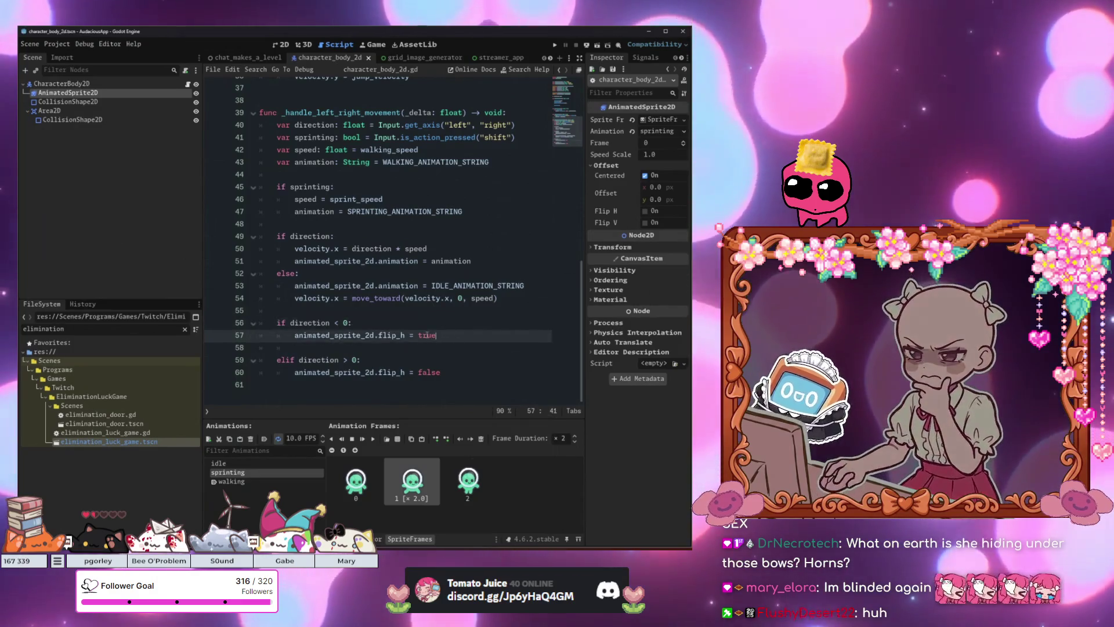
Step: Show the 2D view and expand the AnimatedSprite2D's Transform properties in the Inspector
scroll(491, 368, "up", 2)
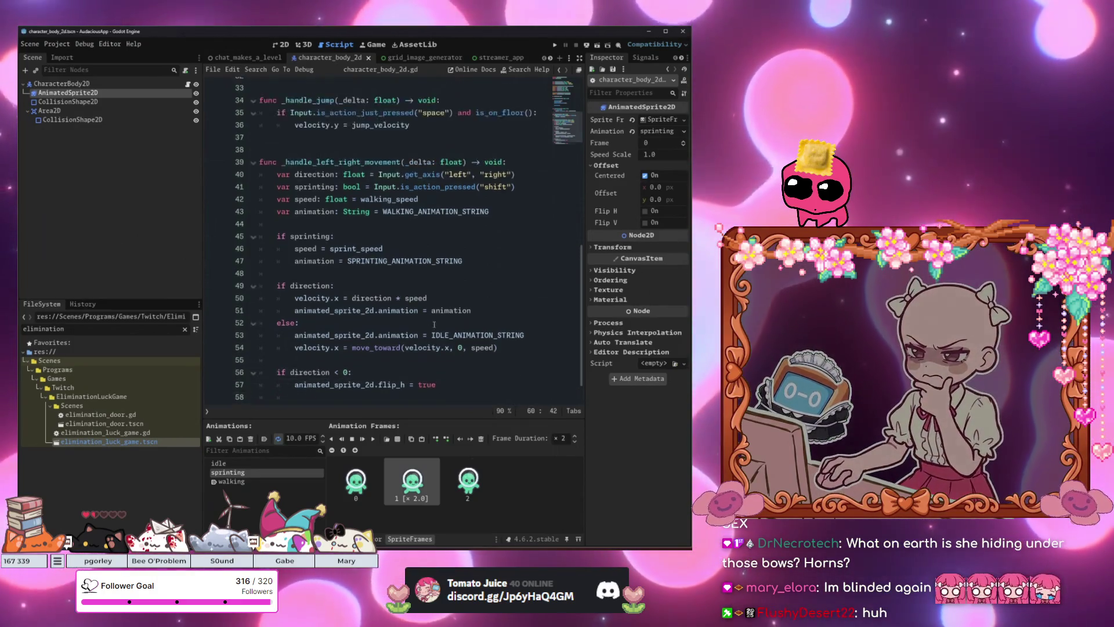
scroll(464, 360, "down", 1)
left_click(455, 352)
key("Down")
key("Down")
key("Down")
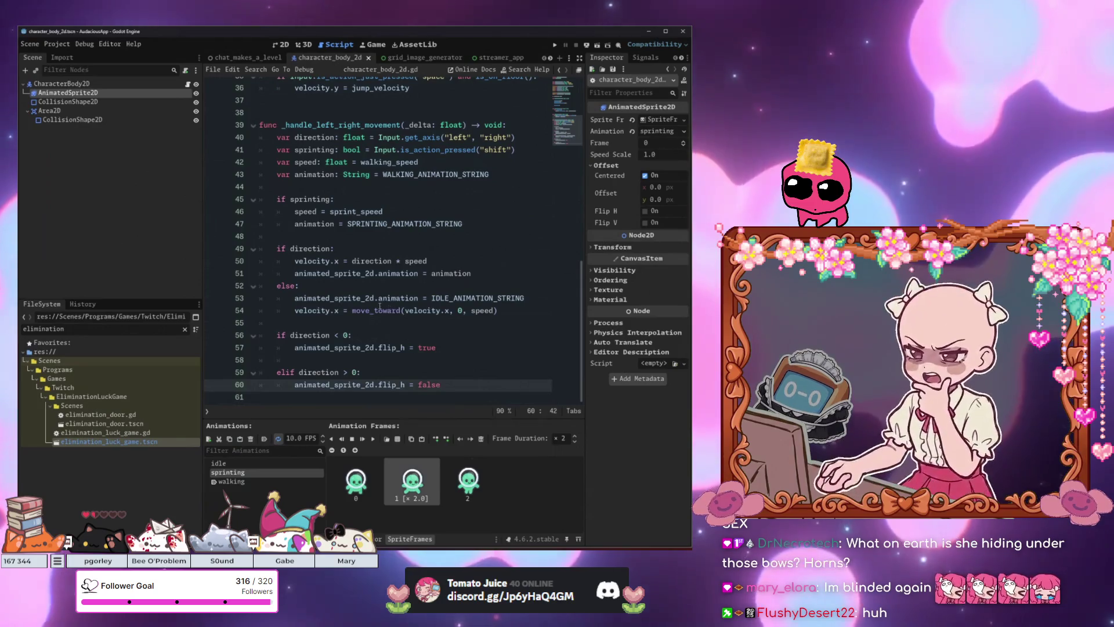
left_click(334, 335)
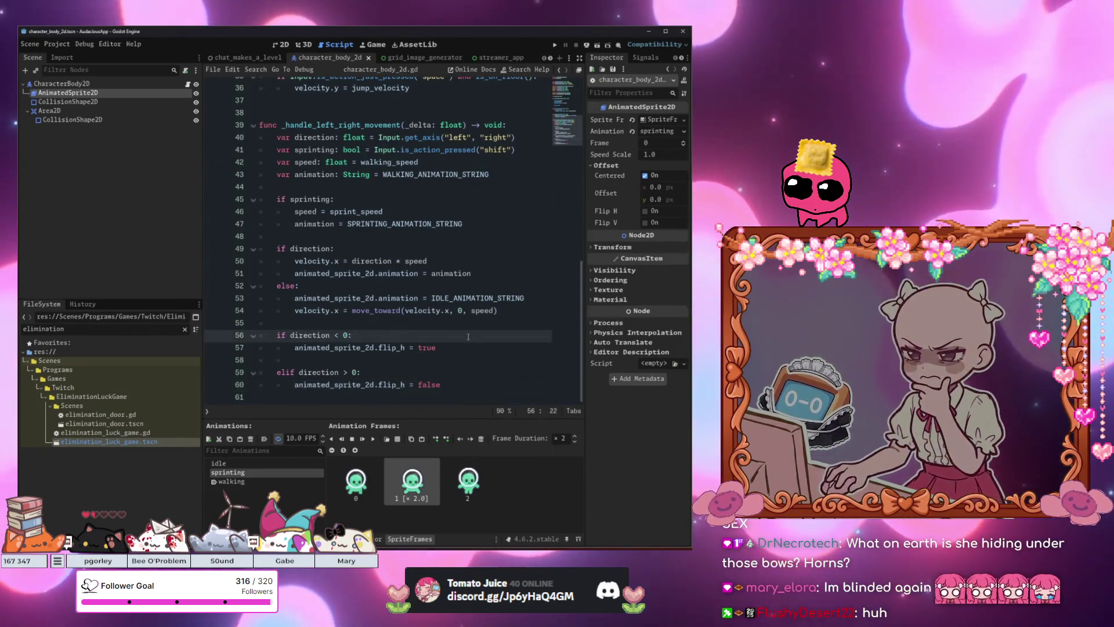
scroll(404, 305, "up", 3)
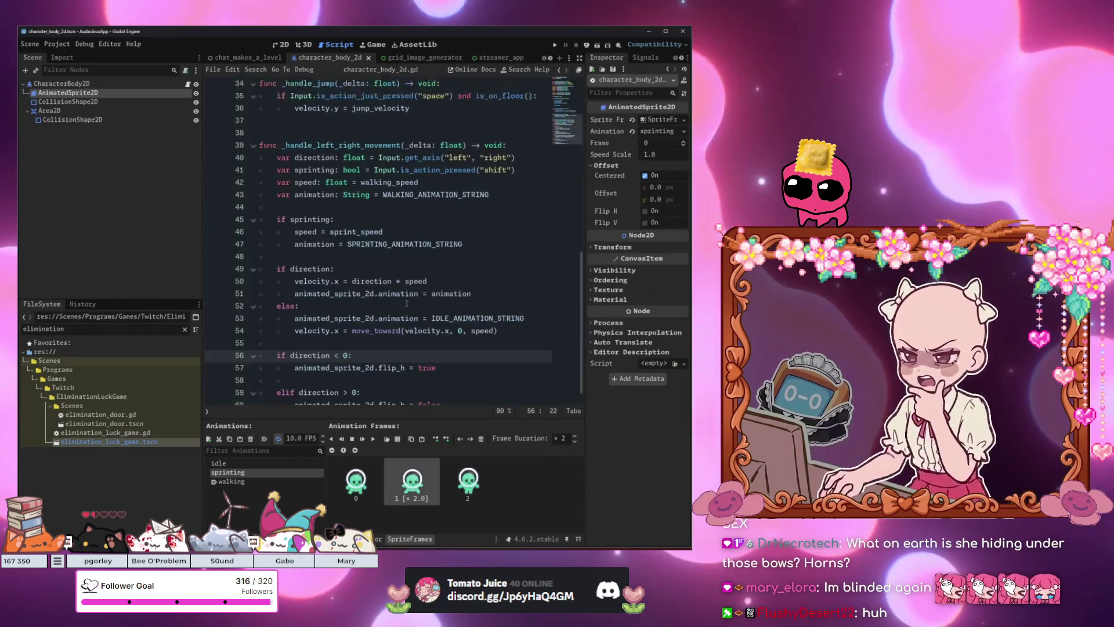
scroll(403, 306, "down", 3)
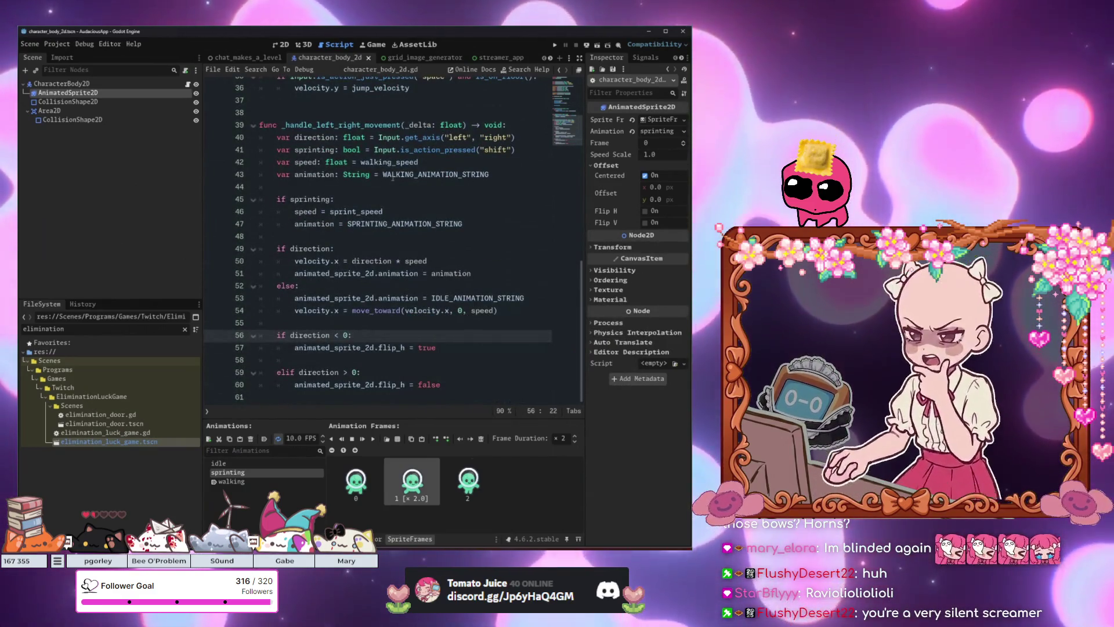
left_click(282, 45)
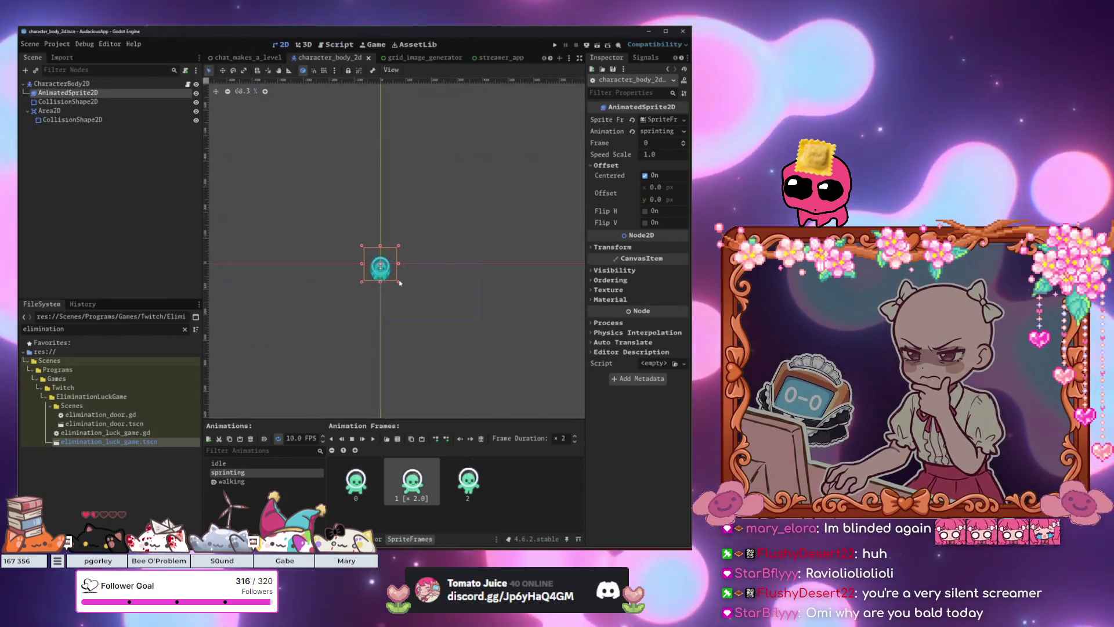
scroll(383, 270, "up", 6)
left_click(621, 269)
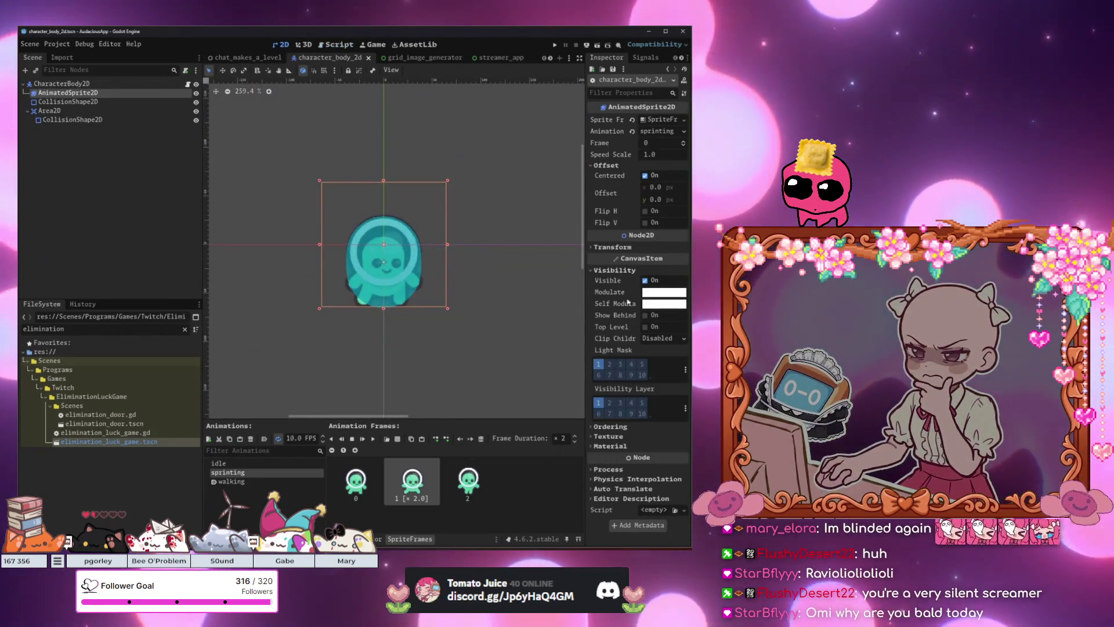
left_click(618, 269)
left_click(613, 248)
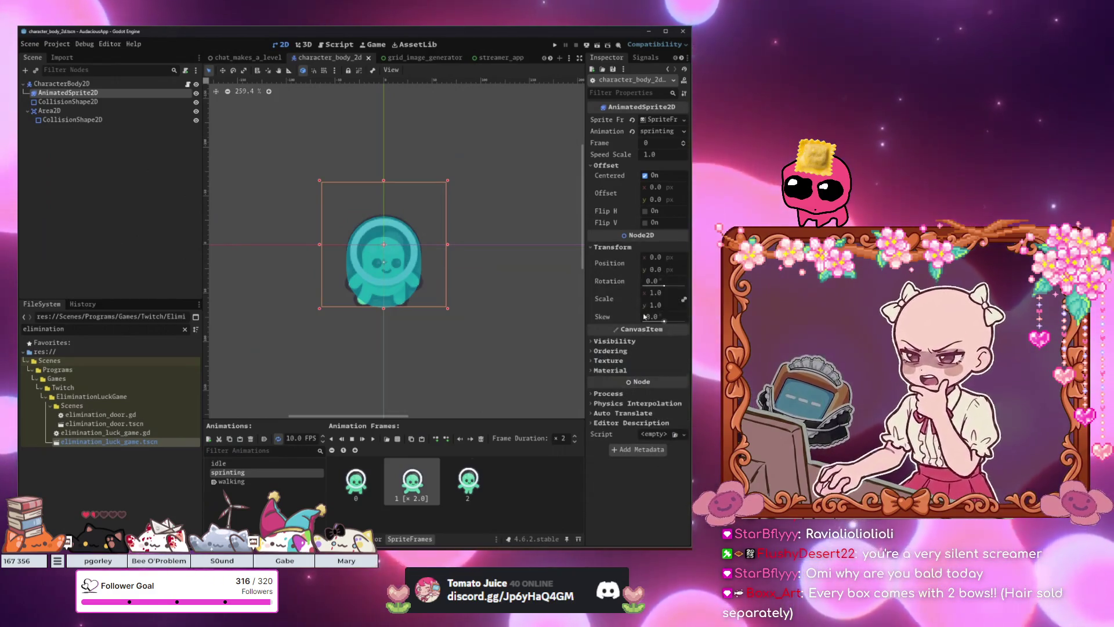
Step: Preview a skew lean on the sprite both ways, then revert skew to zero
left_click_drag(665, 323, 669, 323)
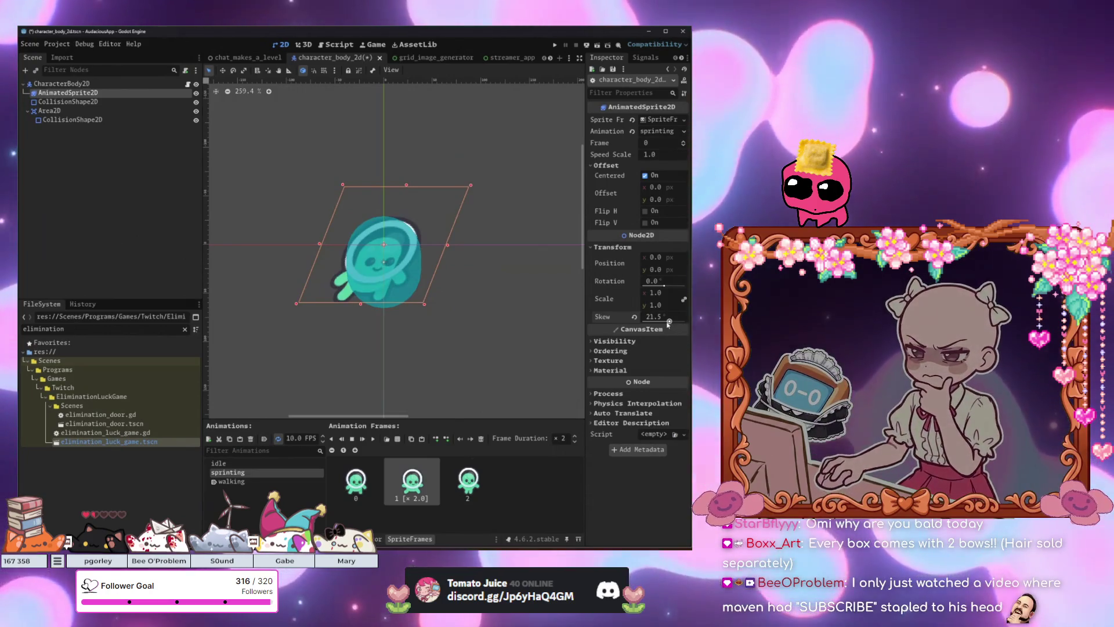
left_click_drag(668, 324, 664, 323)
key("ctrl+z")
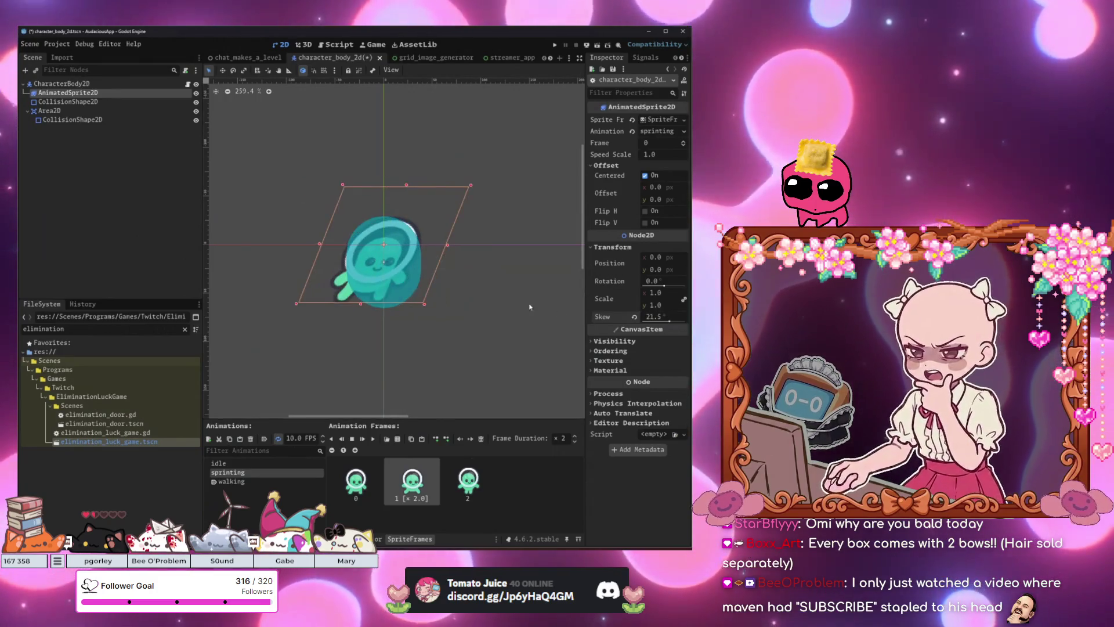
key("ctrl+z")
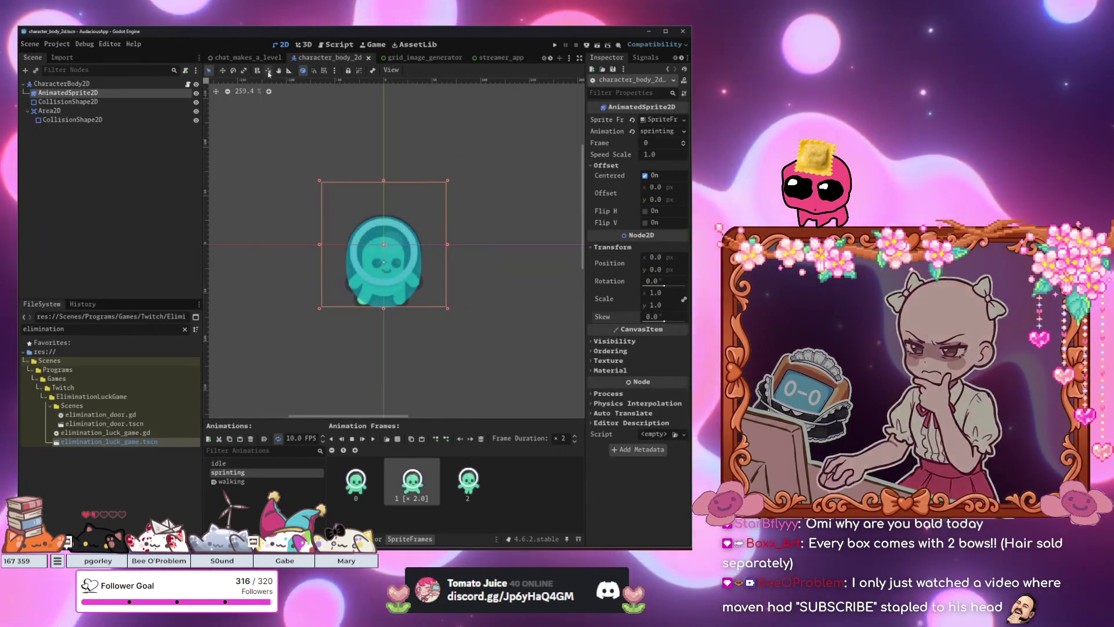
Step: Move the sprite's pivot to its feet and reset its scale to 1
key("v")
left_click(383, 307)
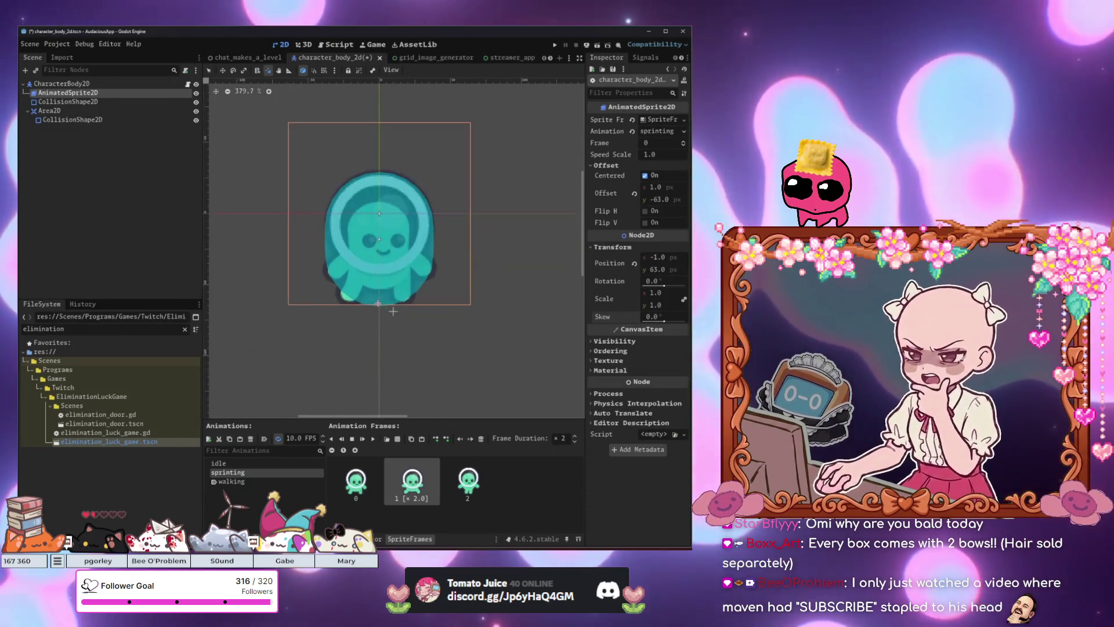
scroll(385, 306, "up", 8)
left_click(386, 304)
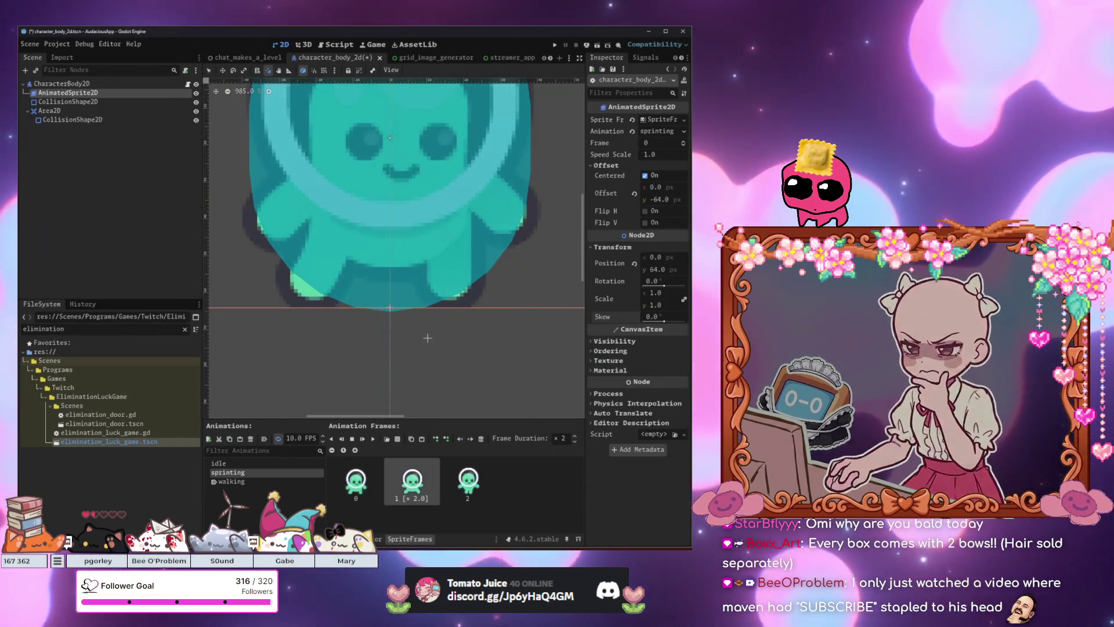
scroll(363, 293, "down", 6)
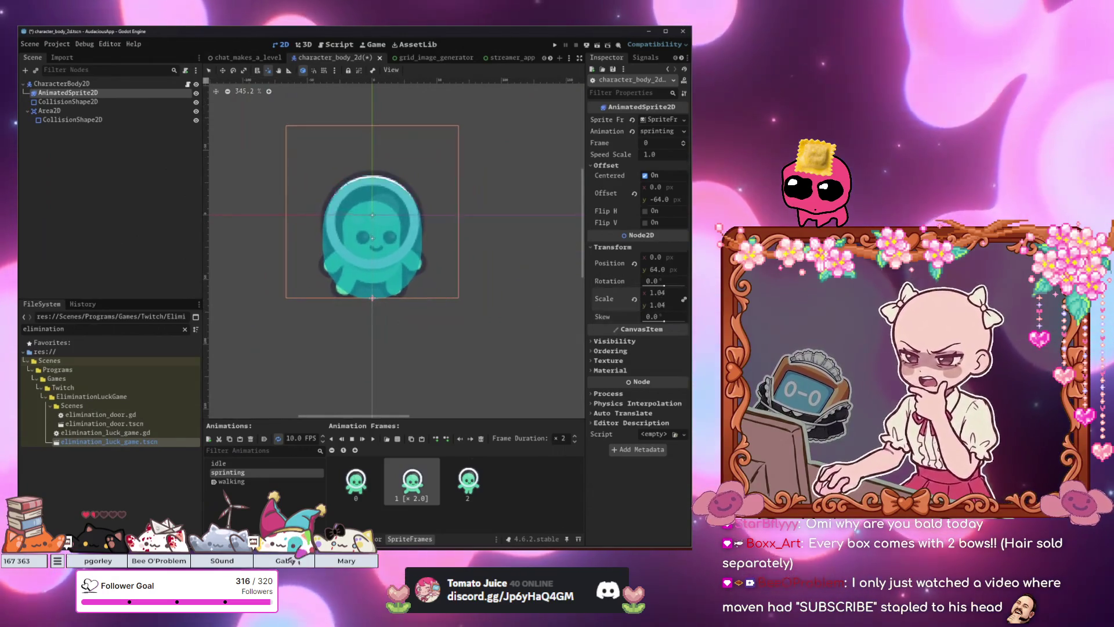
left_click(634, 299)
Step: Set the sprite's Skew to 4.0
left_click_drag(653, 317, 668, 322)
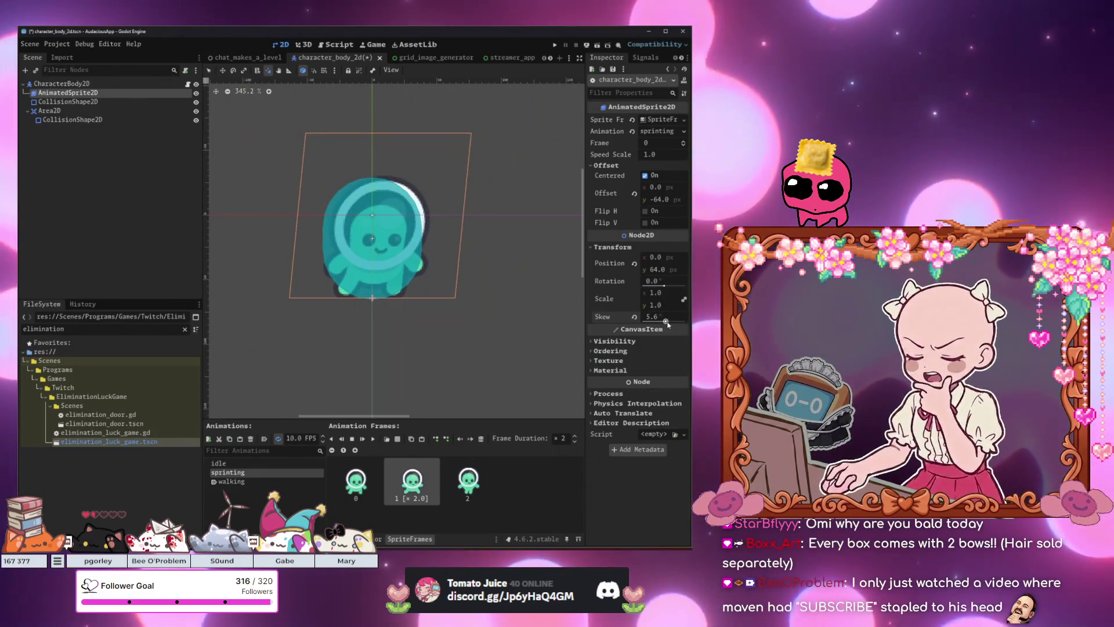
left_click_drag(666, 323, 667, 323)
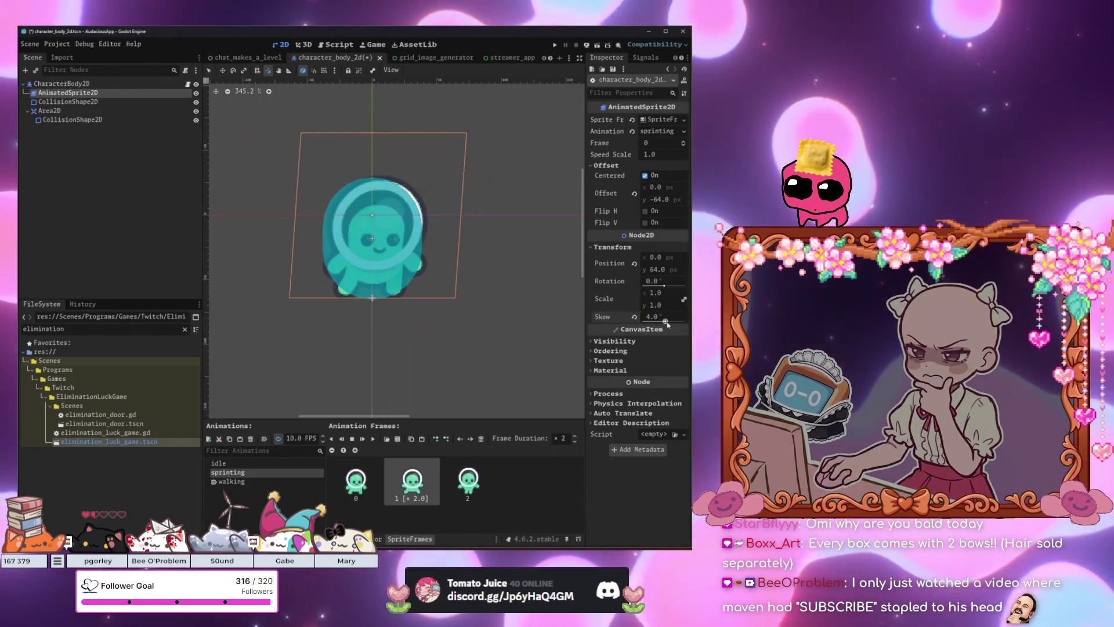
key("ctrl+F3")
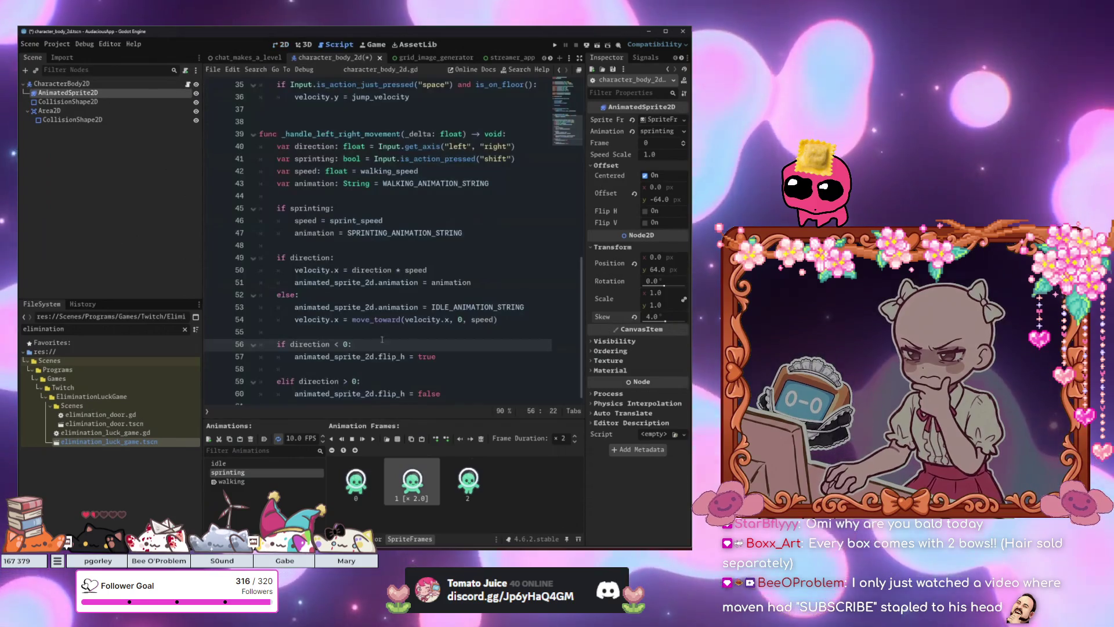
Step: Begin a 'func' stub after line 60 and test flipping the sprite horizontally
left_click(458, 384)
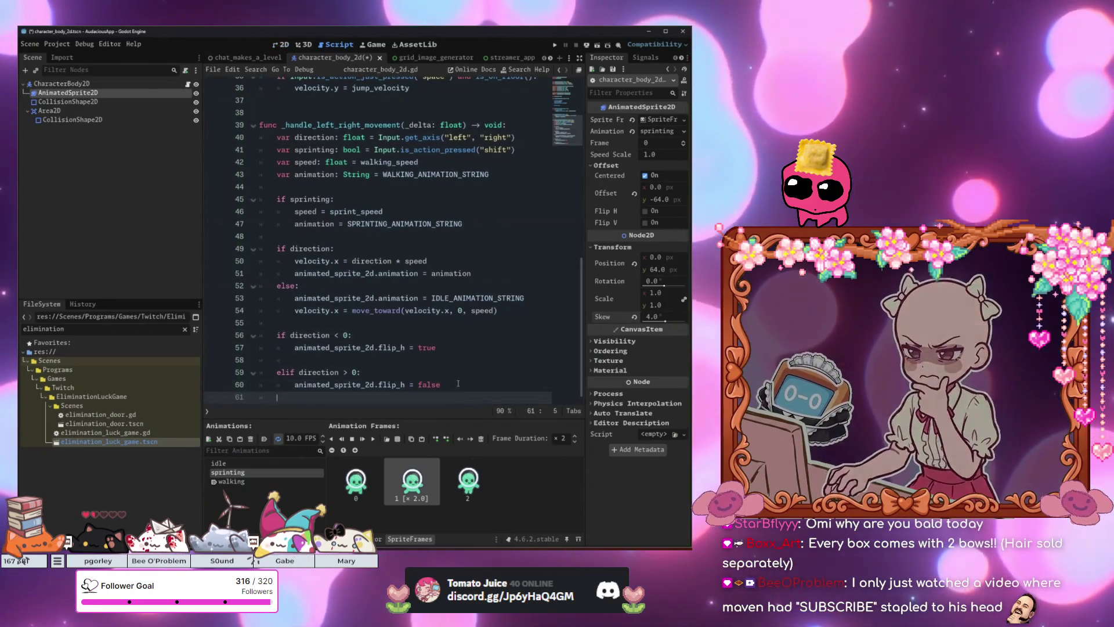
key("Return")
key("BackSpace")
key("BackSpace")
key("Return")
key("Return")
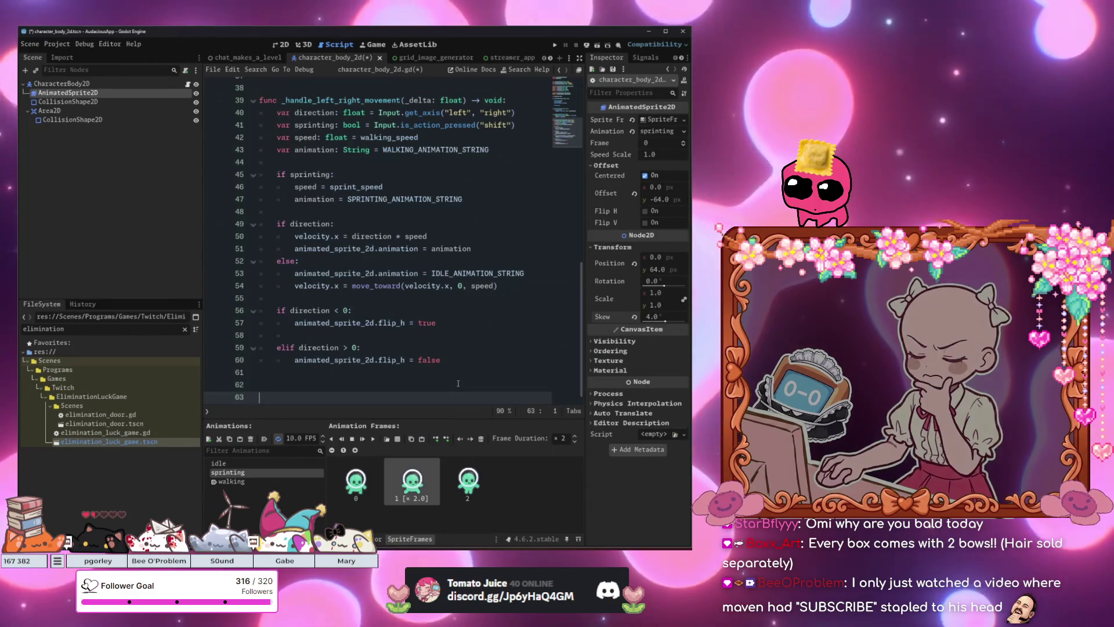
type("func")
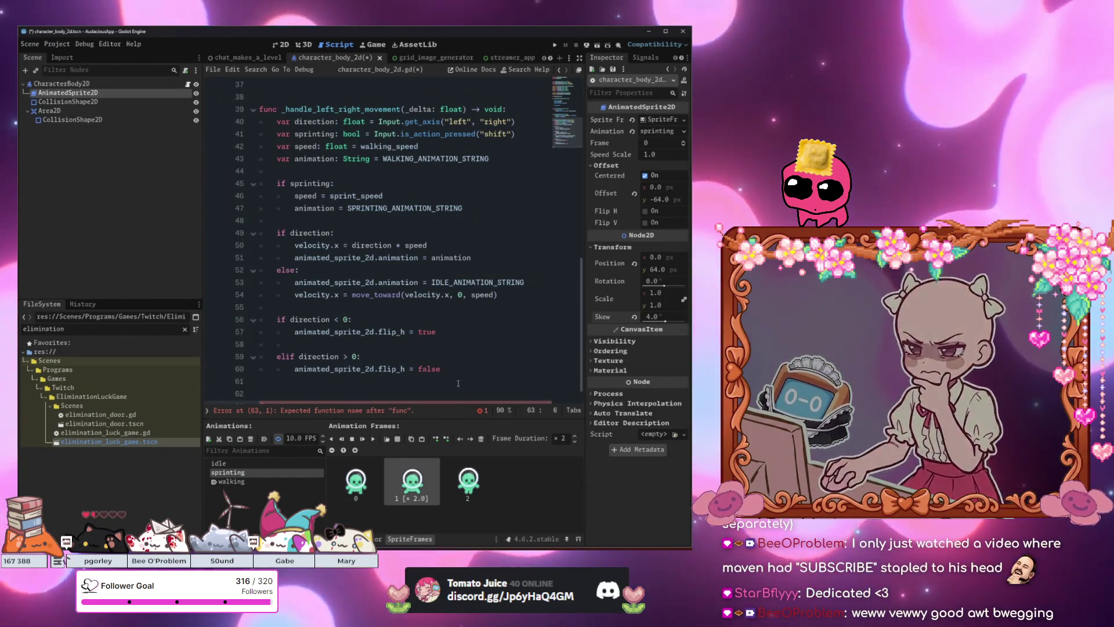
left_click(645, 210)
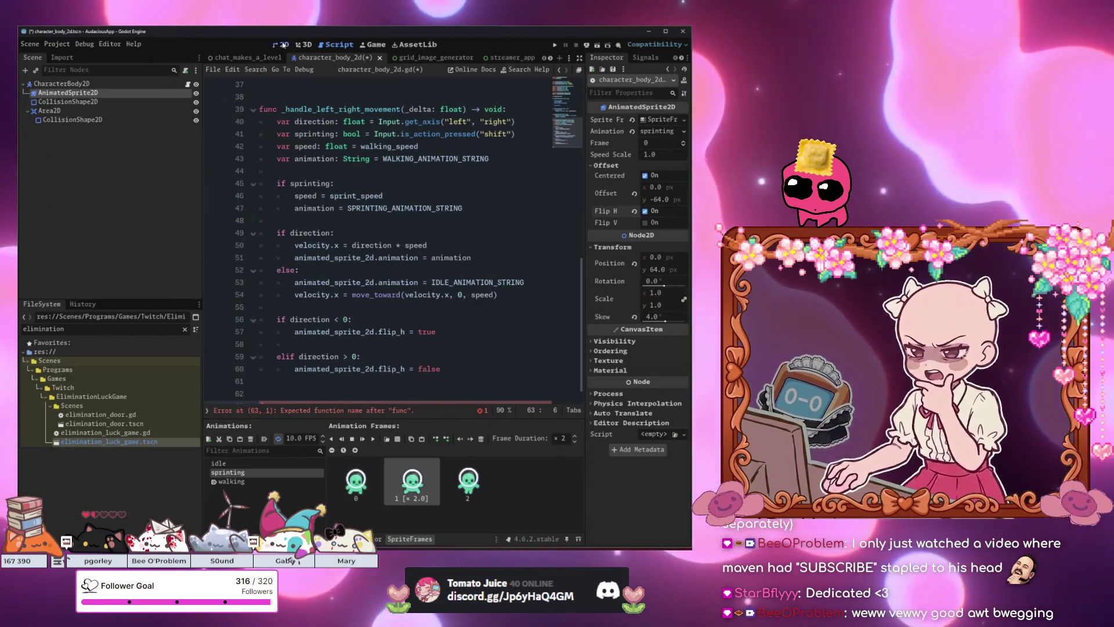
key("ctrl+F1")
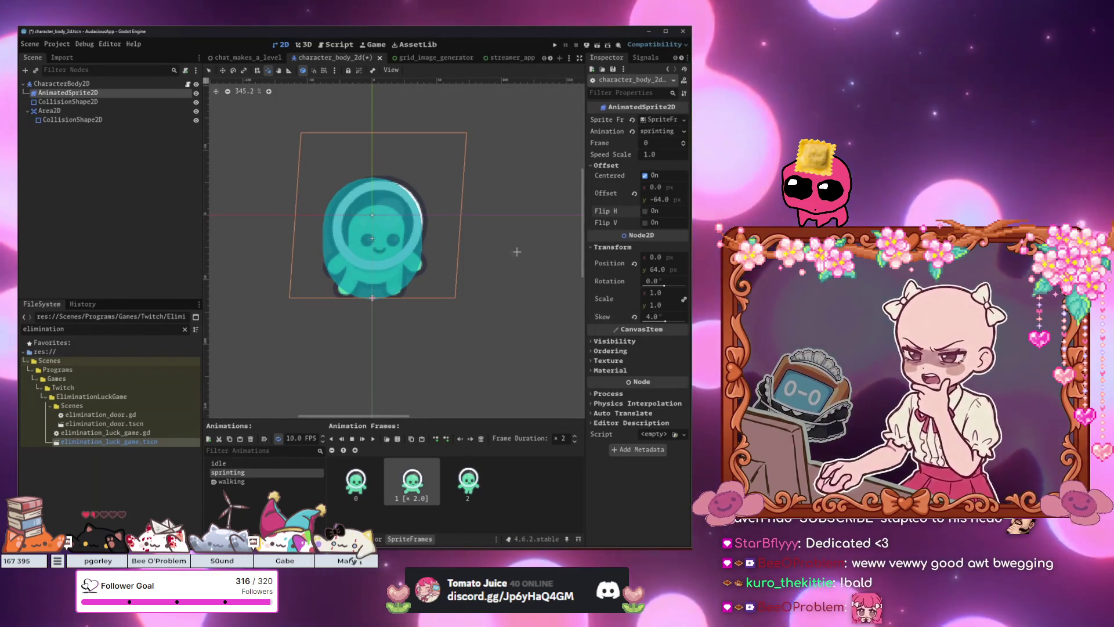
Step: Save the script, delete the func stub, and move to blank line 58
left_click(186, 85)
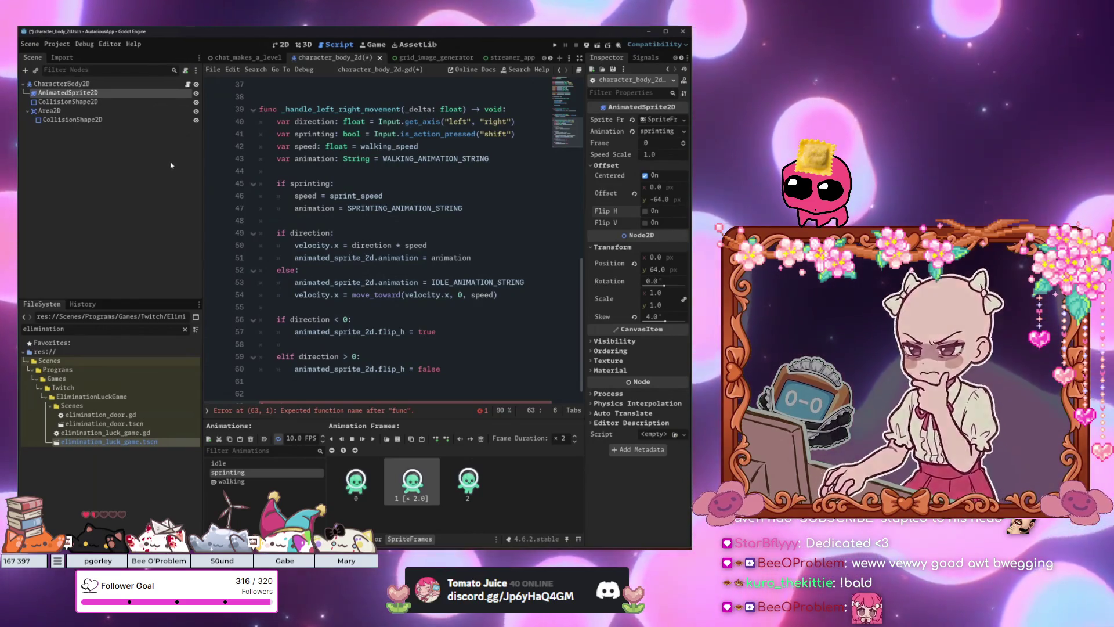
scroll(393, 384, "down", 2)
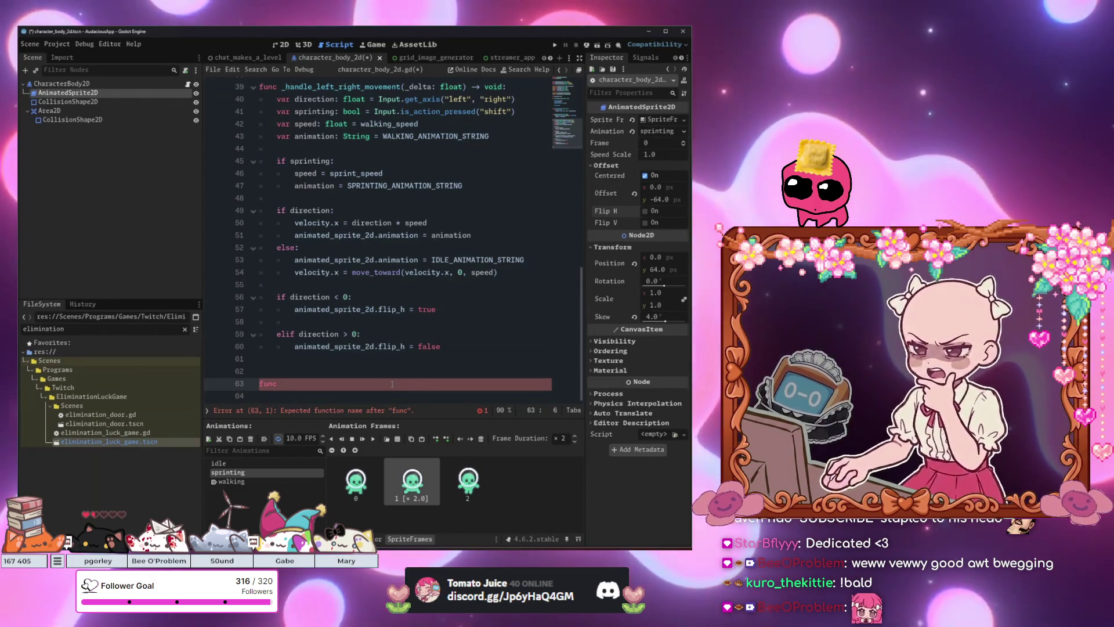
key("ctrl+s")
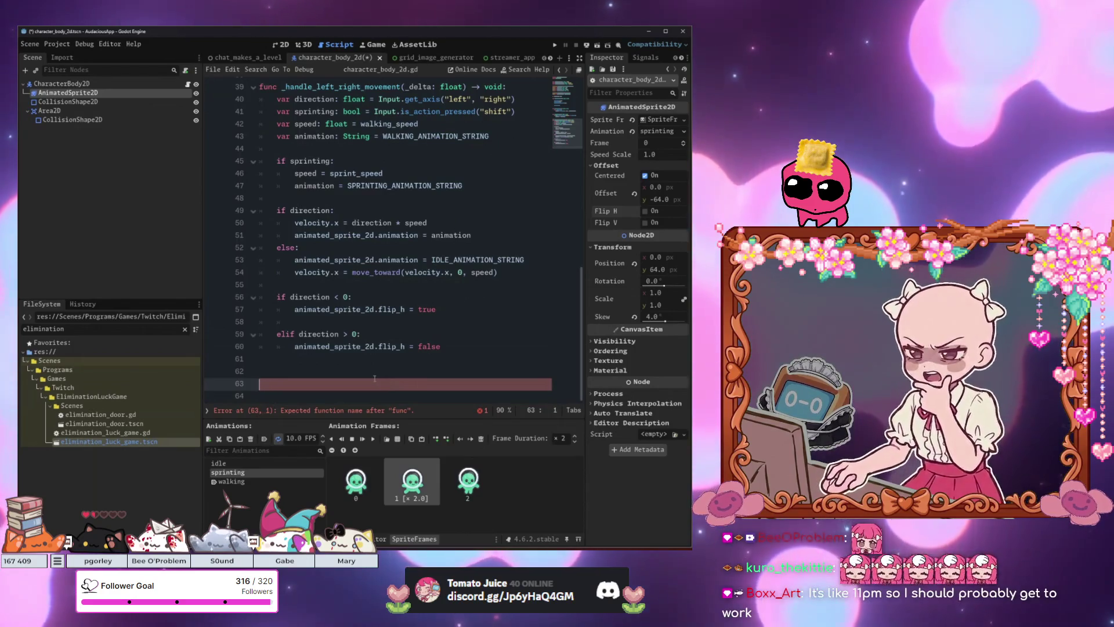
key("BackSpace")
key("BackSpace")
key("BackSpace")
left_click(462, 352)
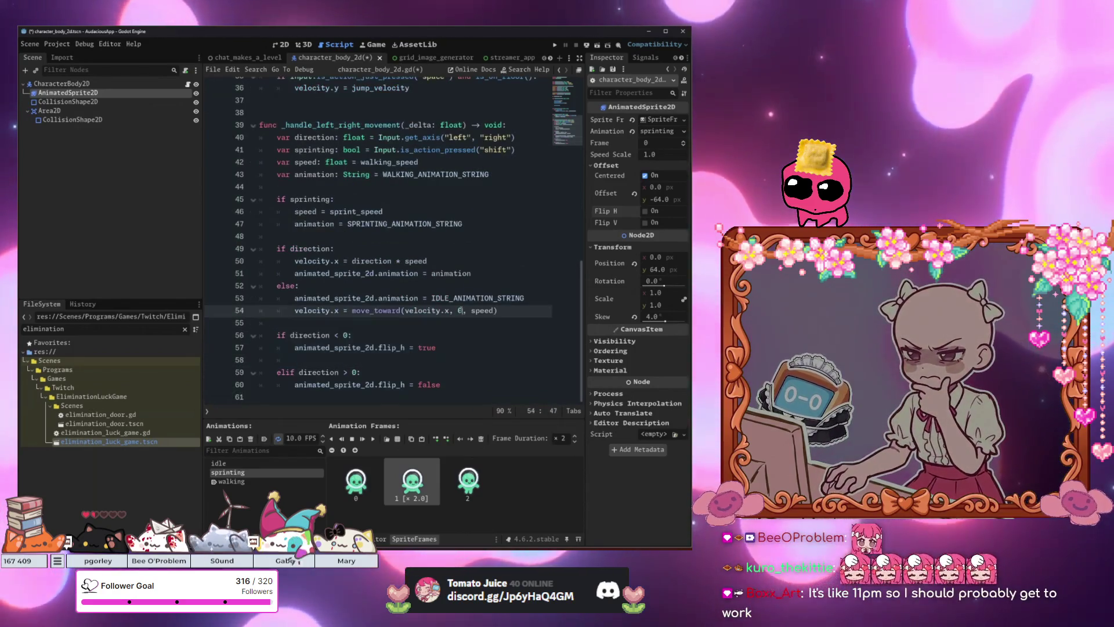
left_click(451, 360)
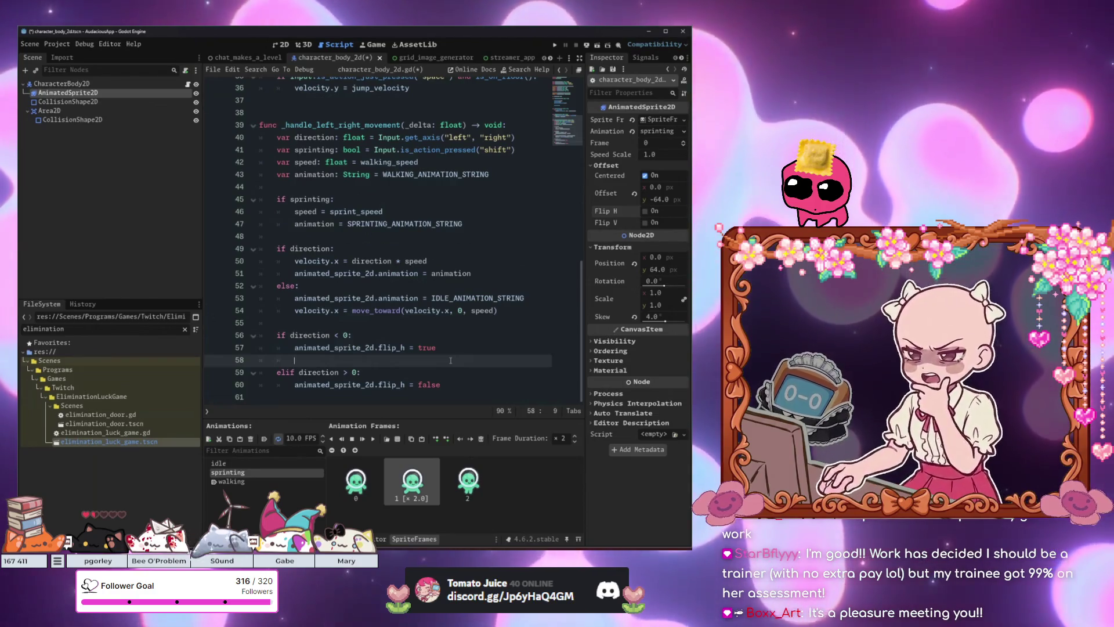
Step: Add a movement_tween.tween_property() call on line 58 below flip_h = true
type("movement_tween.")
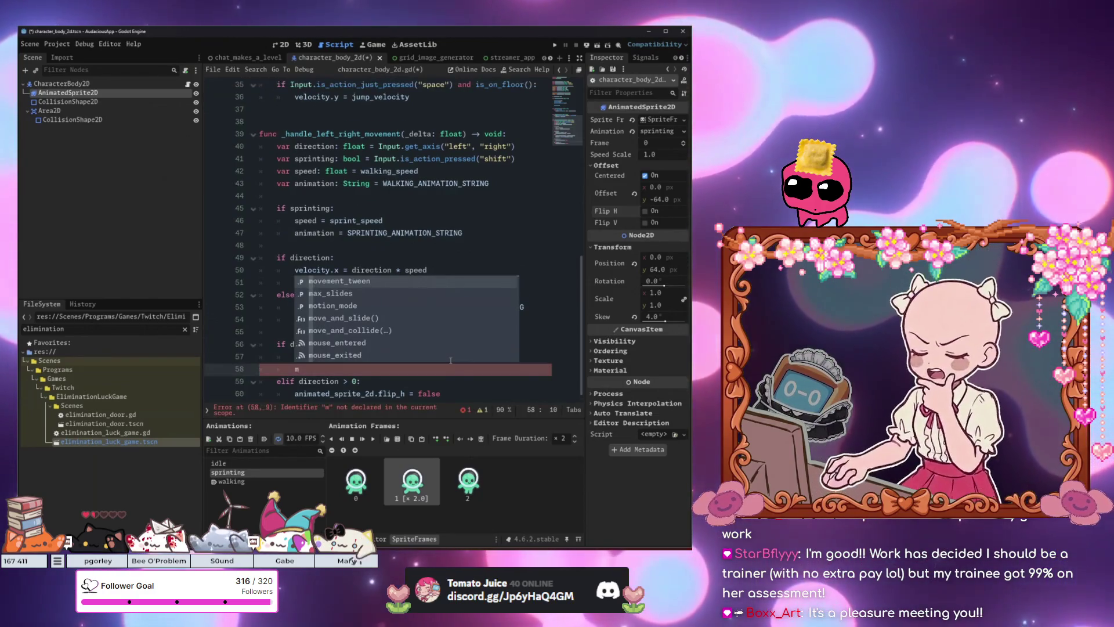
type("tween_p")
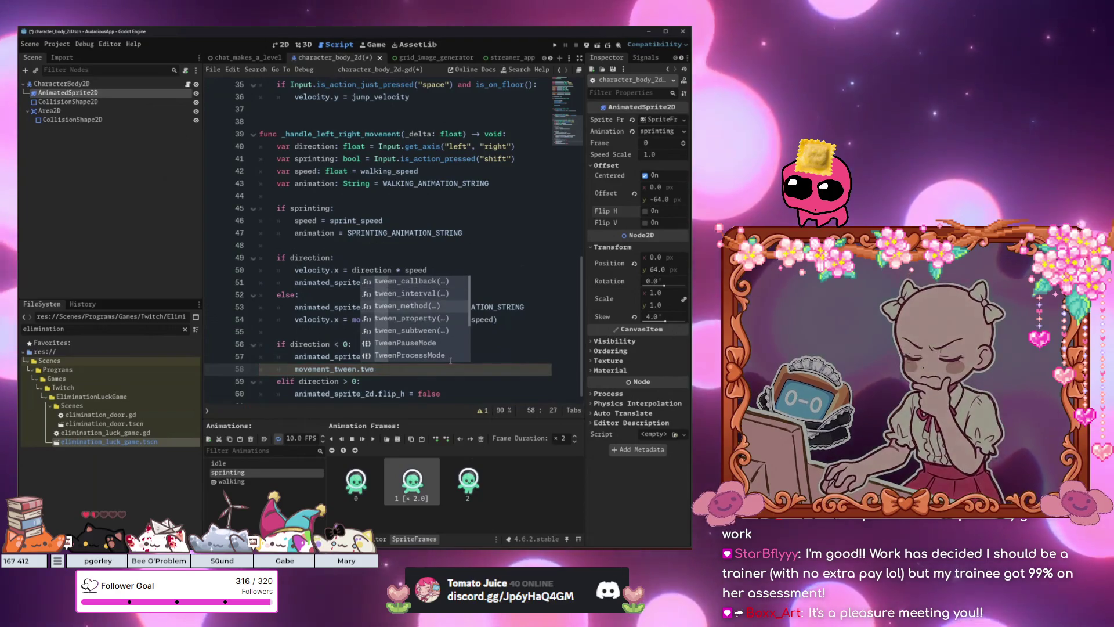
key("Return")
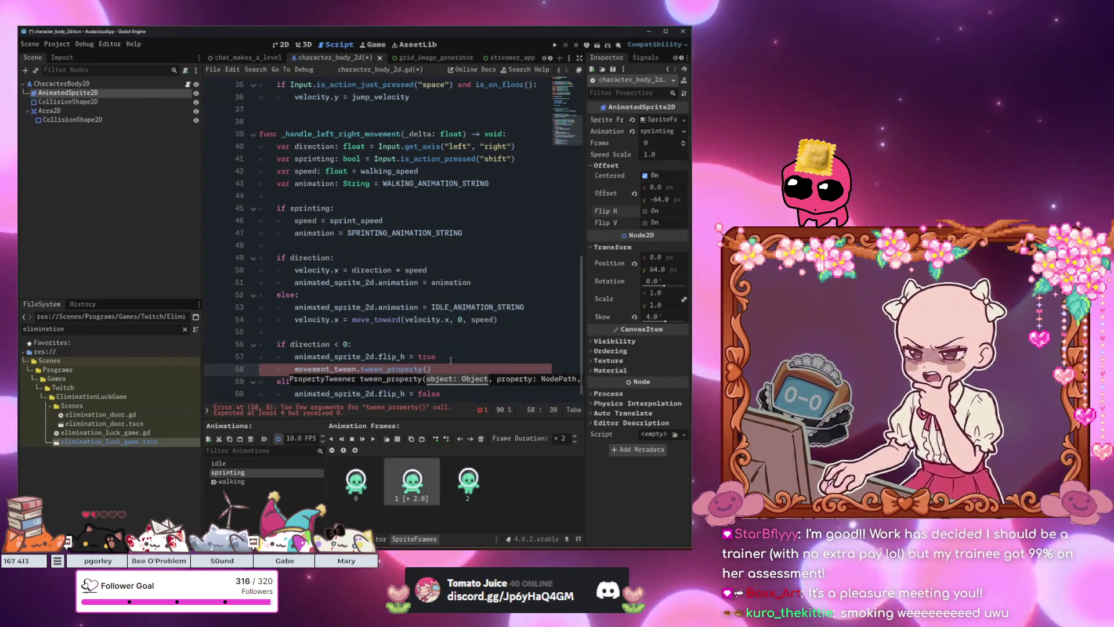
left_click(450, 361)
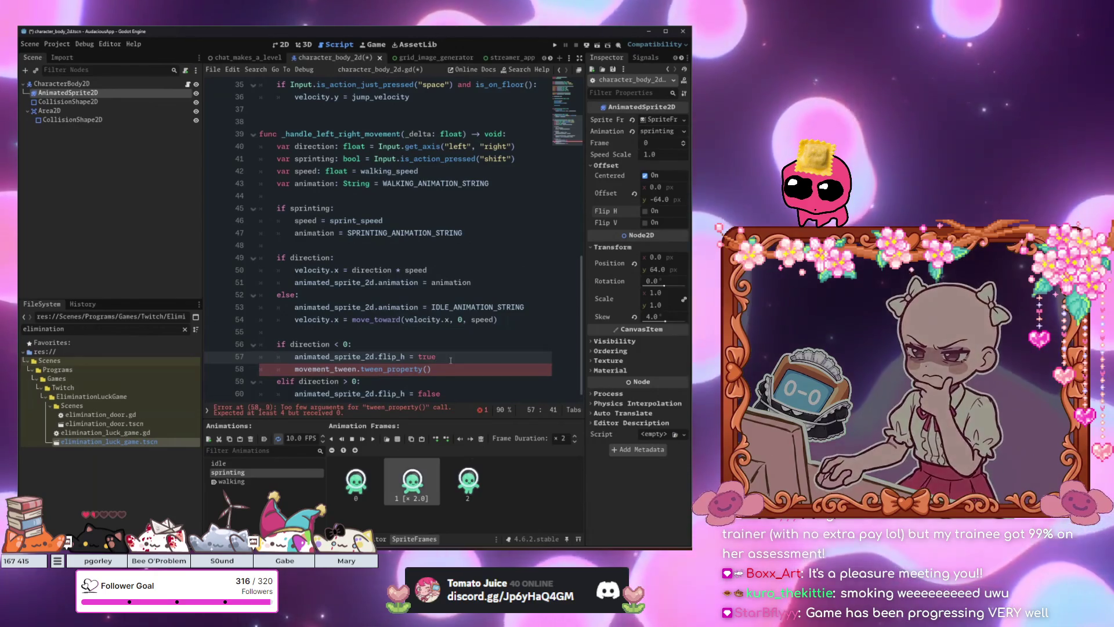
key("Down")
key("Left")
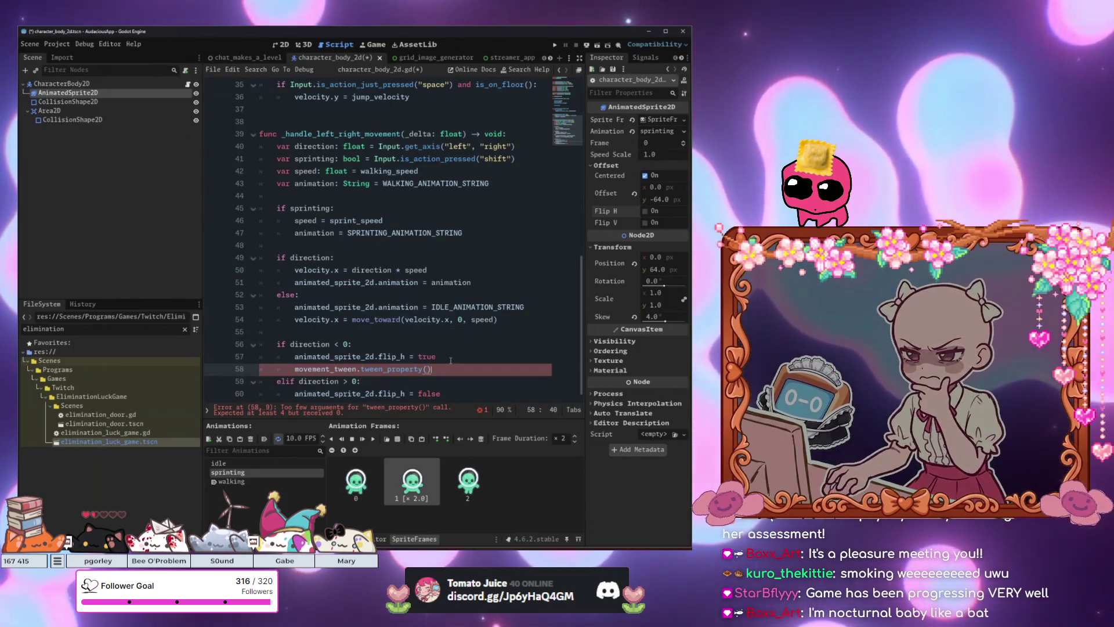
type(".set_pa")
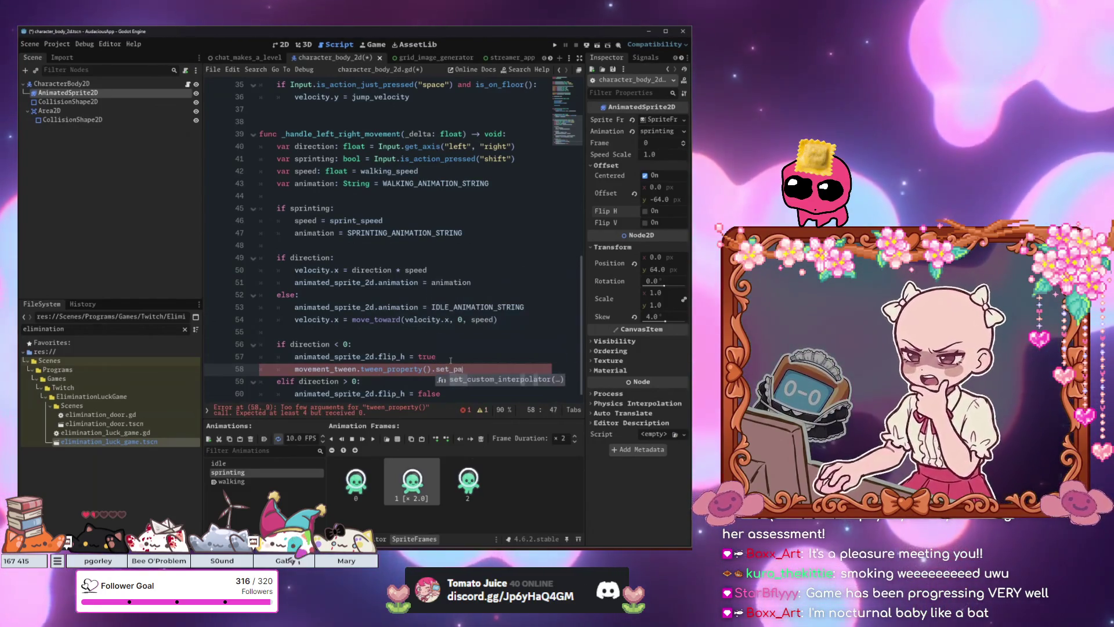
key("BackSpace")
key("BackSpace")
key("BackSpace")
type("pa")
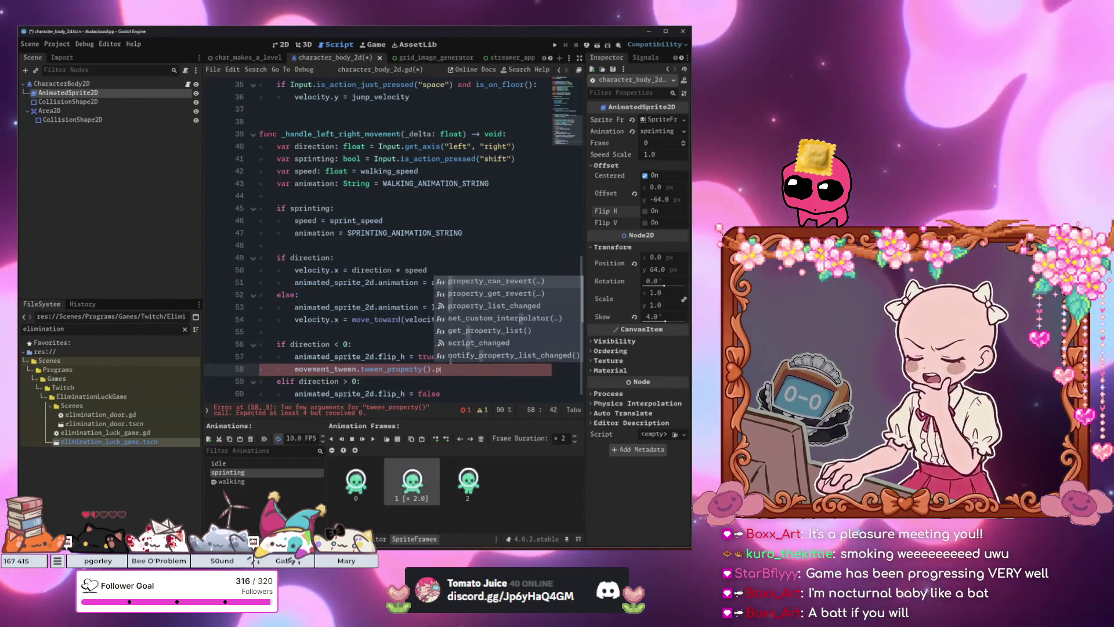
key("BackSpace")
key("BackSpace")
key("BackSpace")
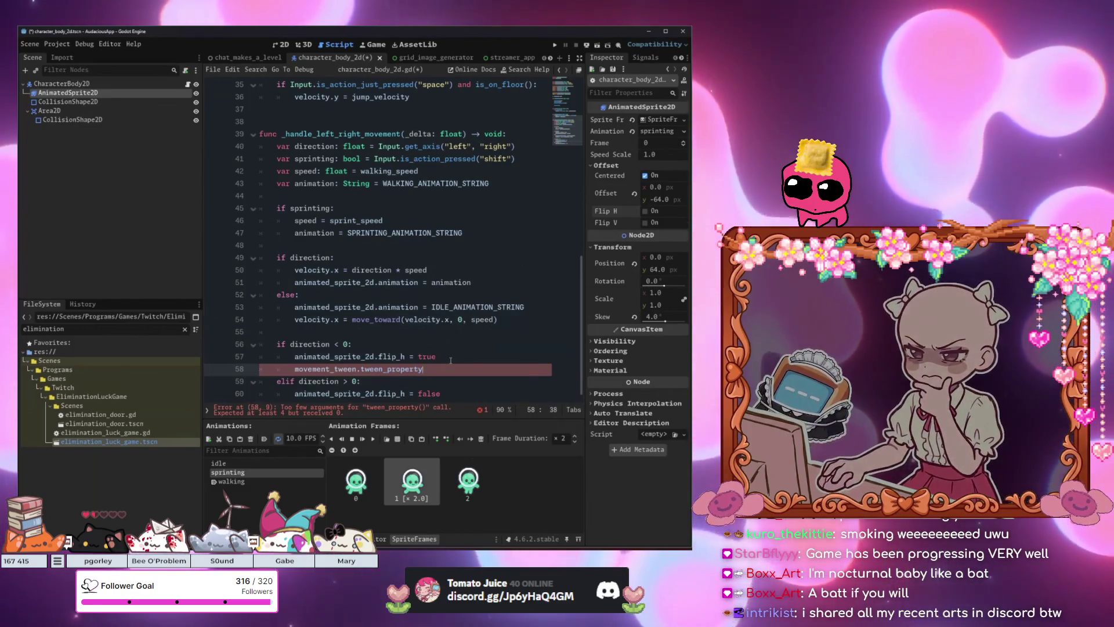
type("().")
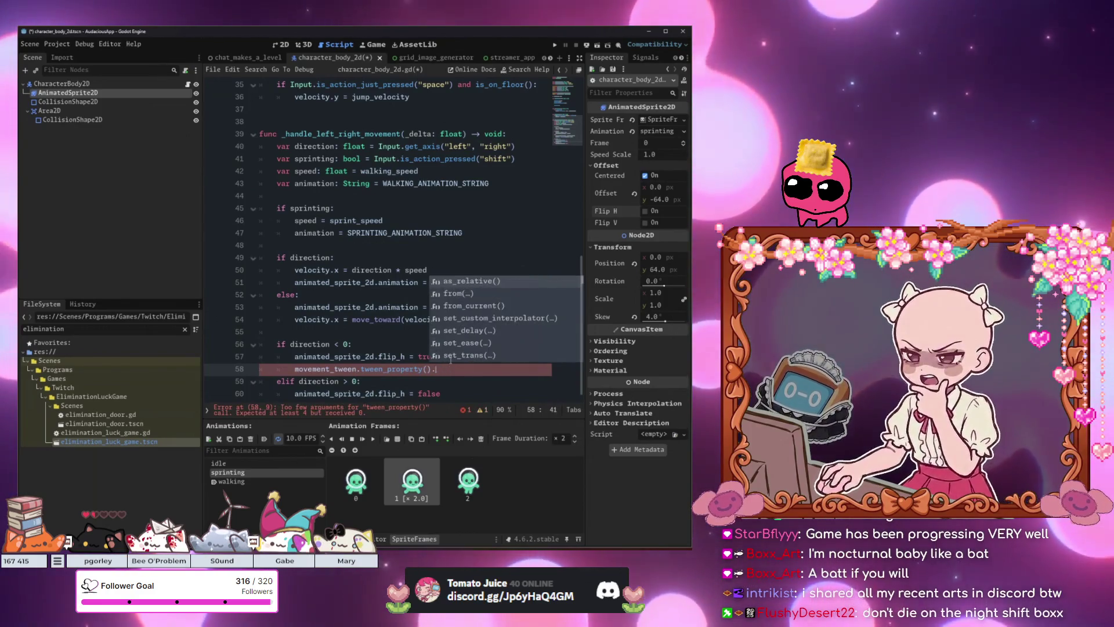
key("BackSpace")
Step: Insert movement_tween.set_parallel().set_loops() on a new line above the tween_property call
key("Up")
key("End")
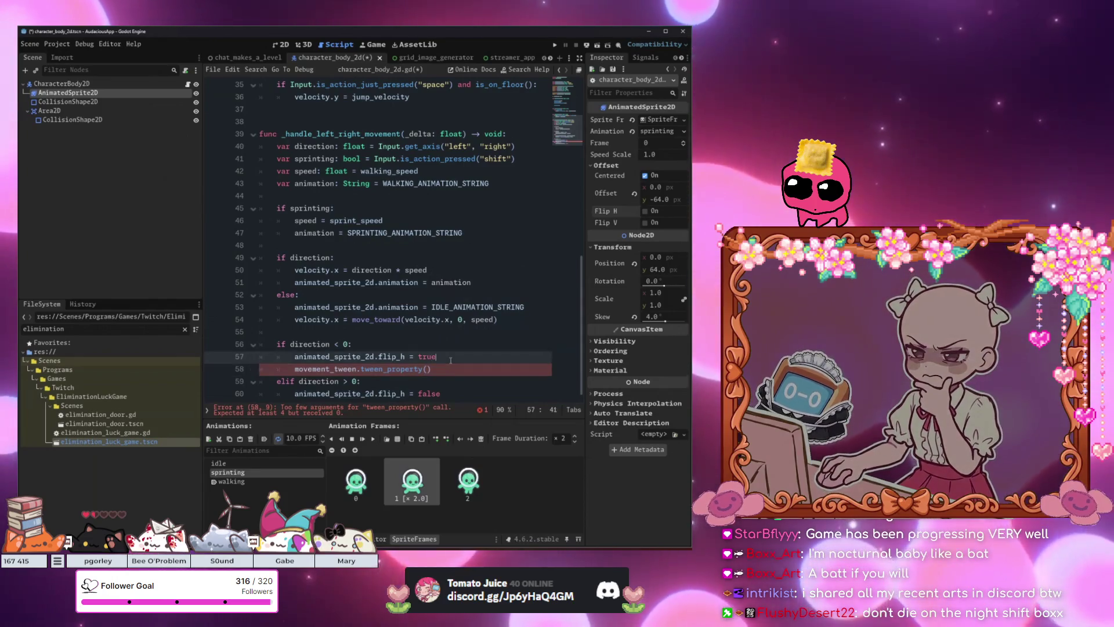
key("Return")
type("movement_tween.set")
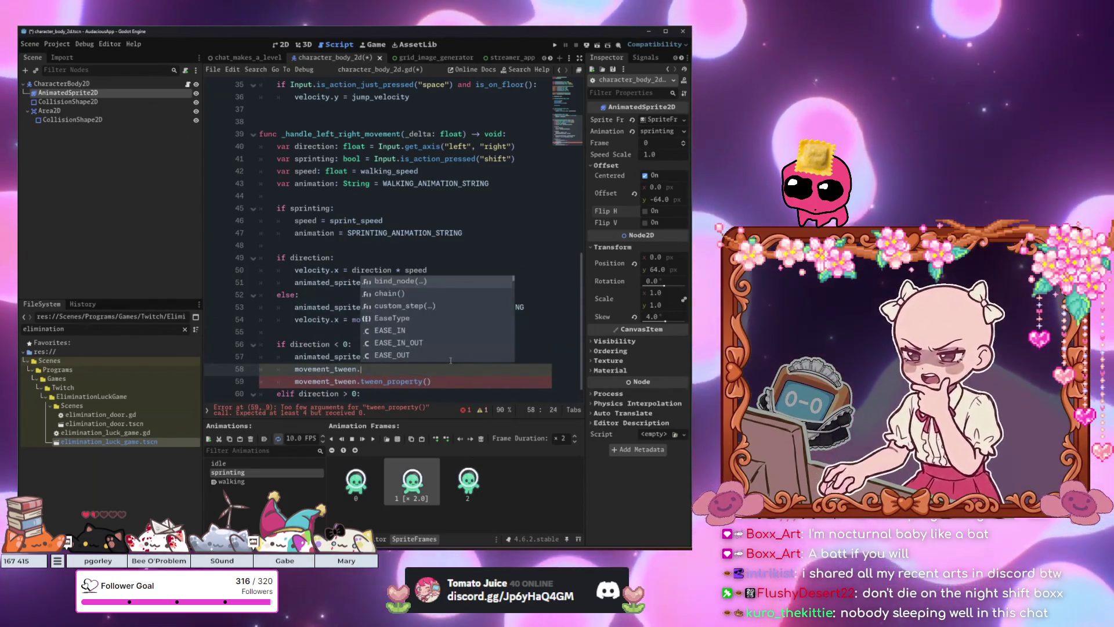
key("Down")
key("Return")
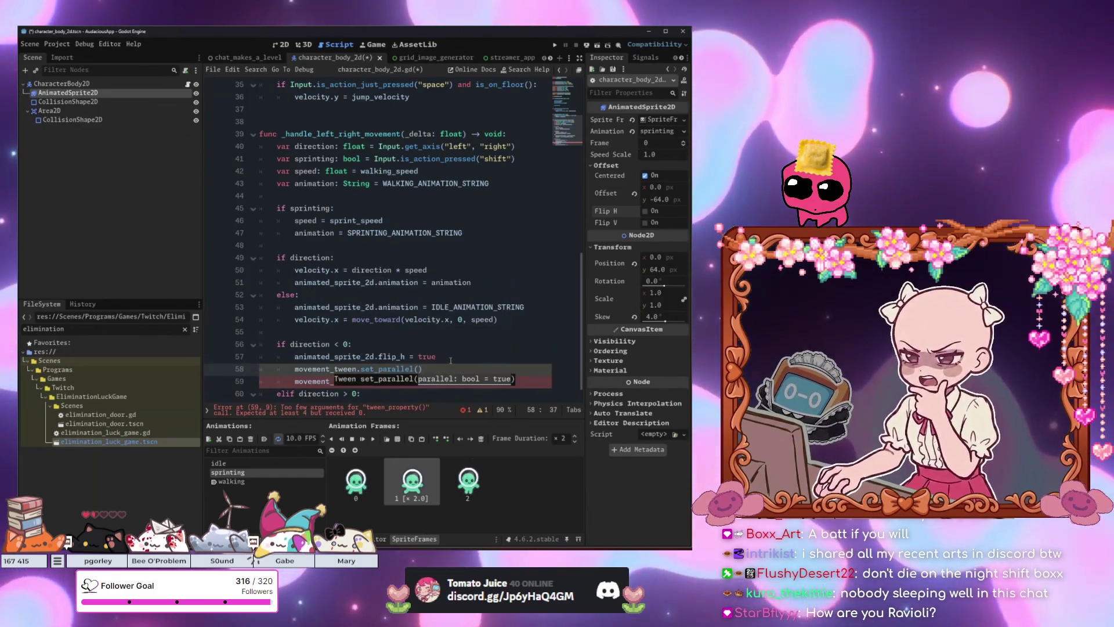
type(".set")
key("Down")
key("Down")
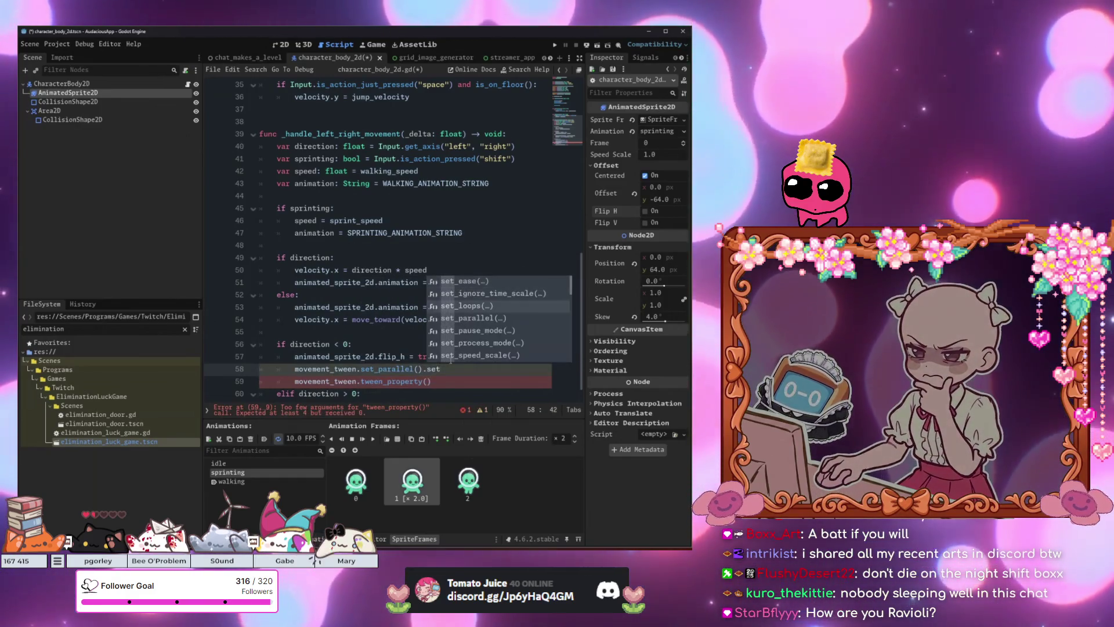
key("Return")
Step: Fill tween_property with animated_sprite_2d, "skew", "4.0", 0.5
key("Down")
key("Left")
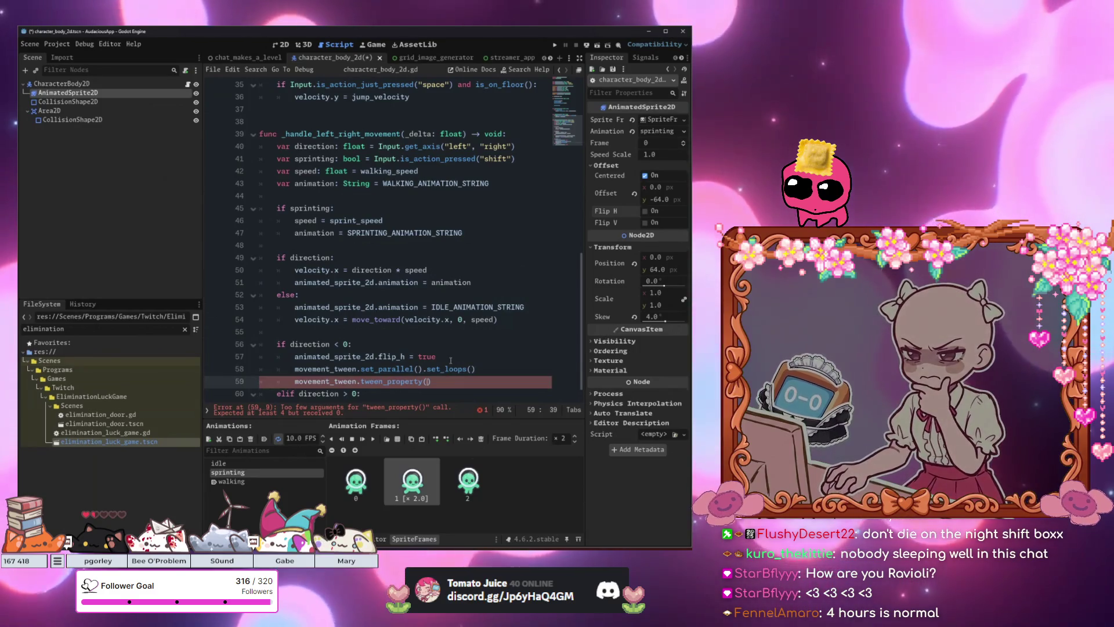
type("\"skey")
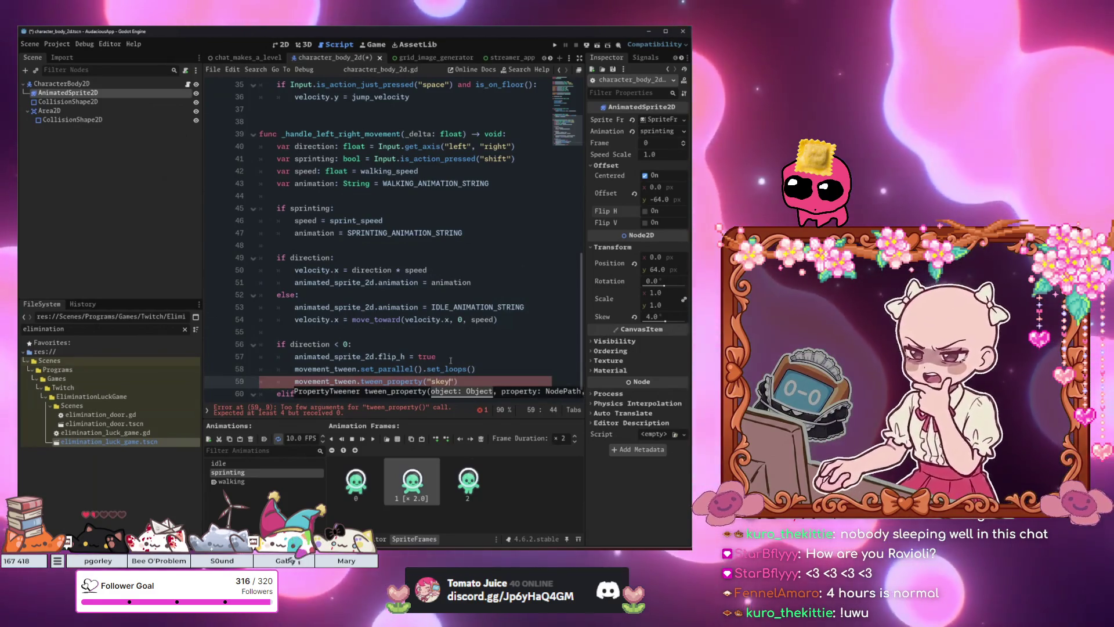
type(",")
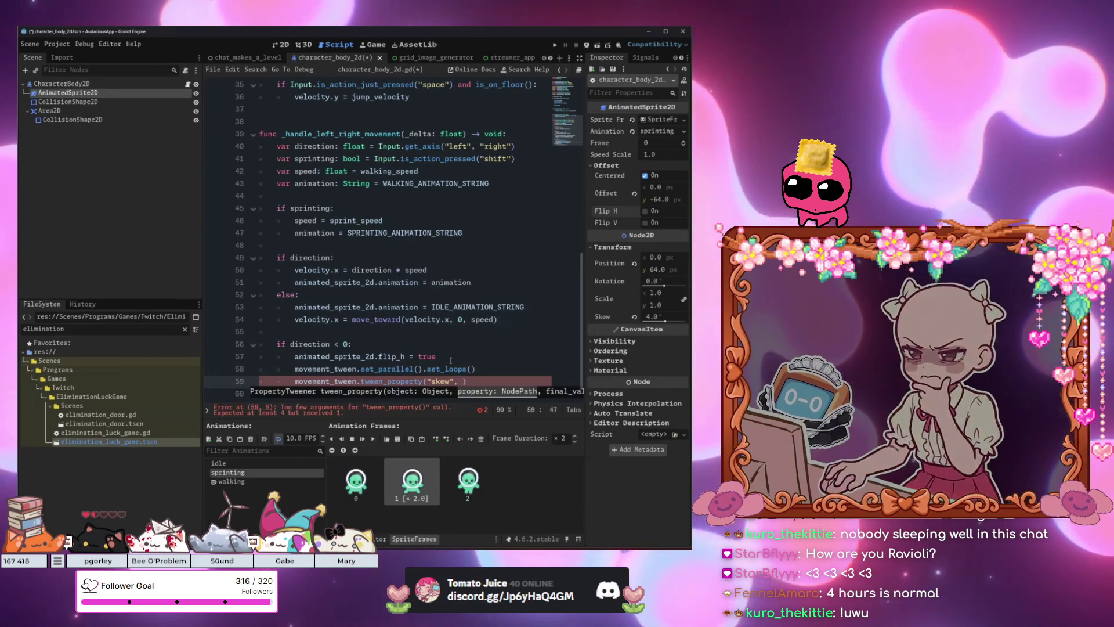
key("BackSpace")
key("BackSpace")
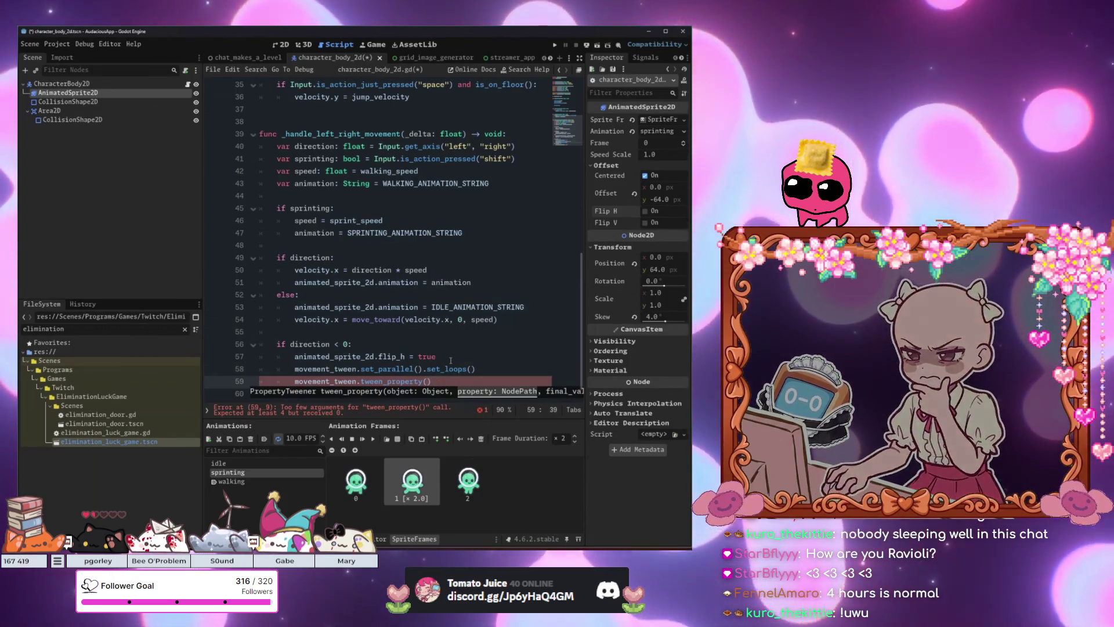
type("animated_sprite_2d, \"")
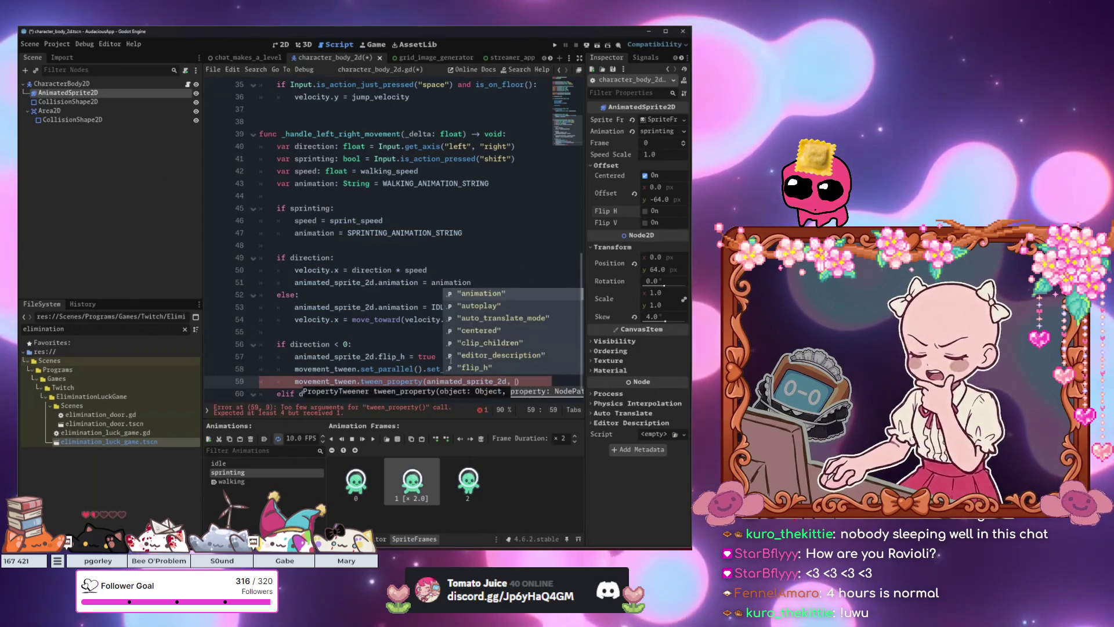
type("skew\"")
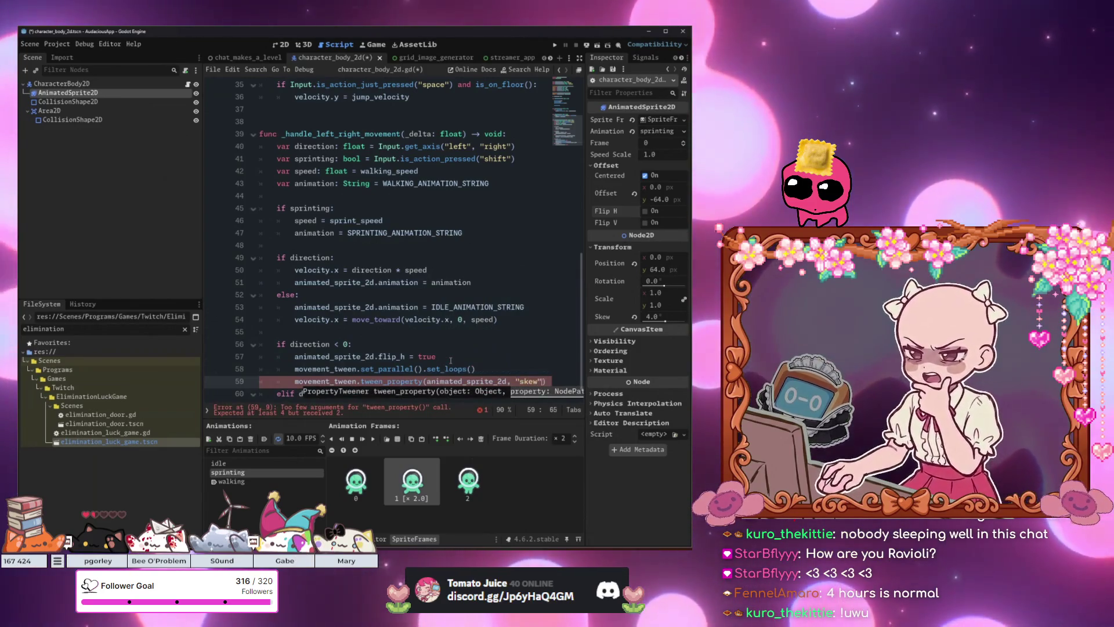
type(", \"")
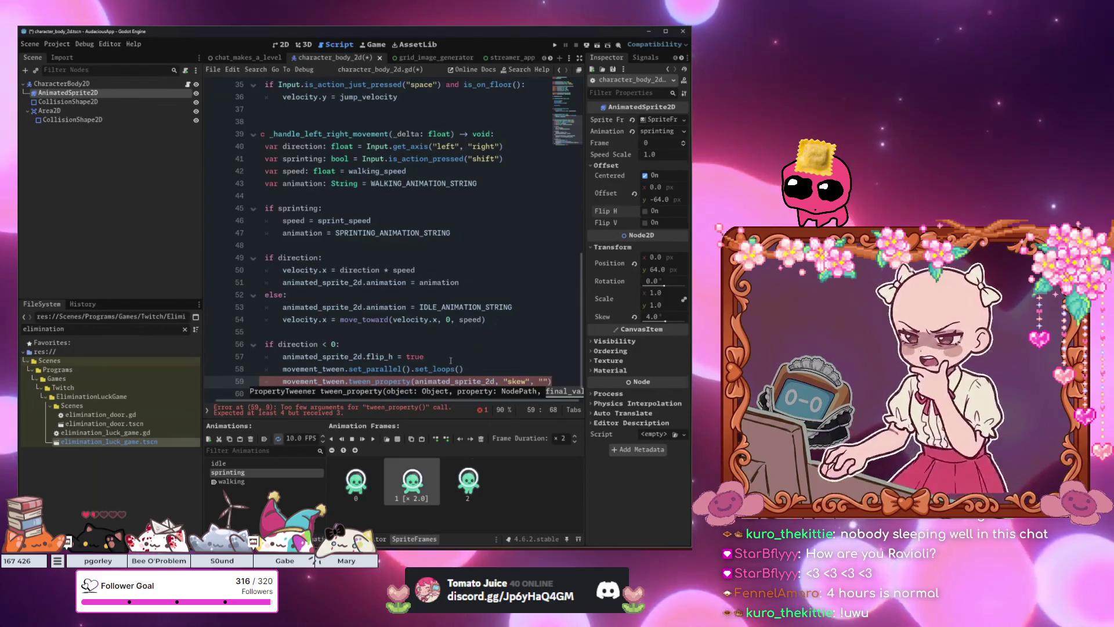
type("4.0\"")
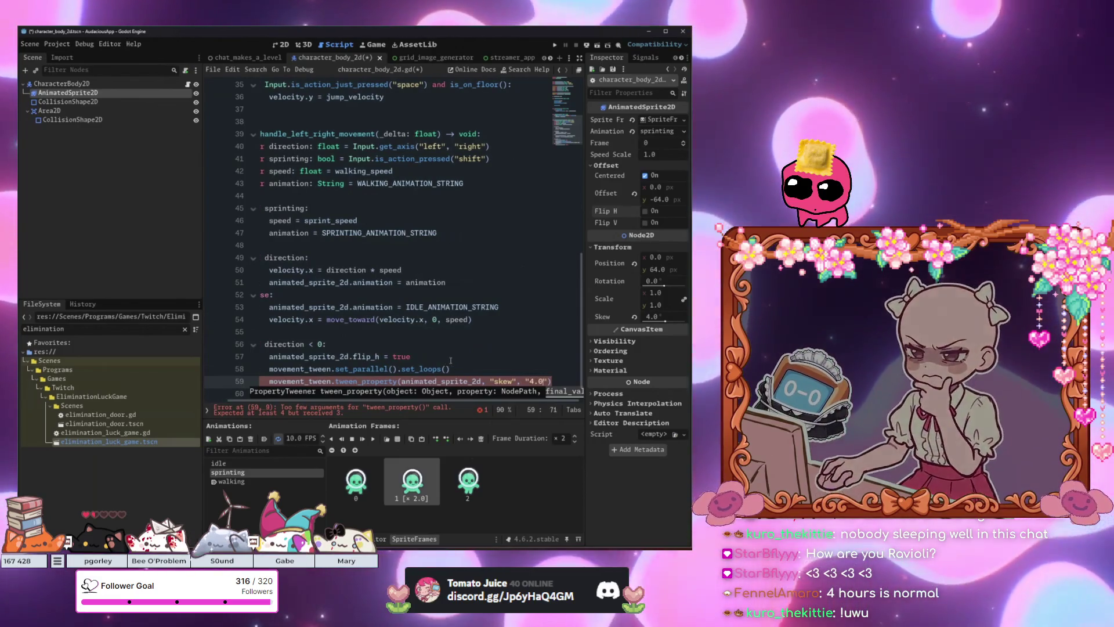
type(", ")
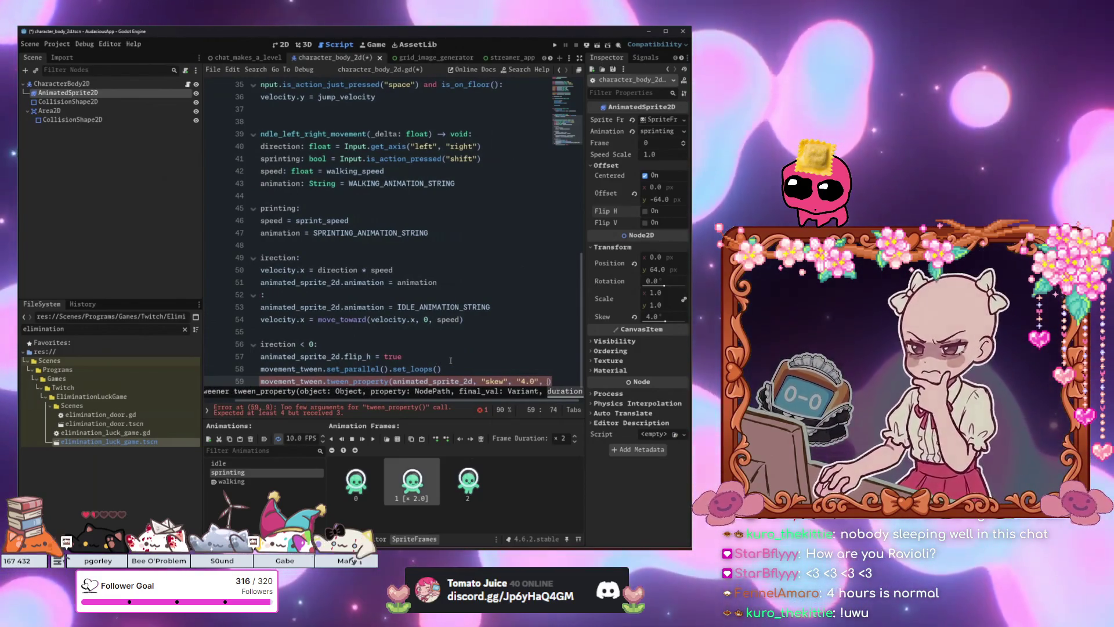
type("0.5")
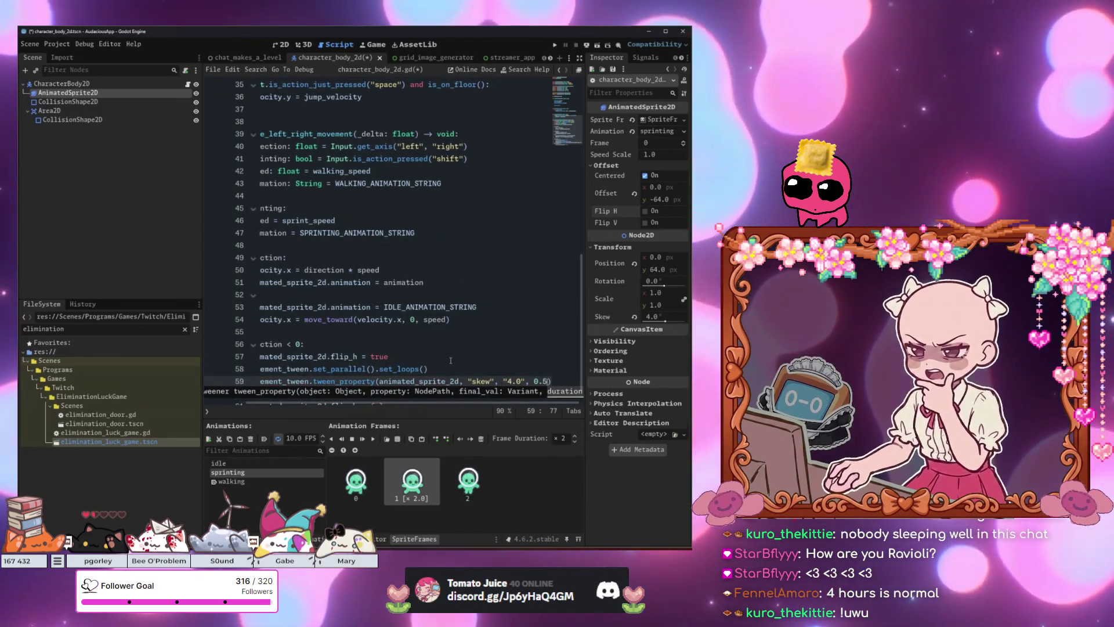
scroll(450, 361, "up", 12)
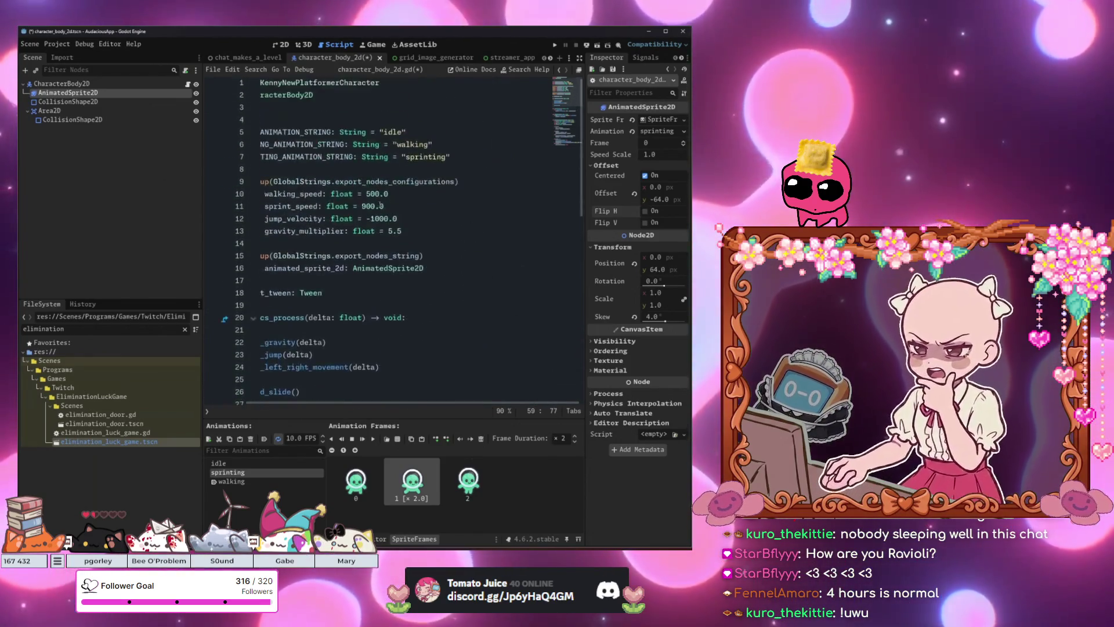
left_click(392, 174)
left_click(522, 231)
key("Return")
type("\\")
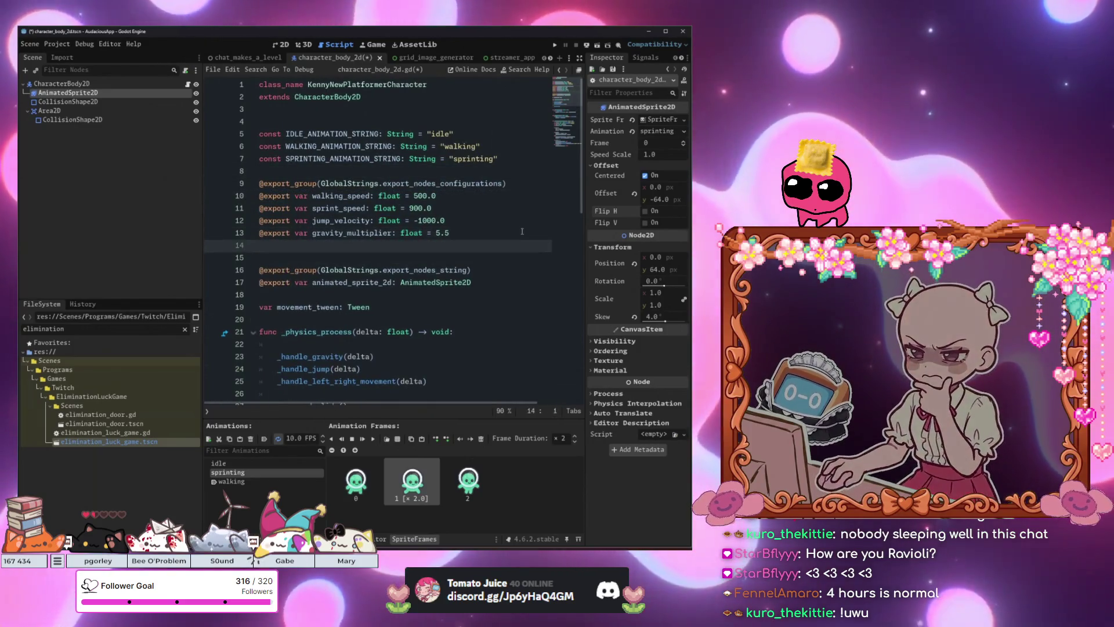
key("BackSpace")
type("@export var walk")
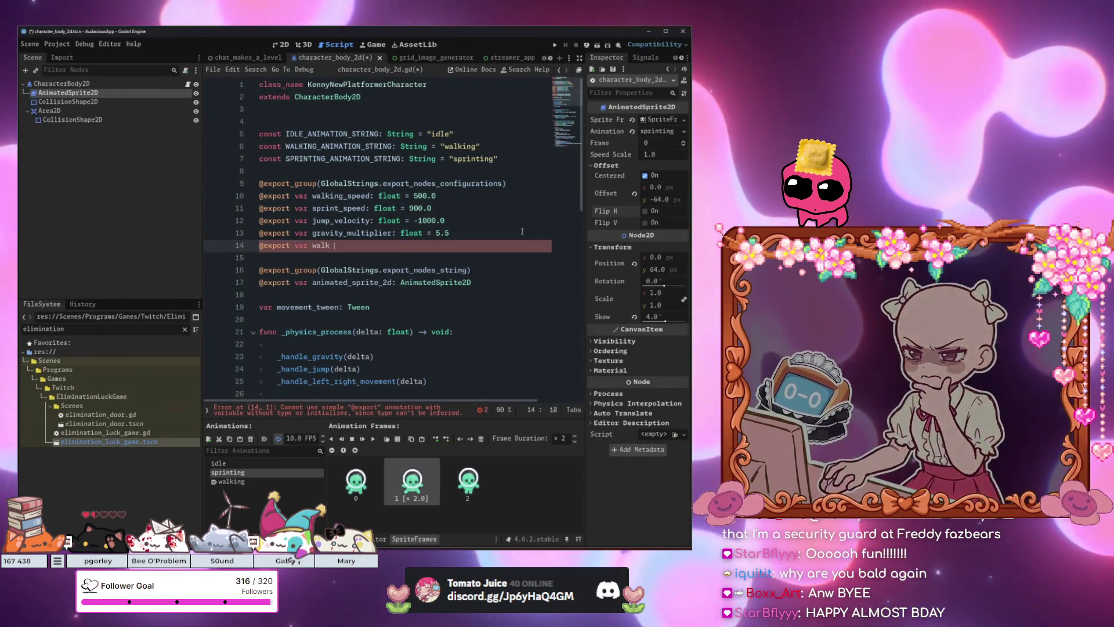
key("BackSpace")
key("BackSpace")
key("BackSpace")
type("_animat")
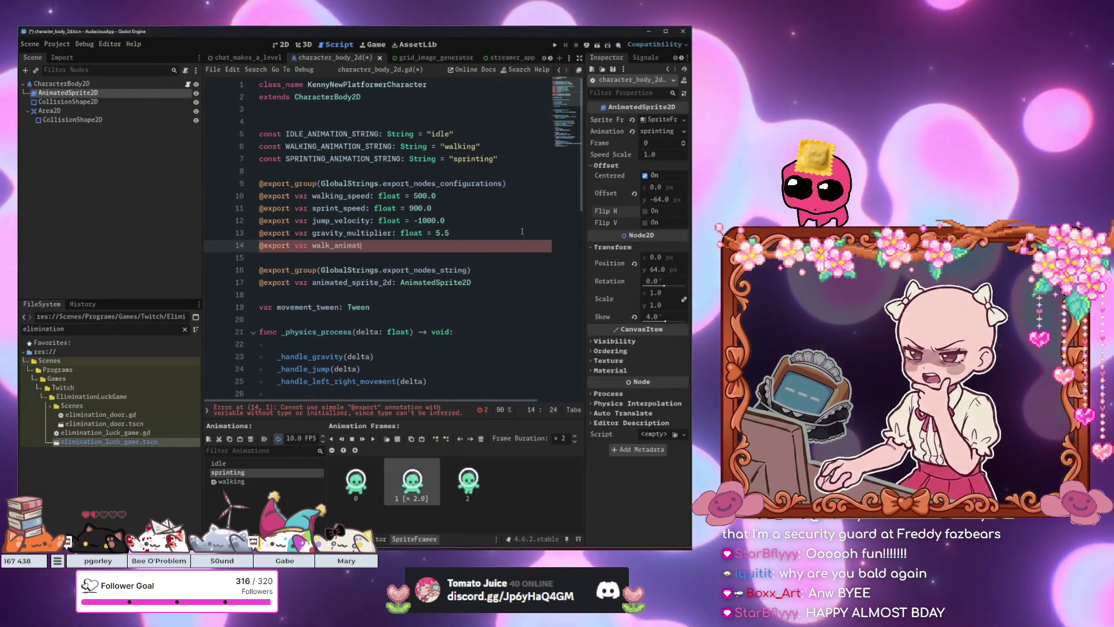
type("on_speed:")
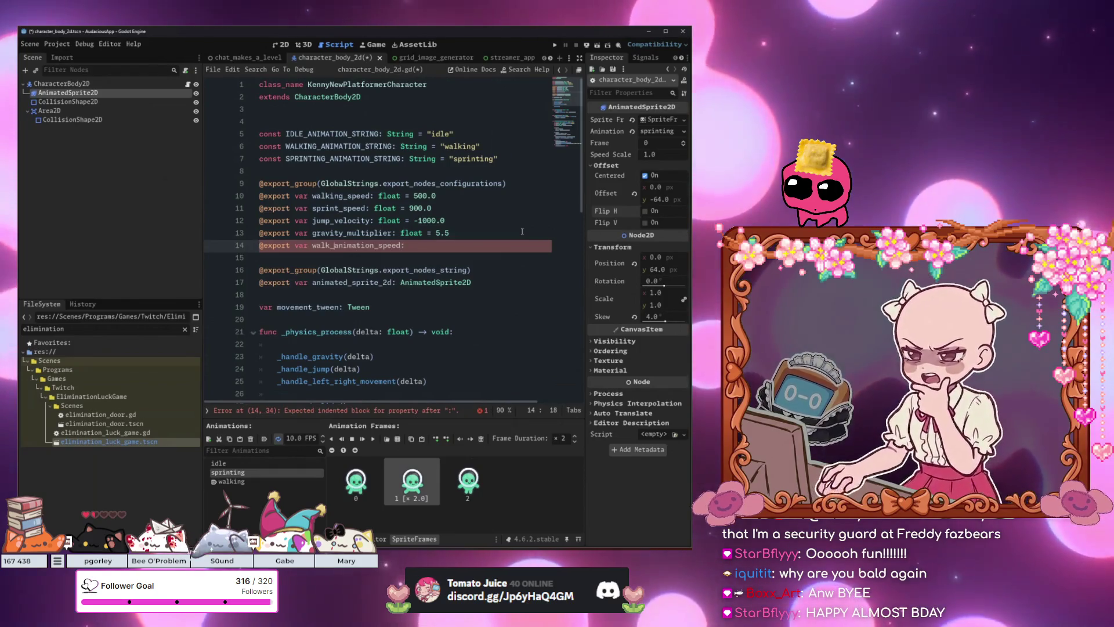
type("tween_")
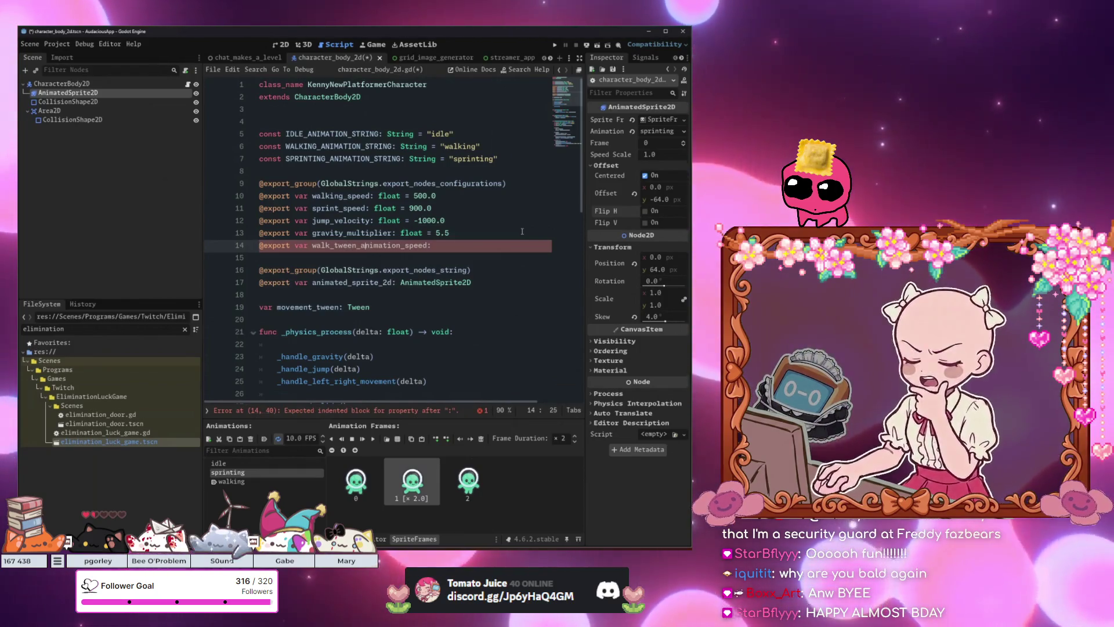
key("Right")
key("BackSpace")
key("BackSpace")
key("BackSpace")
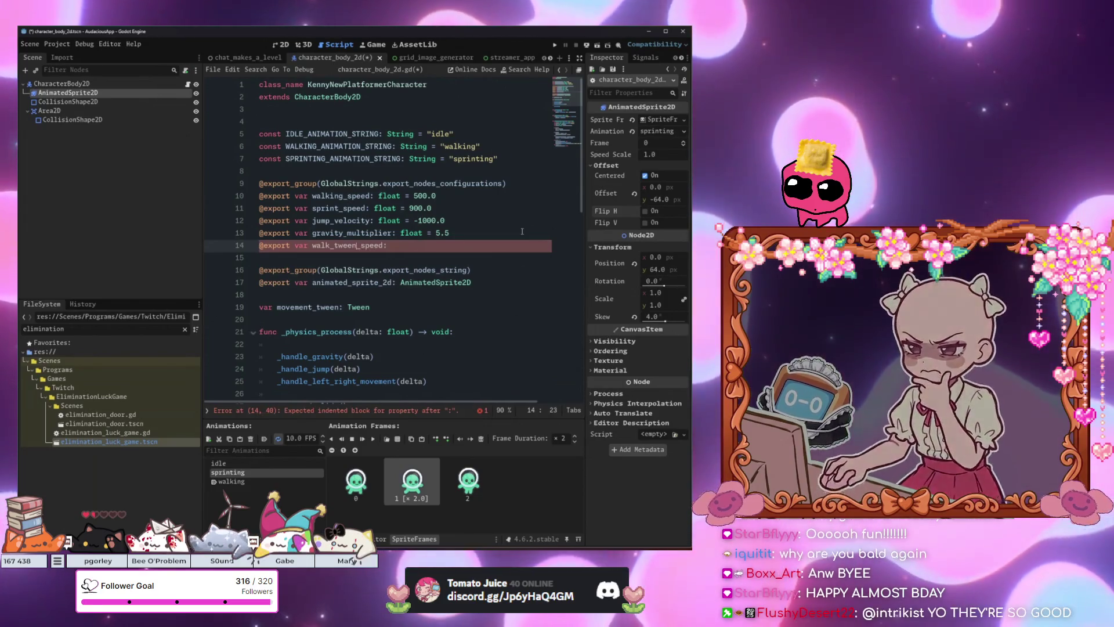
key("Left")
key("Left")
key("Left")
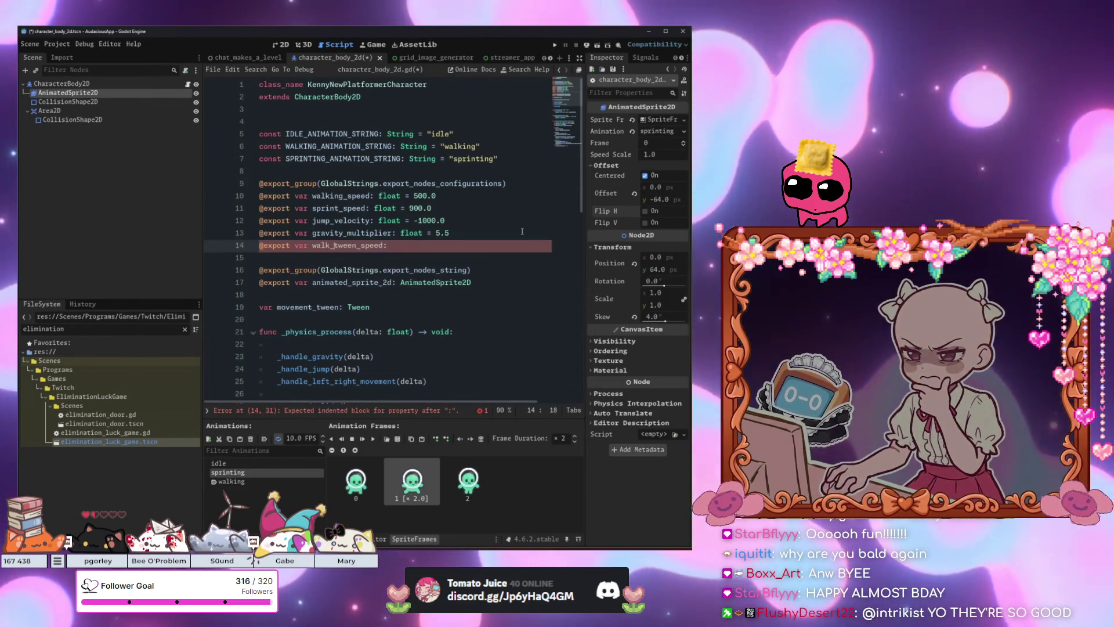
type("skew_")
key("Right")
key("Right")
key("Right")
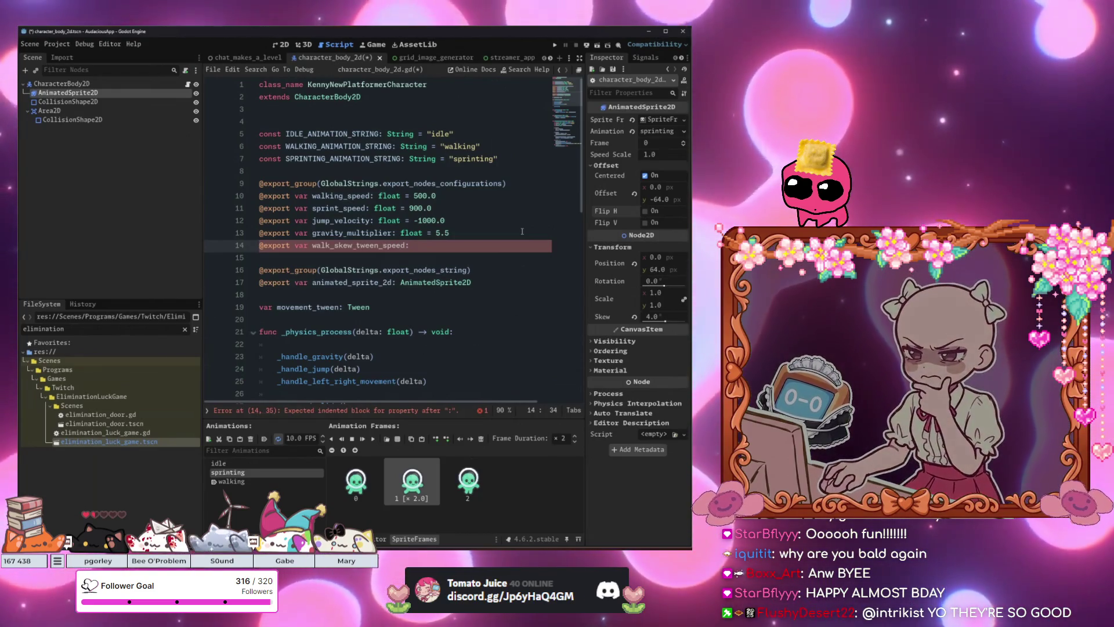
type("float = 0.5")
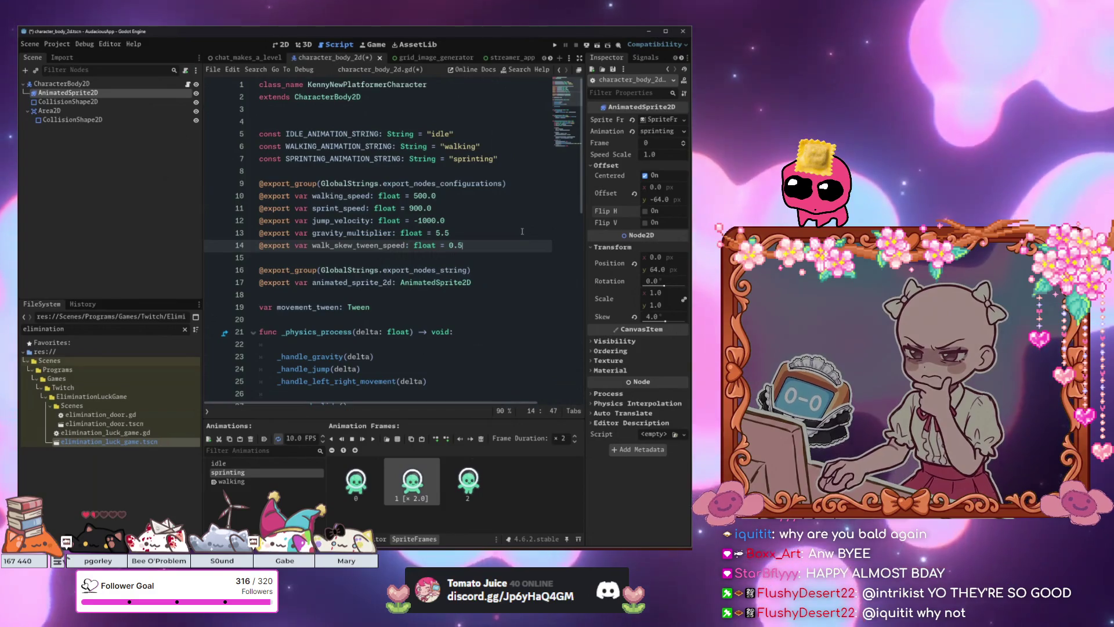
Step: Duplicate that line as walk_skew_tween_amount with value 4.0
key("Return")
key("Up")
key("ctrl+alt+Down")
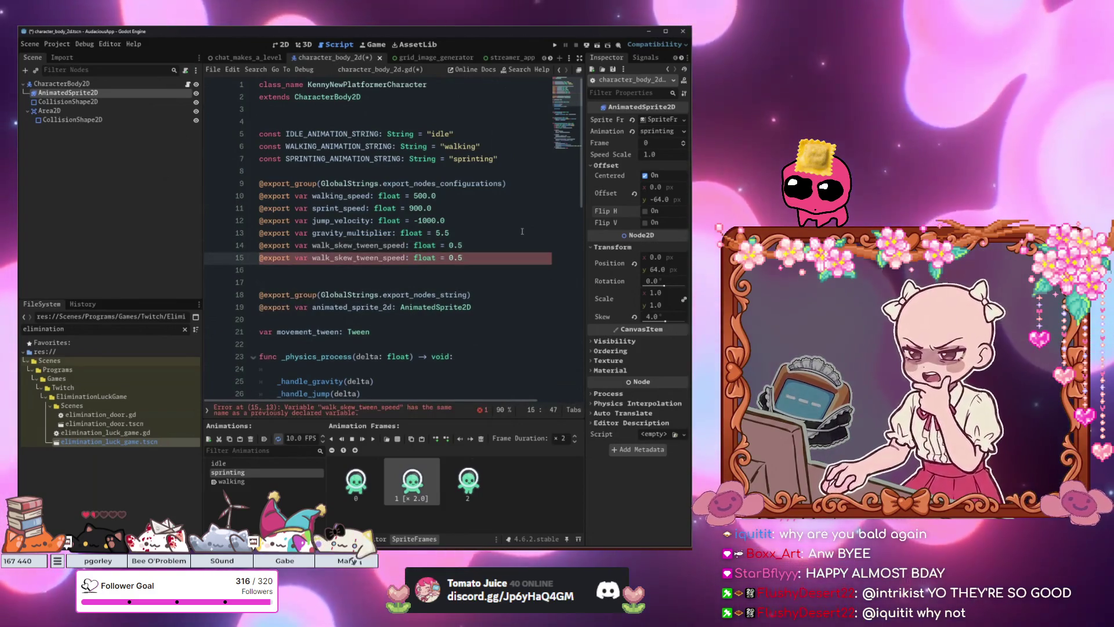
key("Left")
key("Left")
key("Left")
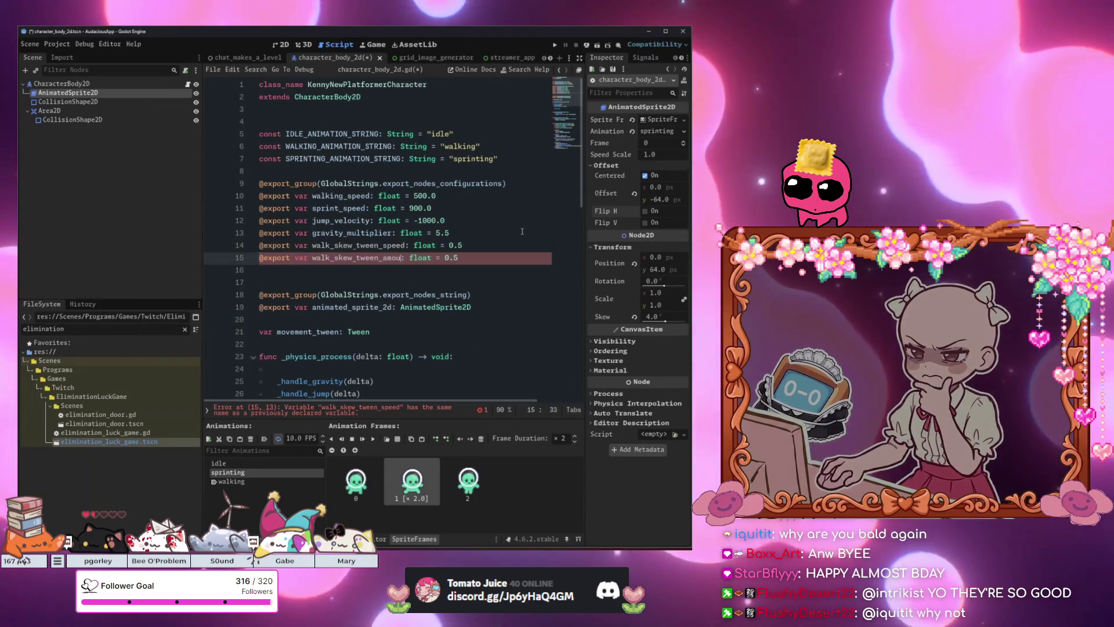
key("BackSpace")
key("BackSpace")
key("BackSpace")
key("Delete")
type("amount")
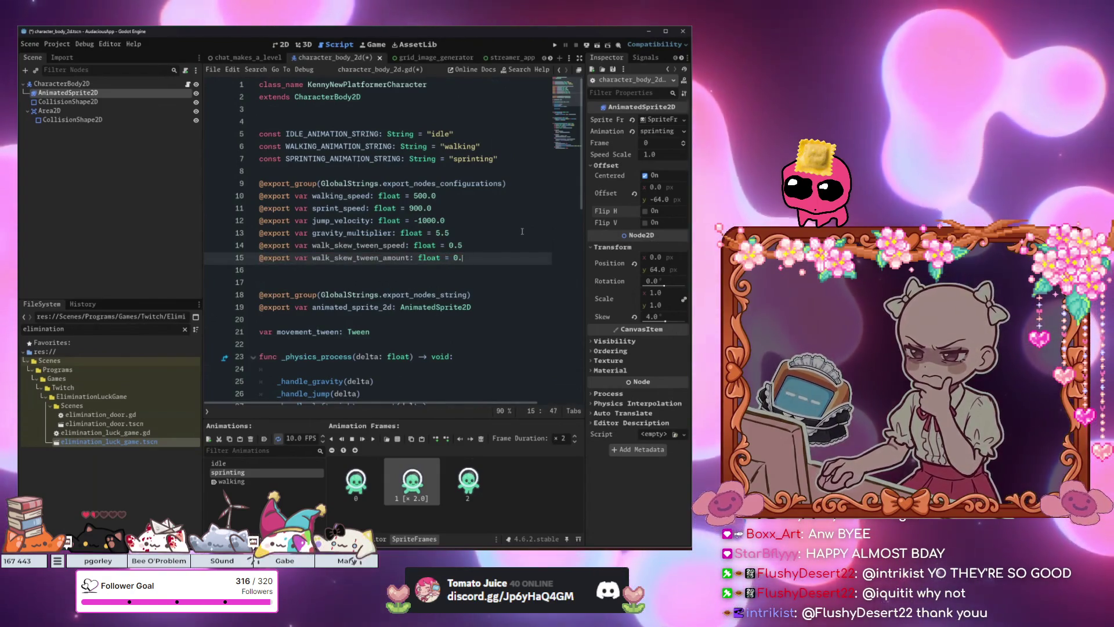
key("BackSpace")
key("BackSpace")
type("4.0")
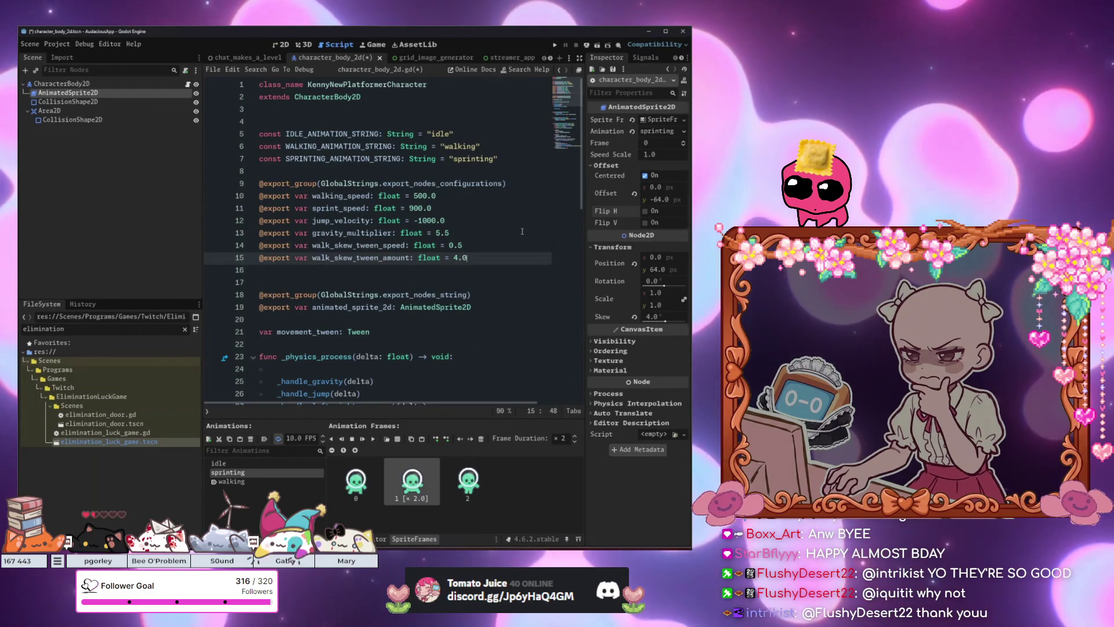
scroll(522, 231, "down", 13)
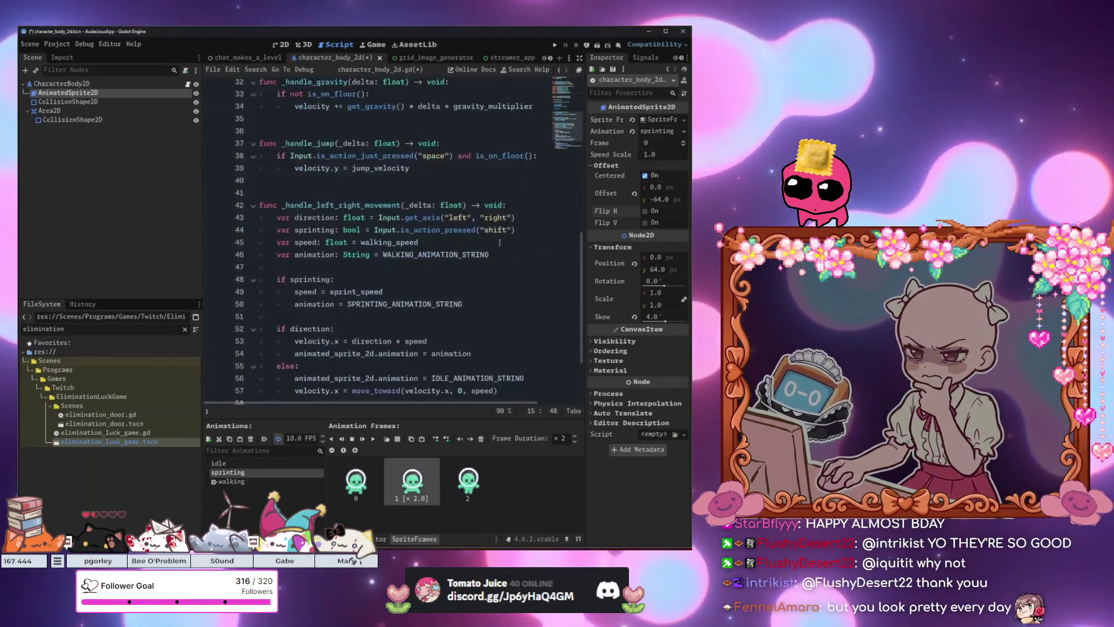
Step: Replace the hard-coded skew values with walk_skew_tween_amount and walk_skew_tween_speed on line 62
left_click_drag(549, 356, 574, 361)
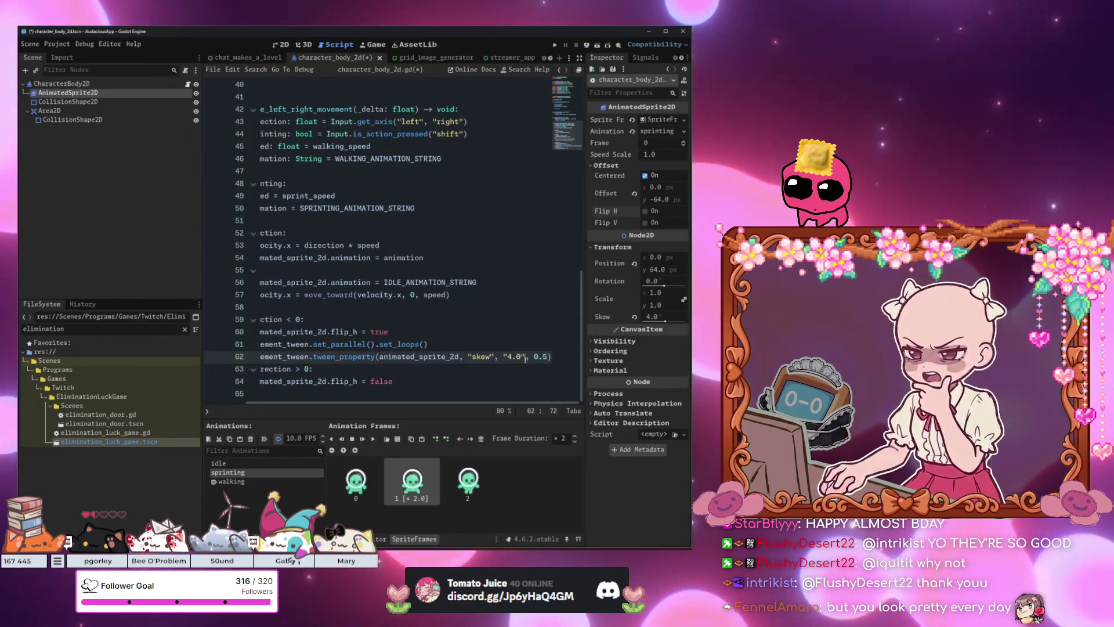
key("BackSpace")
key("BackSpace")
key("BackSpace")
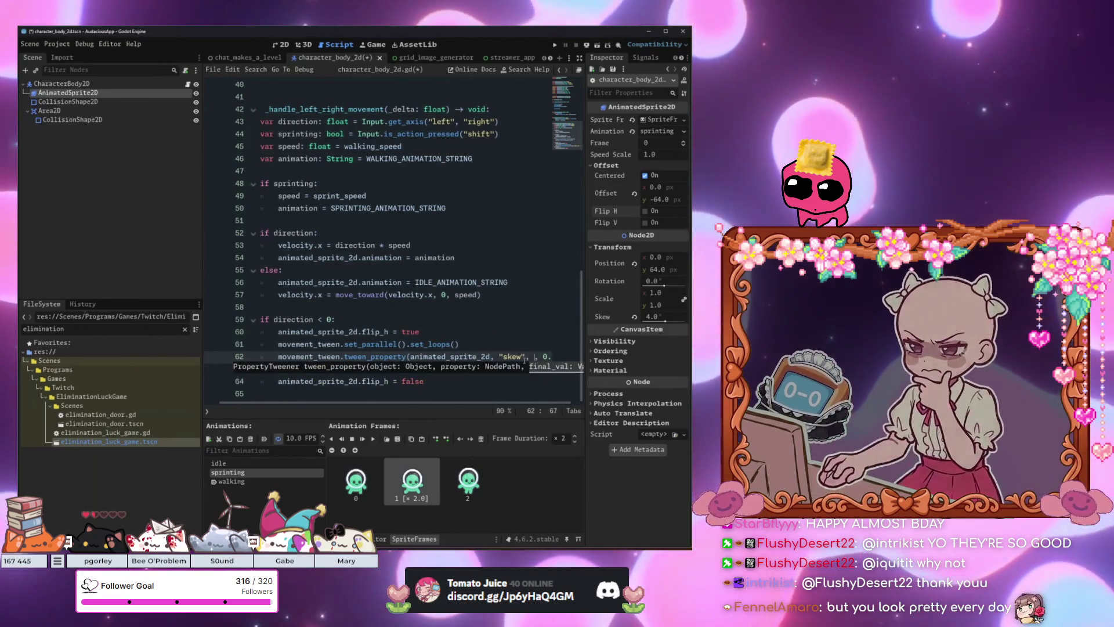
type("a")
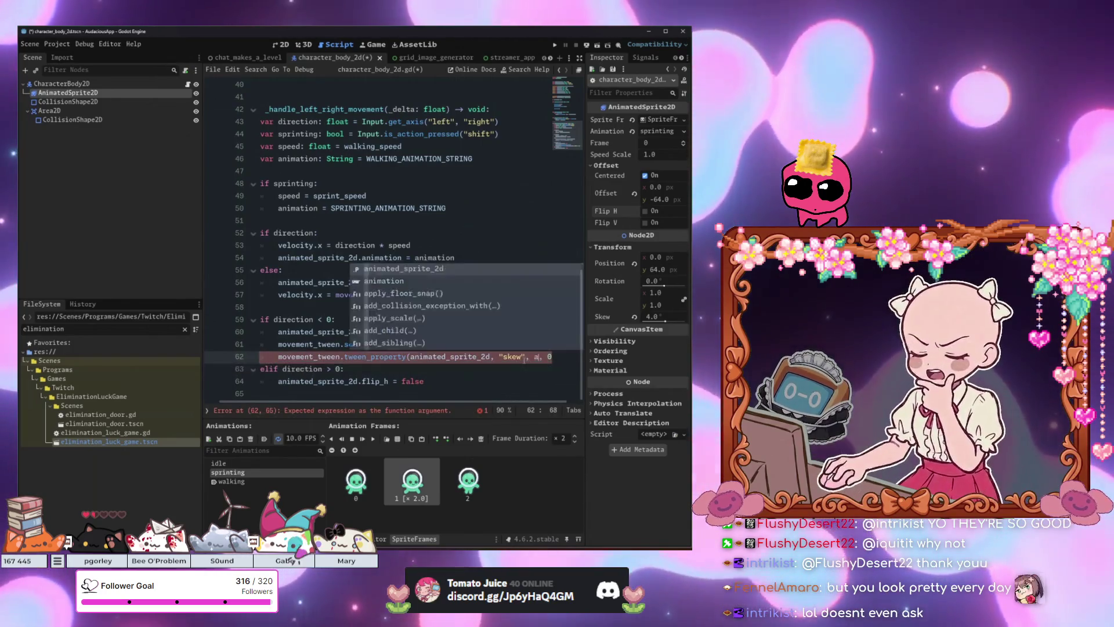
type("mount")
key("Return")
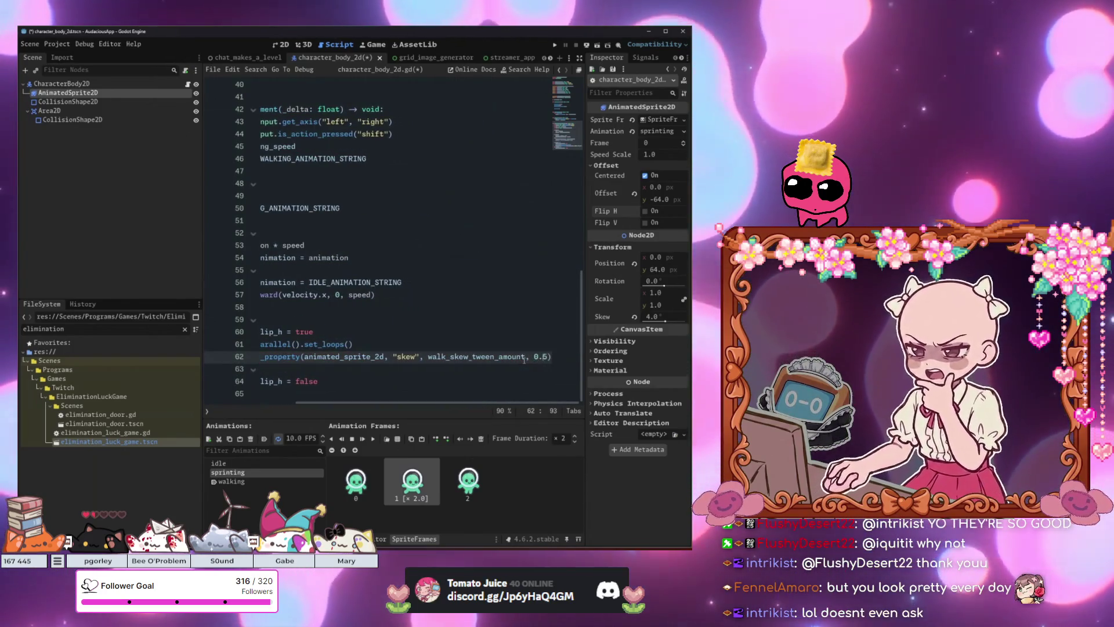
key("BackSpace")
key("BackSpace")
key("BackSpace")
type("wal")
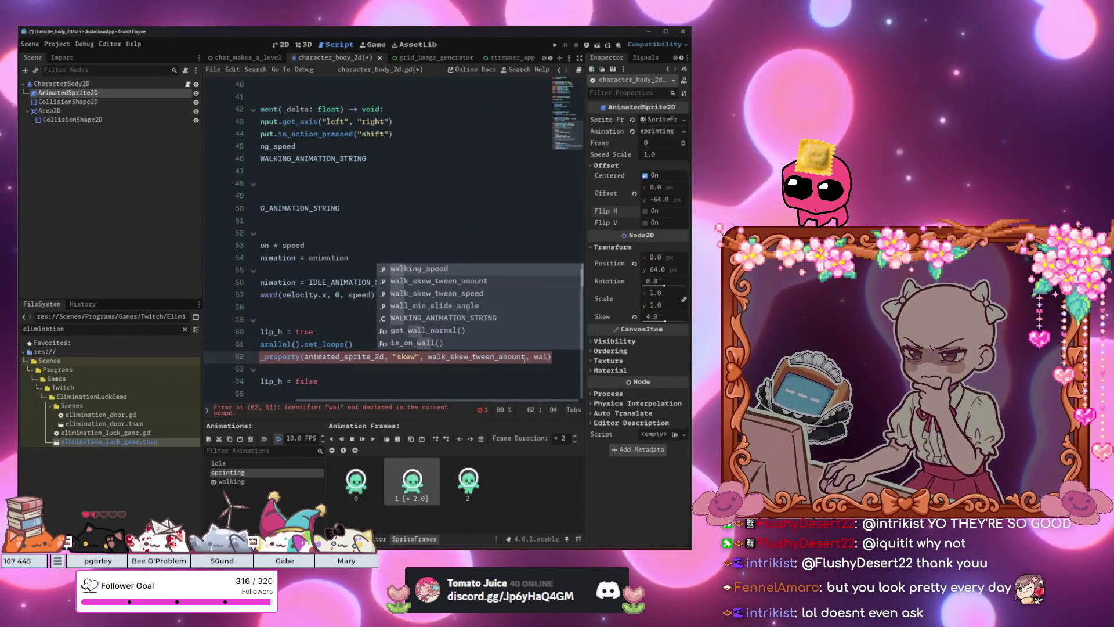
type("k")
key("Down")
key("Return")
Step: Duplicate the tween_property line 62 onto a new line 63
left_click(521, 358)
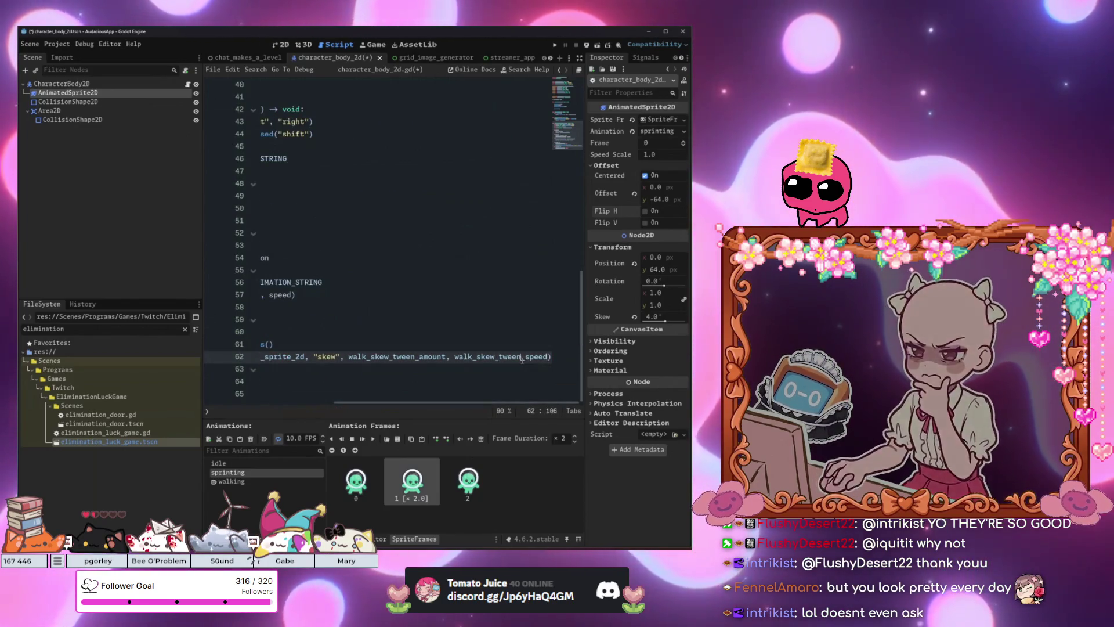
scroll(521, 358, "left", 5)
left_click(470, 363)
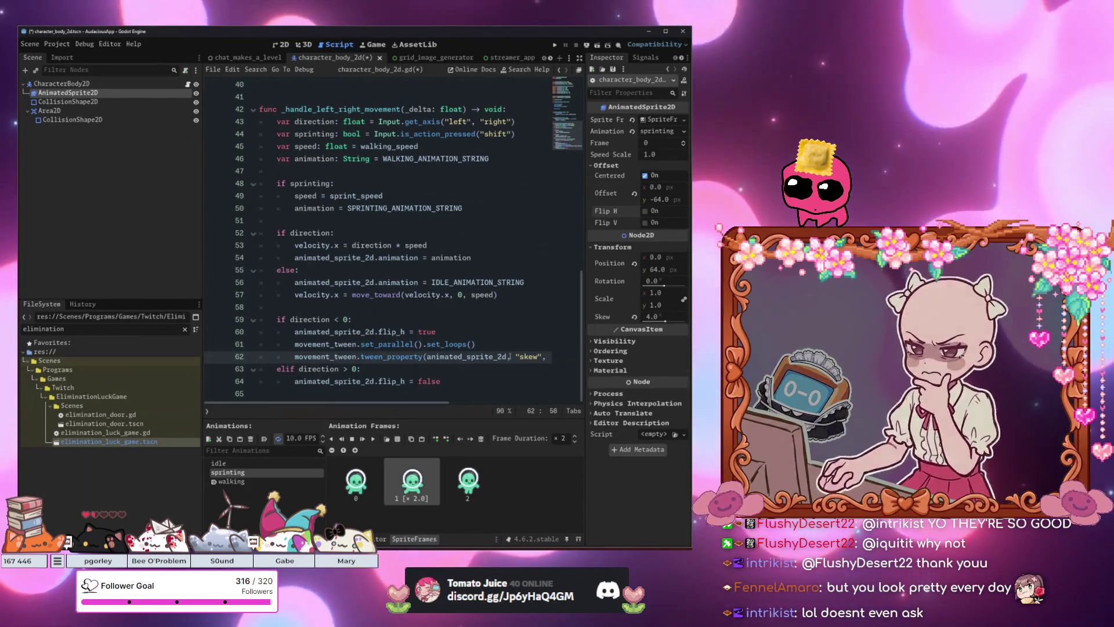
left_click_drag(480, 358, 553, 358)
left_click(553, 359)
key("End")
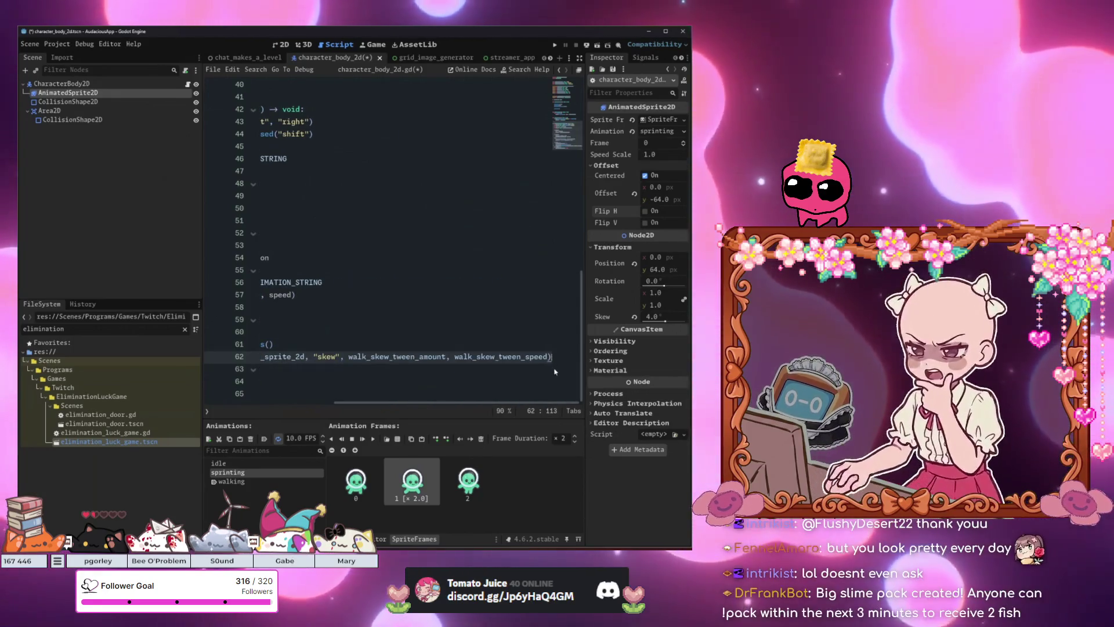
key("ctrl+shift+d")
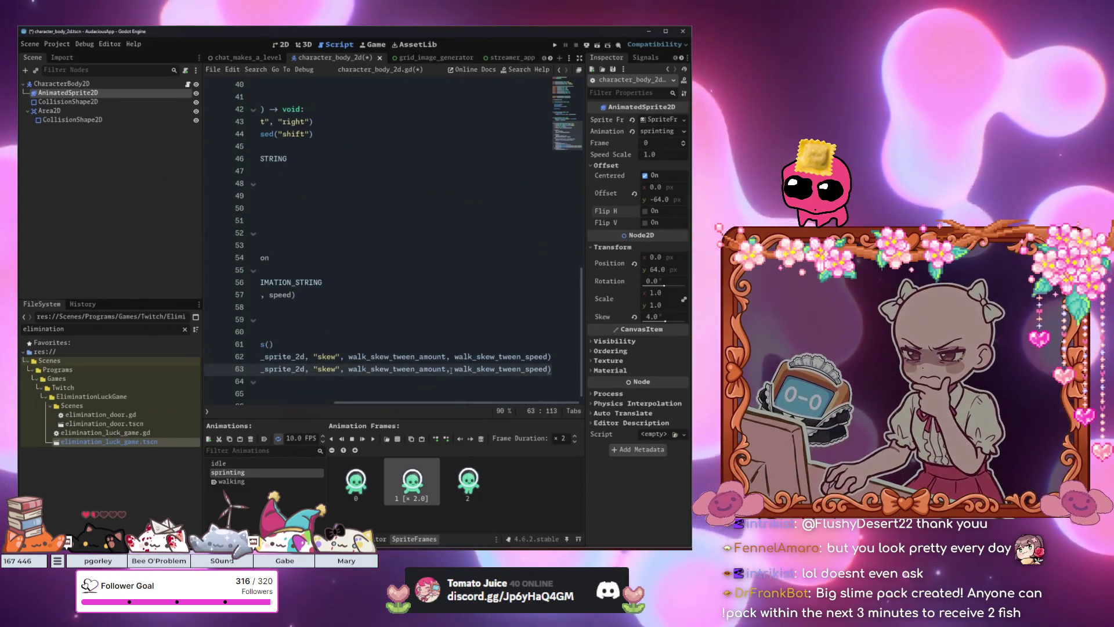
Step: Insert a movement_tween.stop() call on a new line above the set_loops() call
left_click_drag(273, 345, 209, 346)
left_click(423, 344)
key("BackSpace")
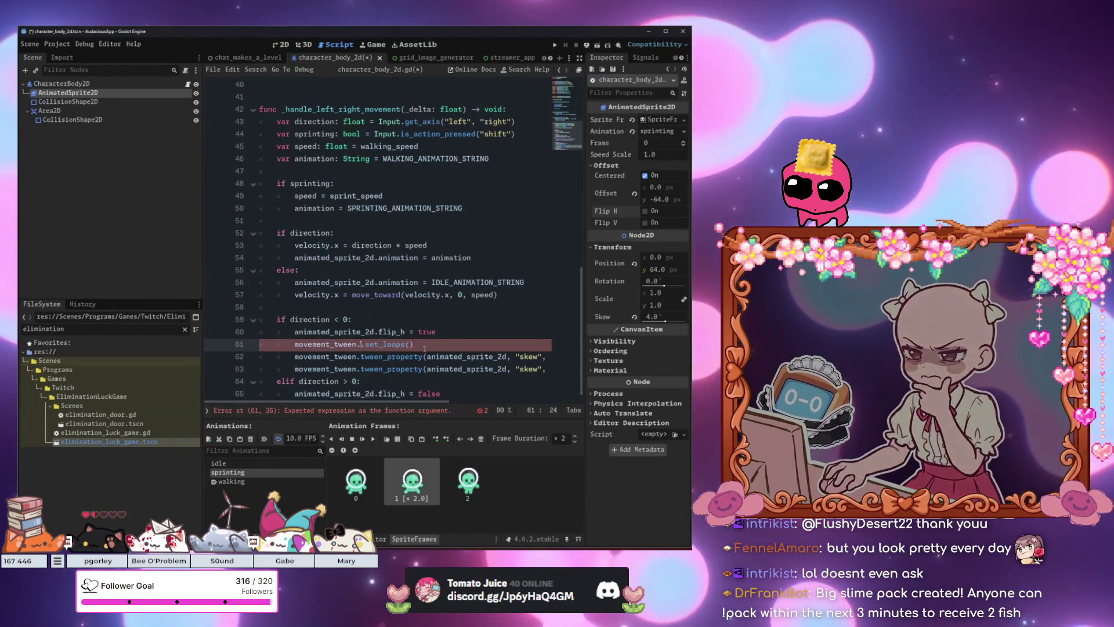
left_click(473, 368)
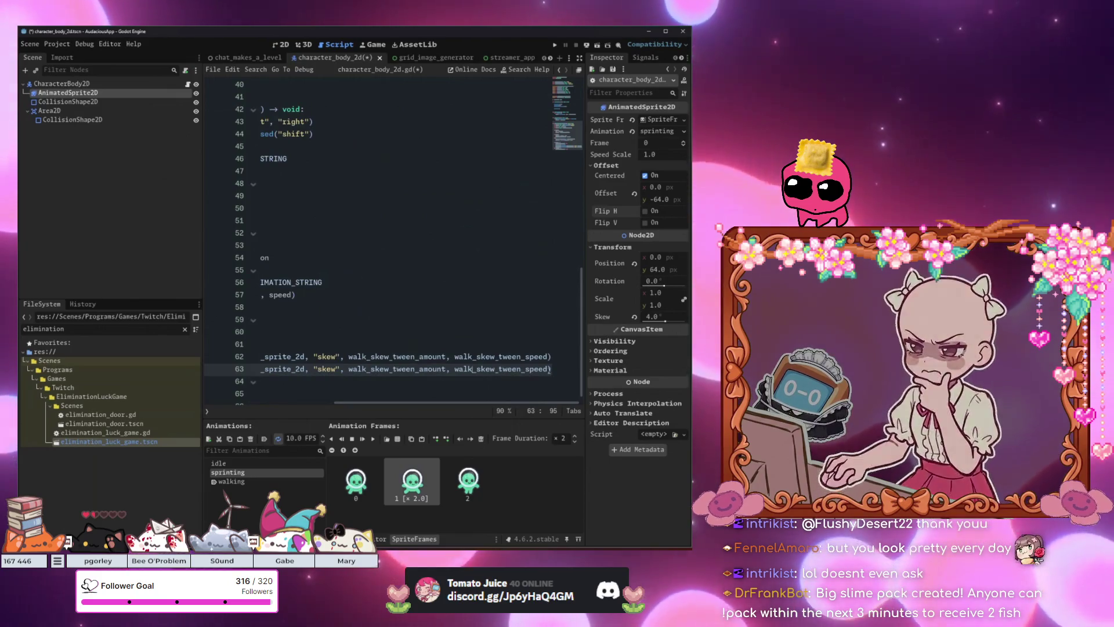
left_click(478, 332)
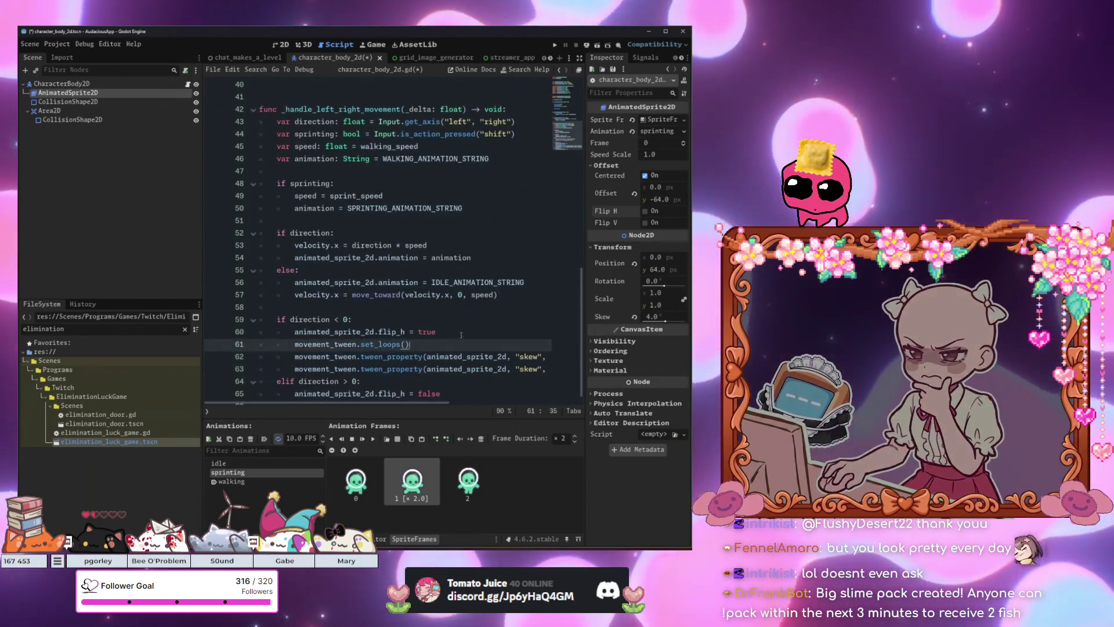
key("Return")
type("movement_tween.")
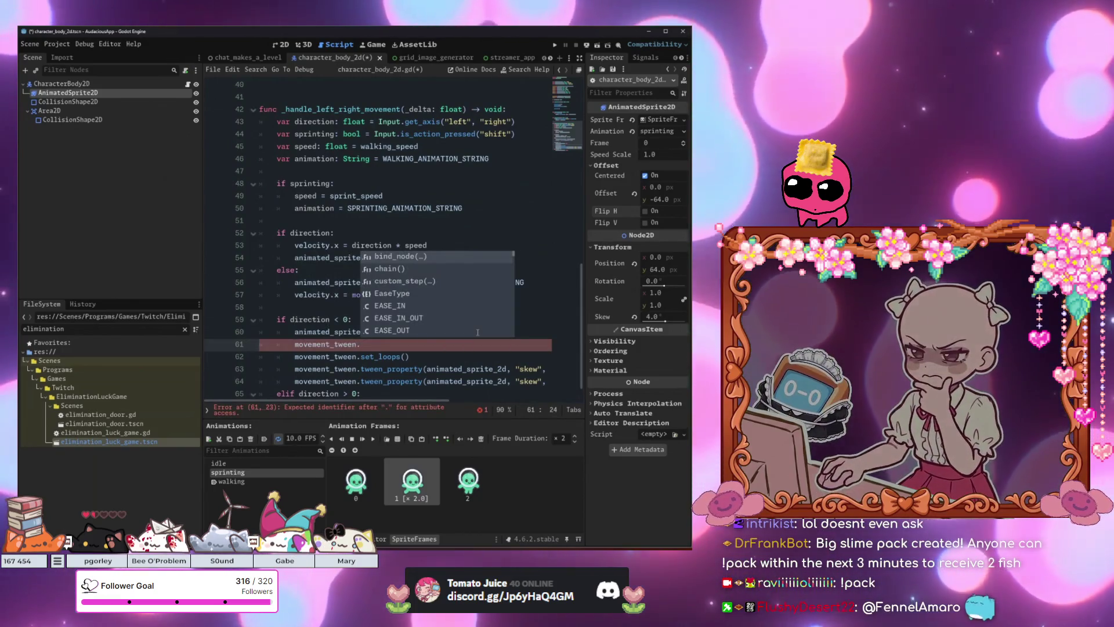
type("stio")
key("BackSpace")
key("BackSpace")
type("op")
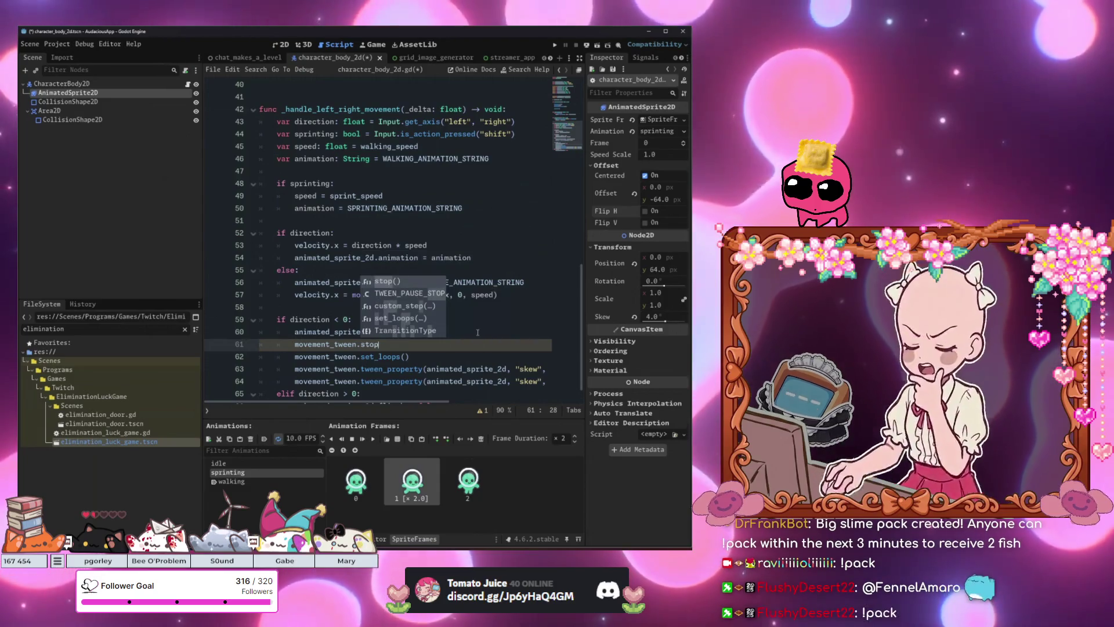
key("Return")
Step: Replace walk_skew_tween_amount with 0 in the second skew tween line
scroll(433, 322, "down", 1)
left_click(427, 344)
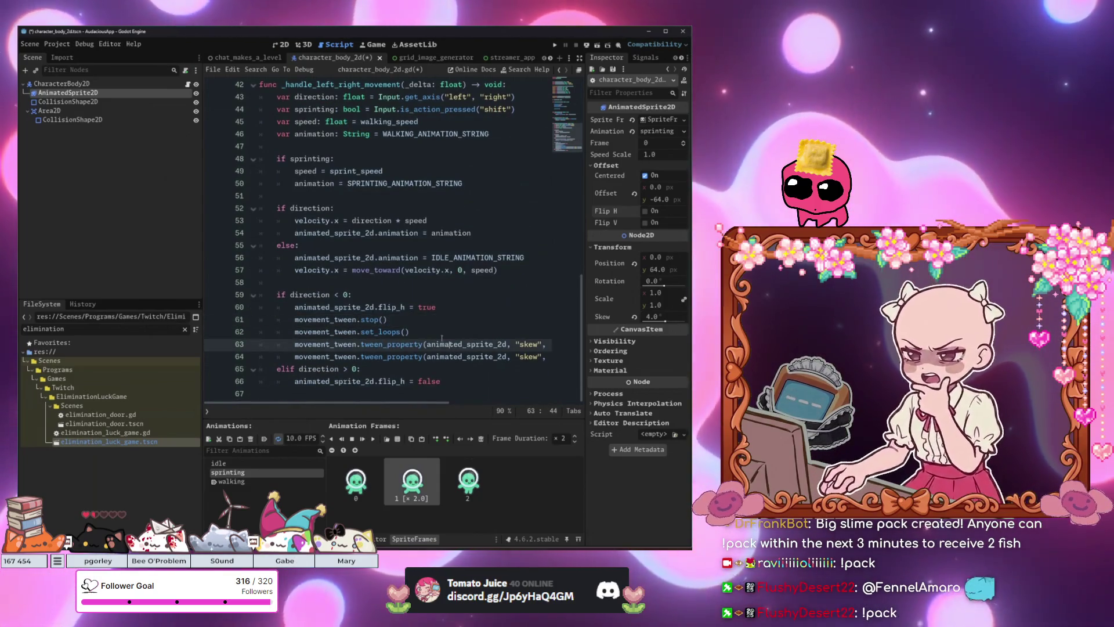
left_click(427, 357)
left_click_drag(426, 357, 575, 356)
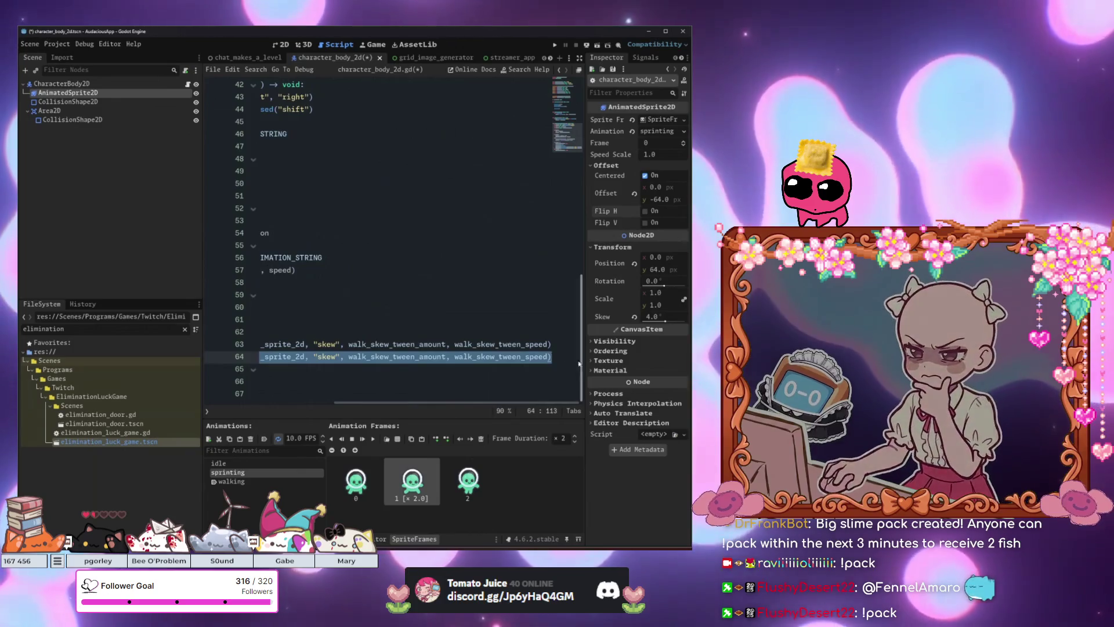
left_click(542, 357)
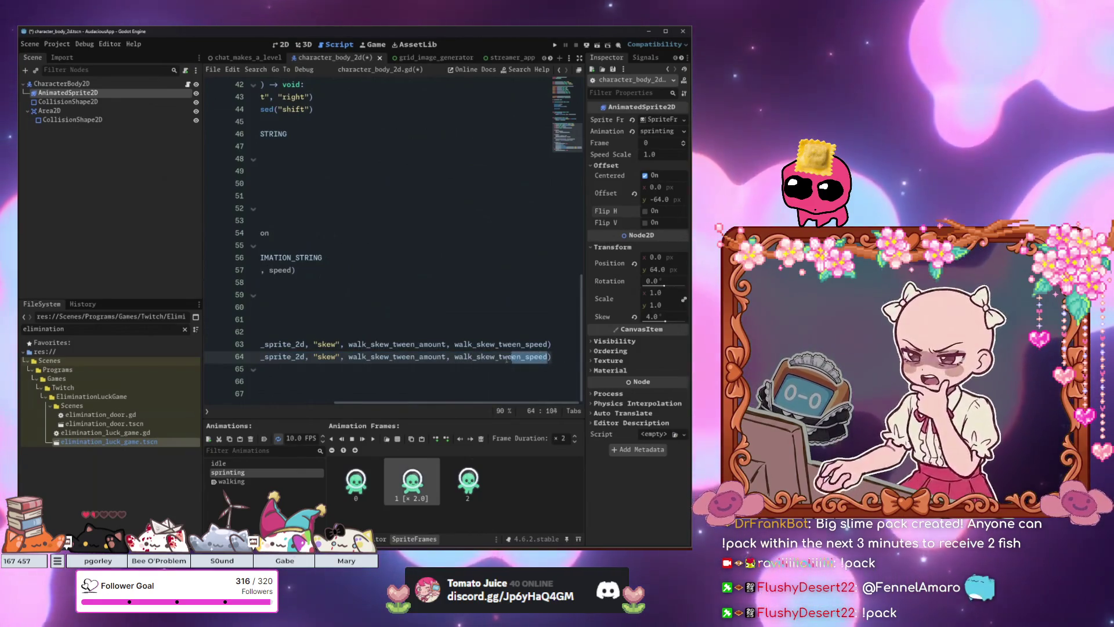
double_click(401, 356)
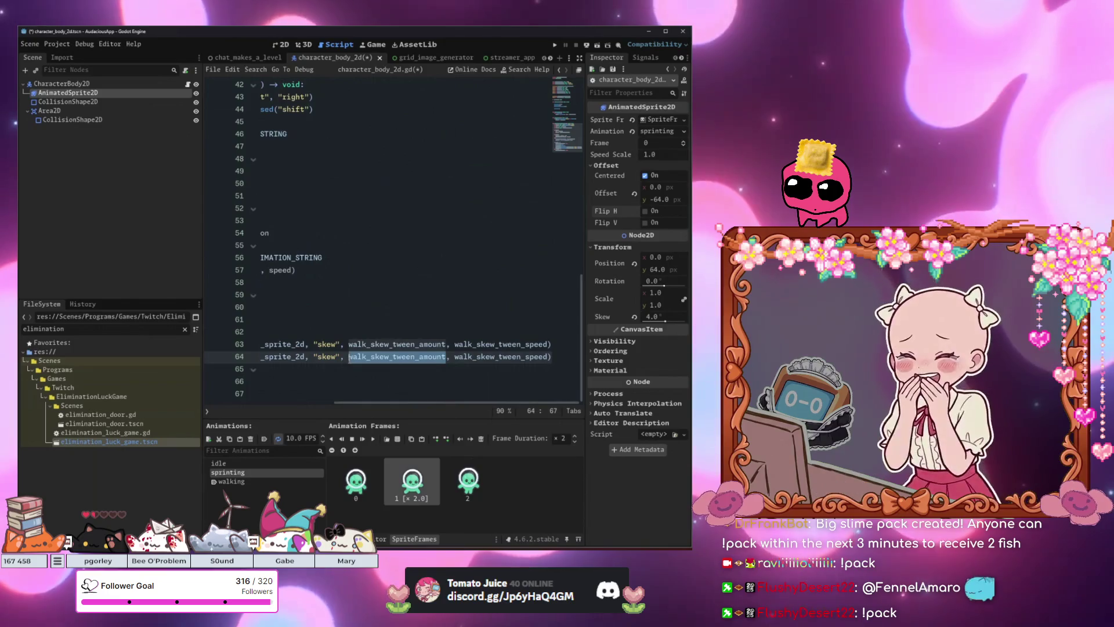
type("0")
Step: Save the script, run the game, and switch to Discord
left_click(387, 323)
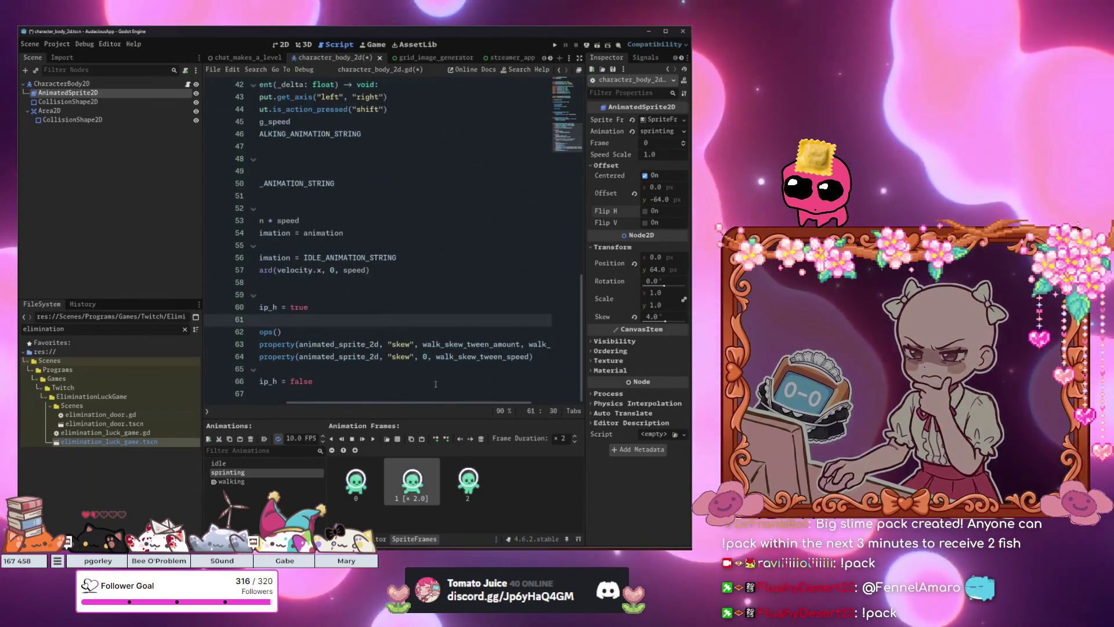
left_click(427, 357)
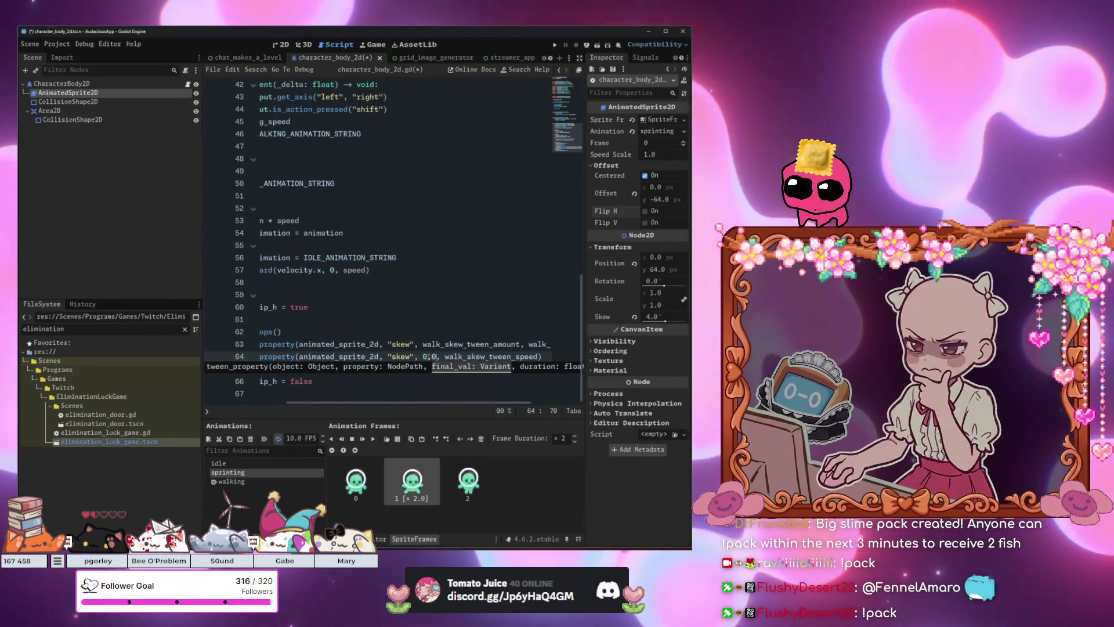
left_click(395, 347)
key("ctrl+s")
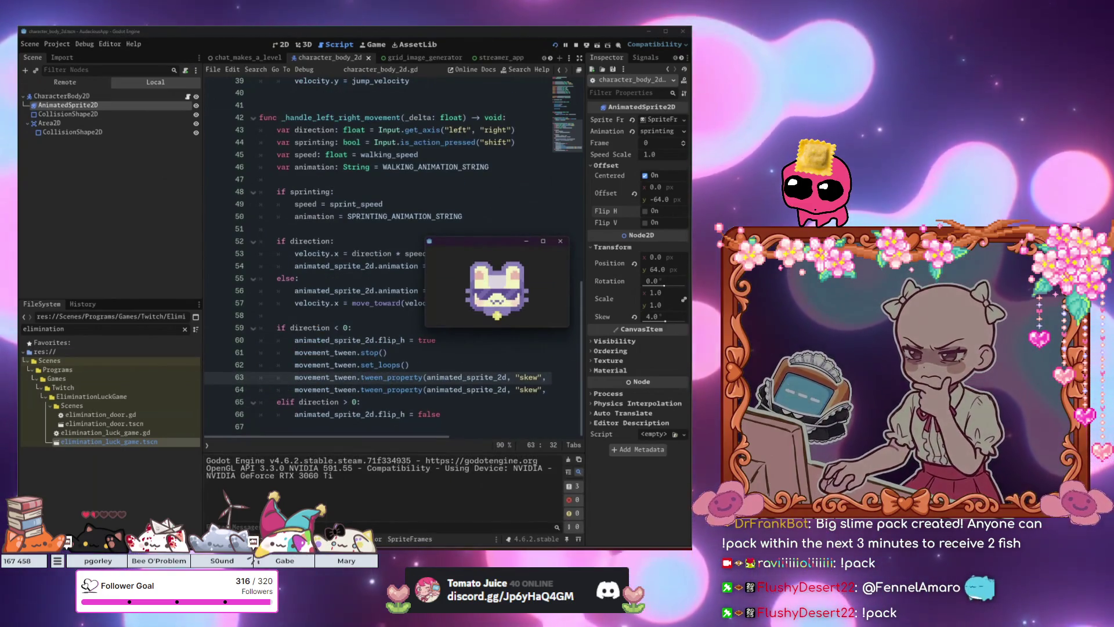
key("alt+Tab")
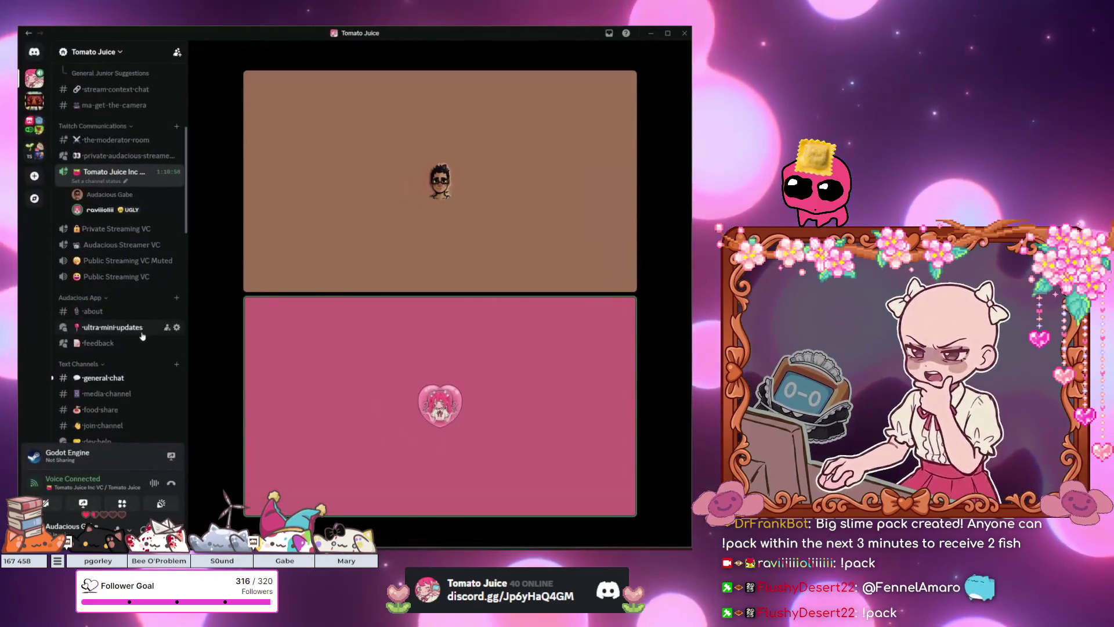
Step: Open the #one-shot-share channel and view the bald man portrait full size
scroll(142, 336, "down", 10)
left_click(107, 316)
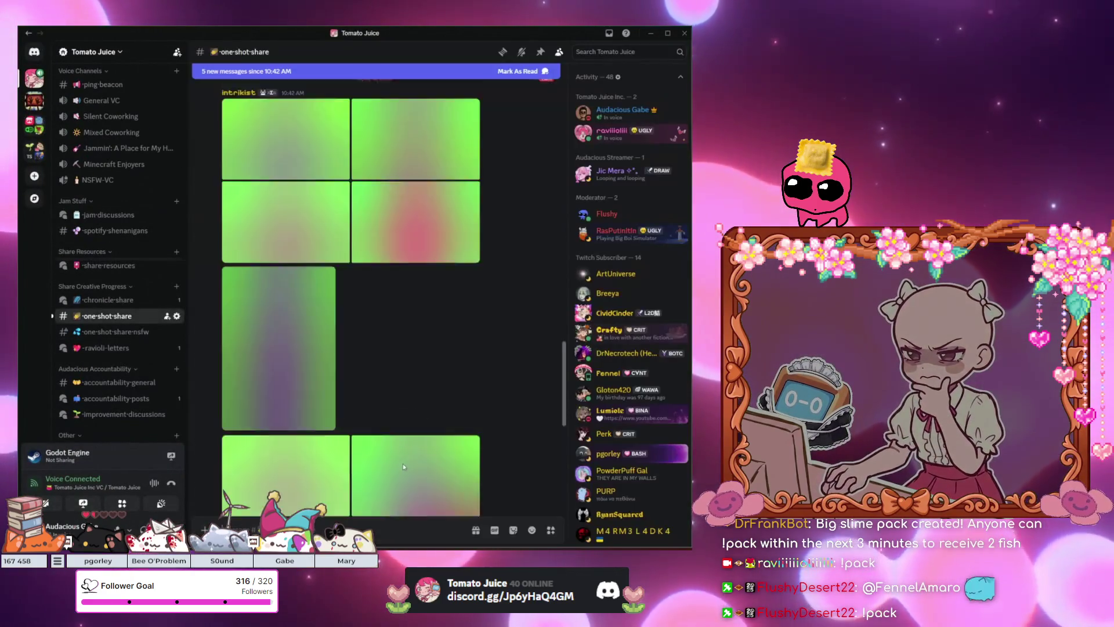
scroll(401, 459, "up", 5)
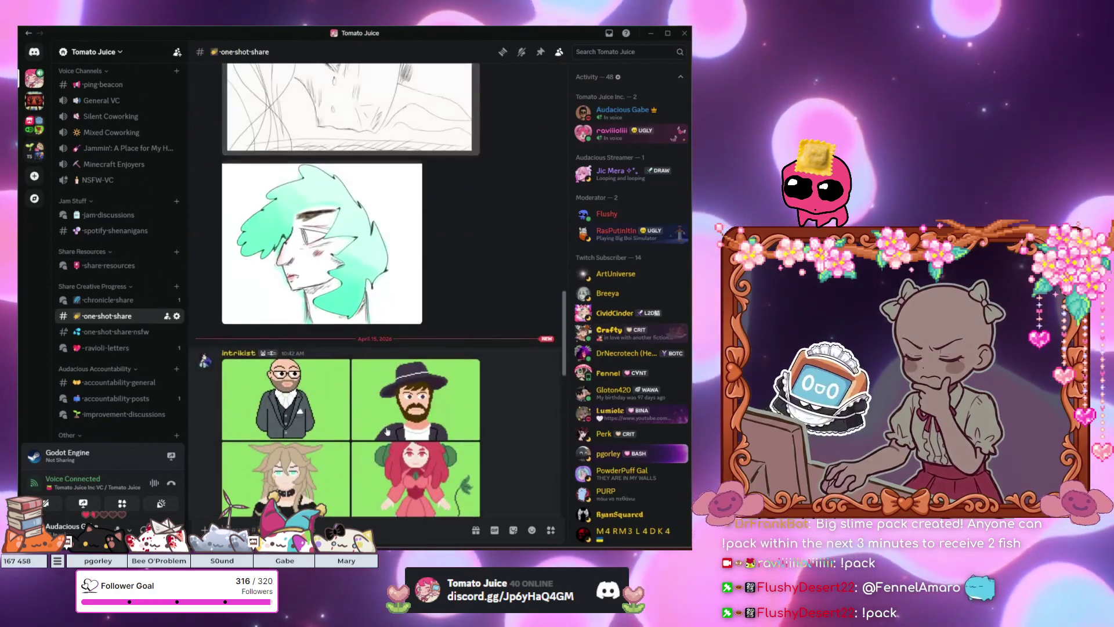
scroll(387, 430, "down", 2)
scroll(403, 314, "down", 1)
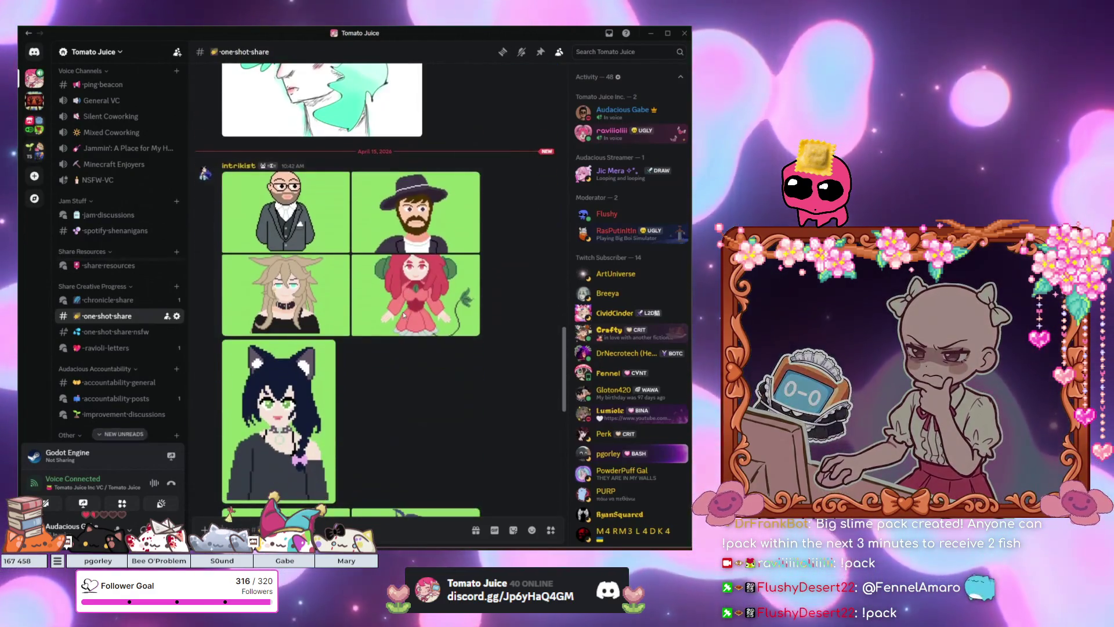
left_click(304, 221)
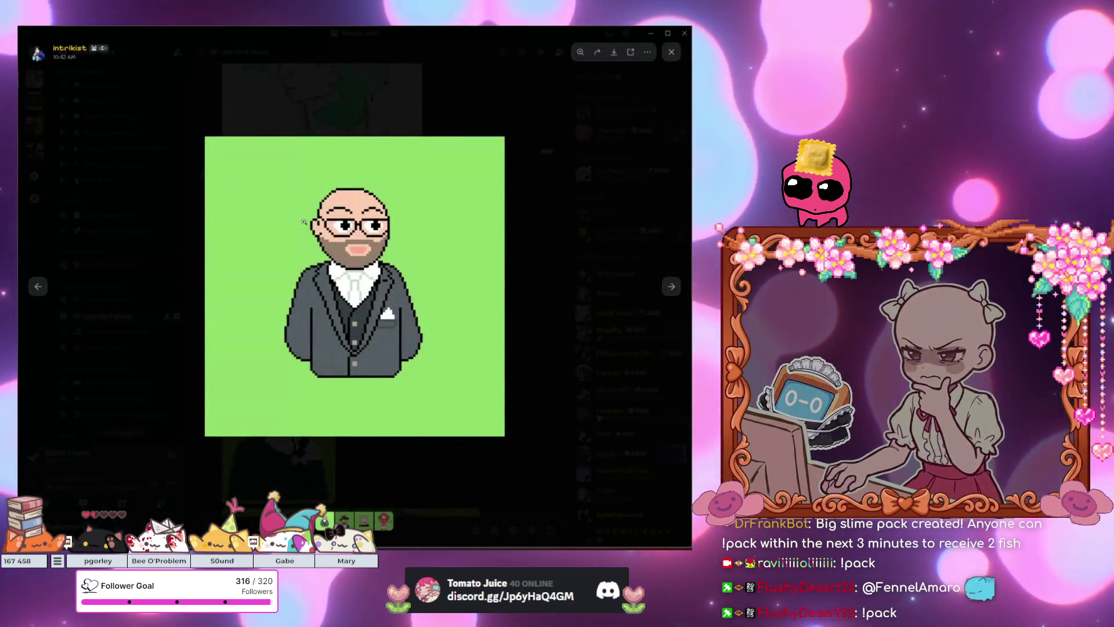
left_click(542, 309)
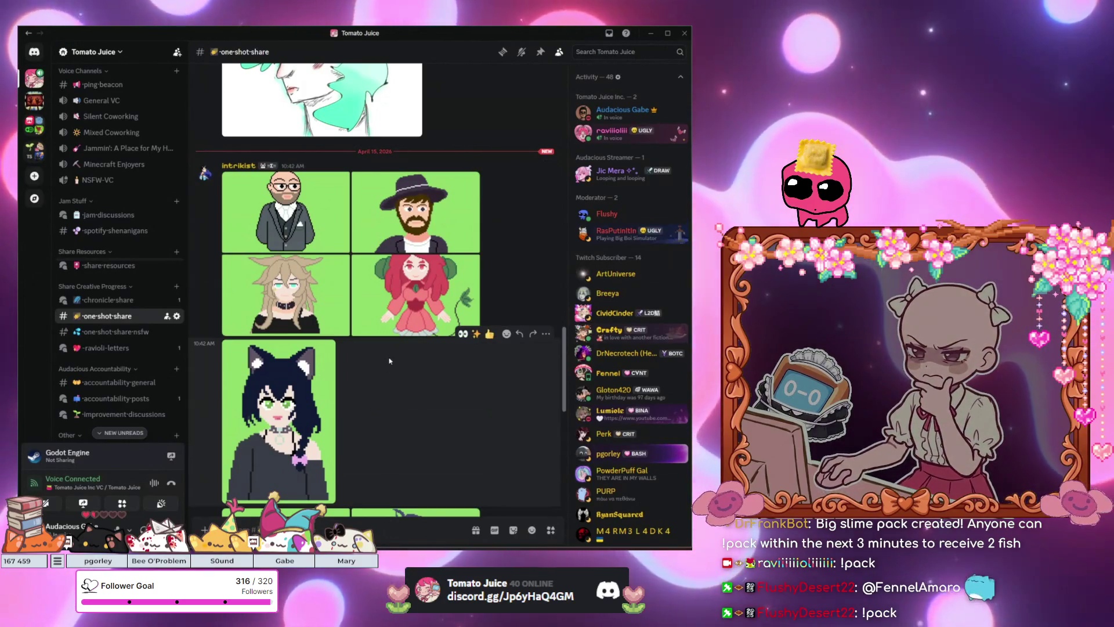
Step: View the bearded man in a hat, then reopen the bald man and page between portraits
scroll(392, 352, "down", 3)
scroll(392, 352, "up", 1)
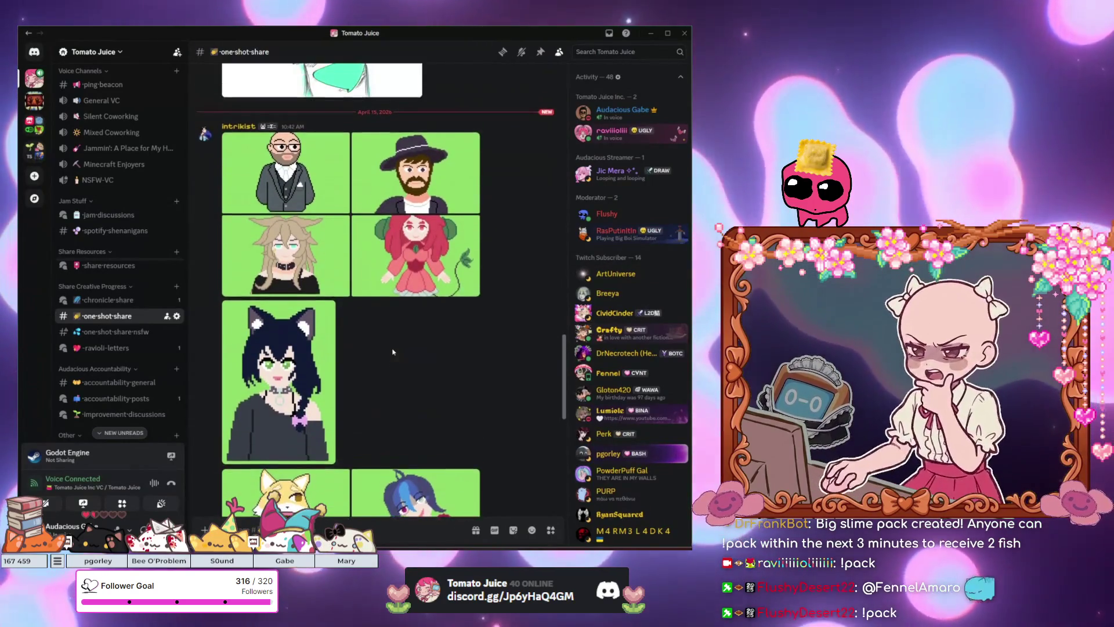
left_click(418, 184)
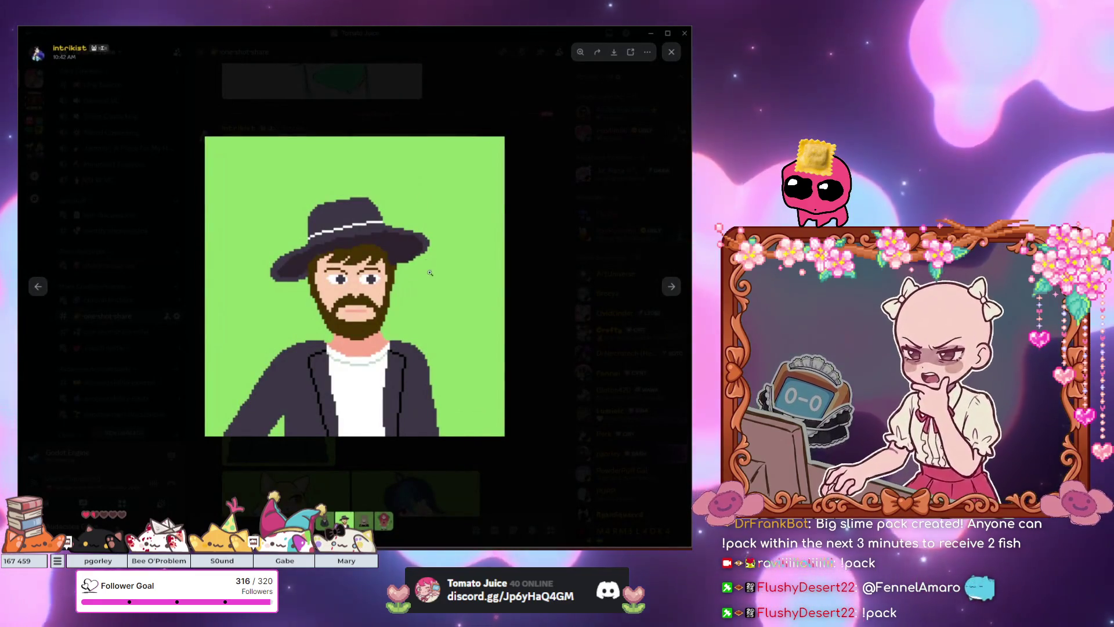
left_click(560, 303)
left_click(296, 212)
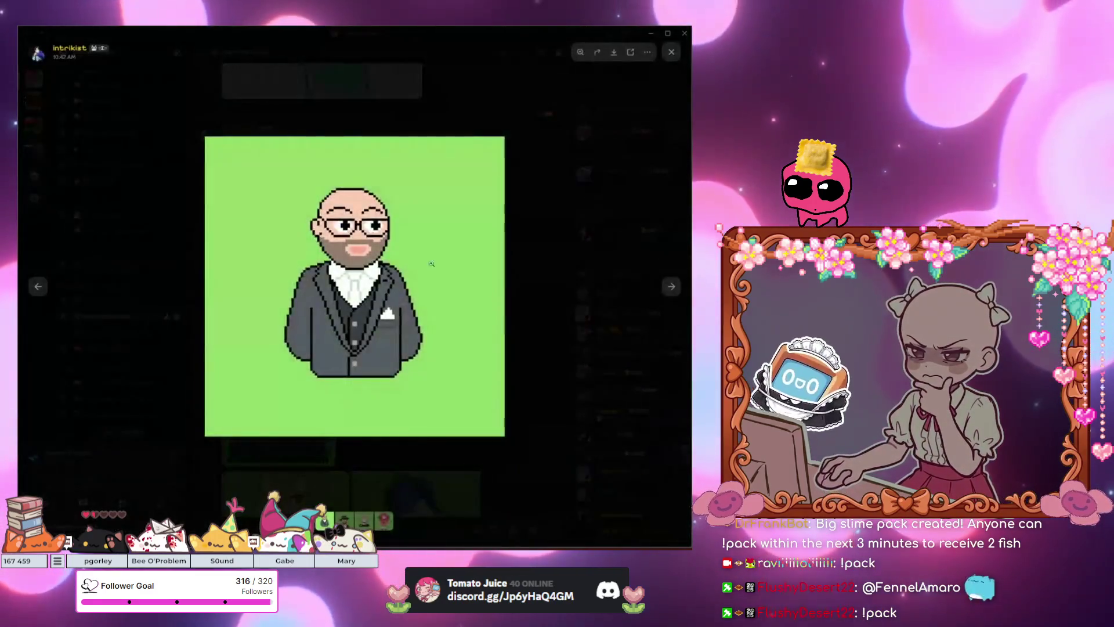
left_click(671, 286)
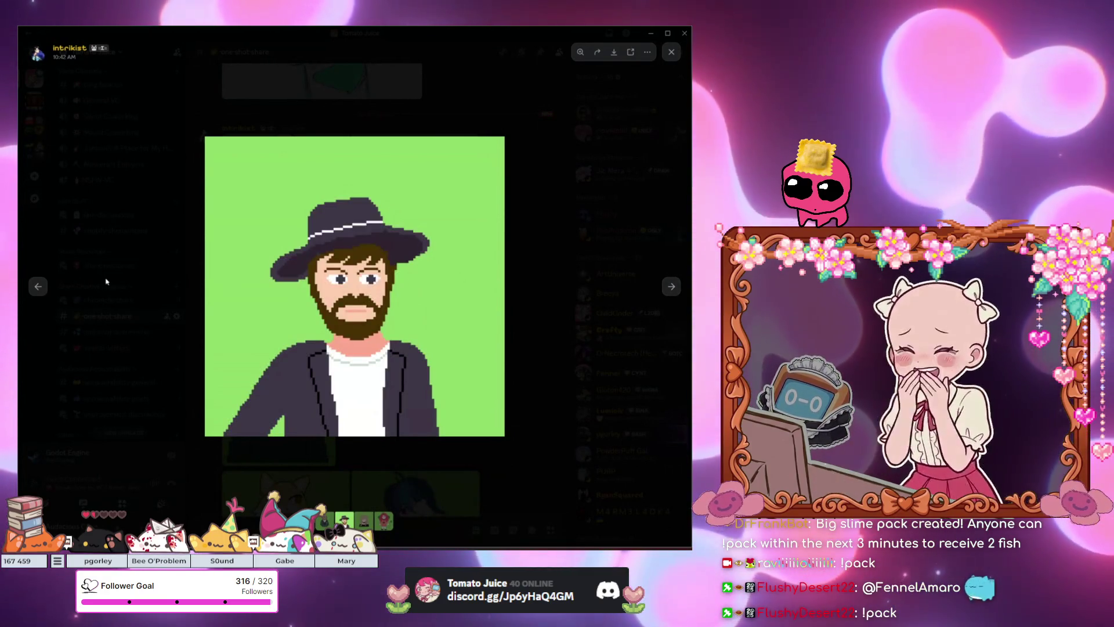
left_click(39, 286)
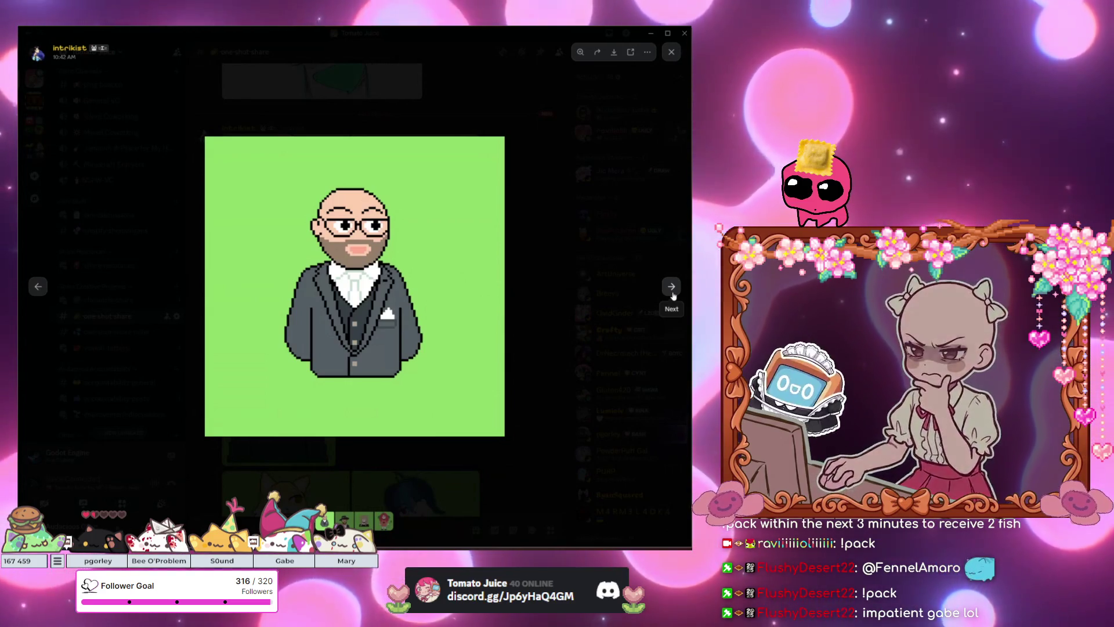
left_click(671, 286)
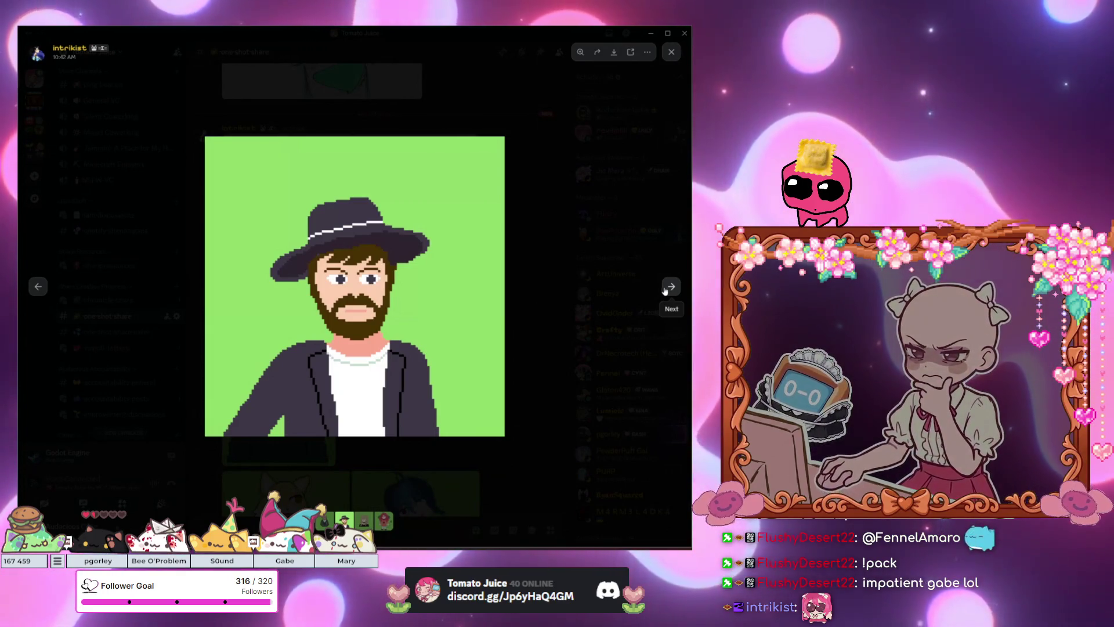
Step: Advance two portraits in the image viewer to reach the red-haired tomato girl
left_click(668, 290)
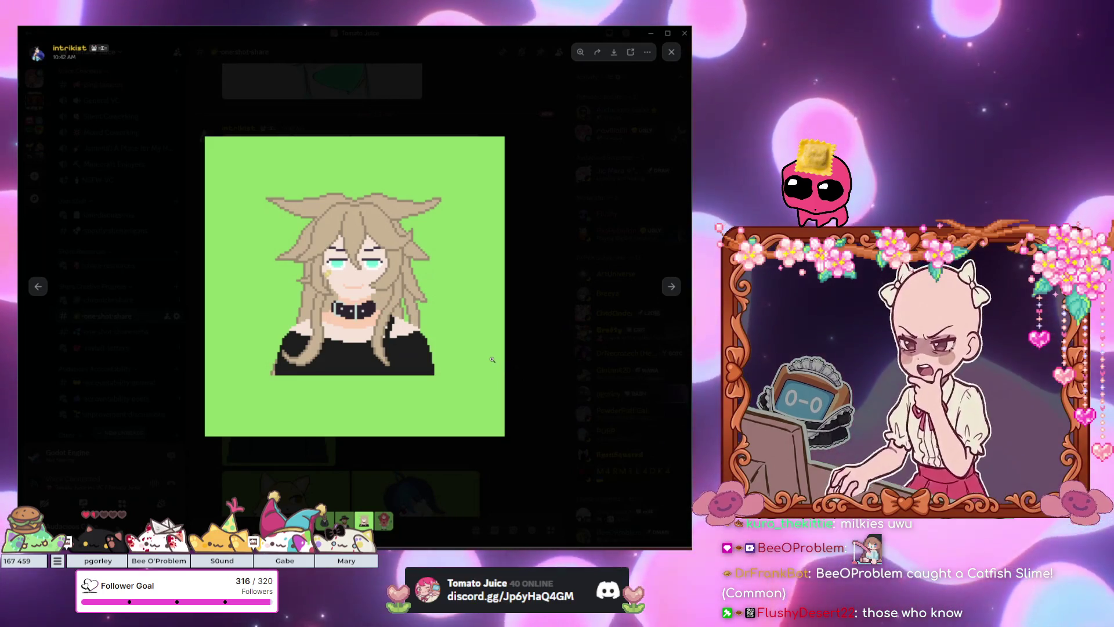
left_click(671, 287)
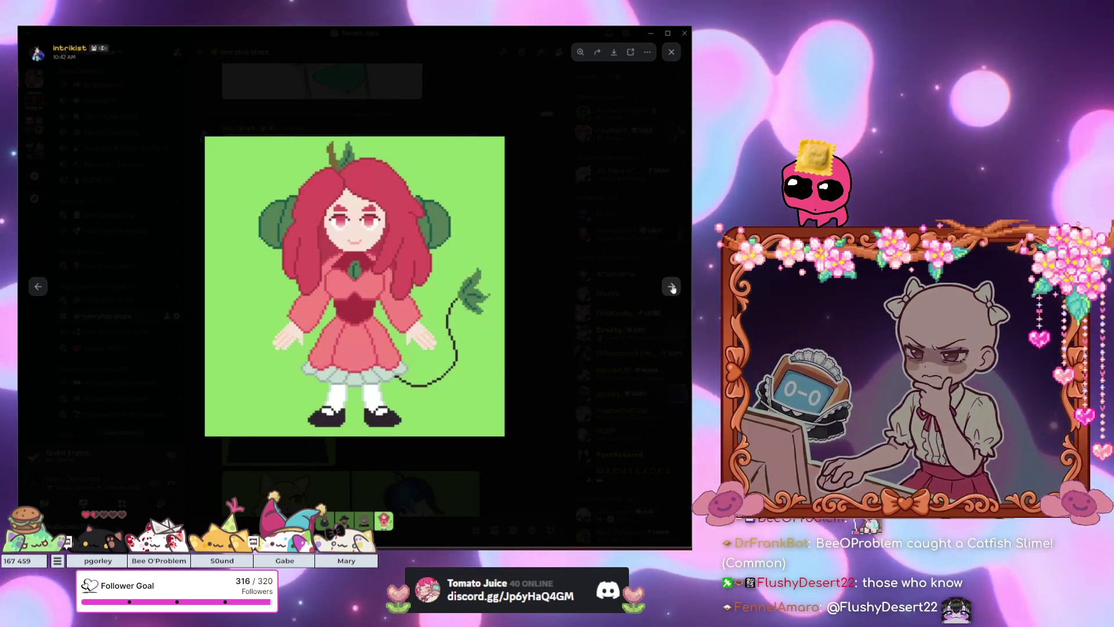
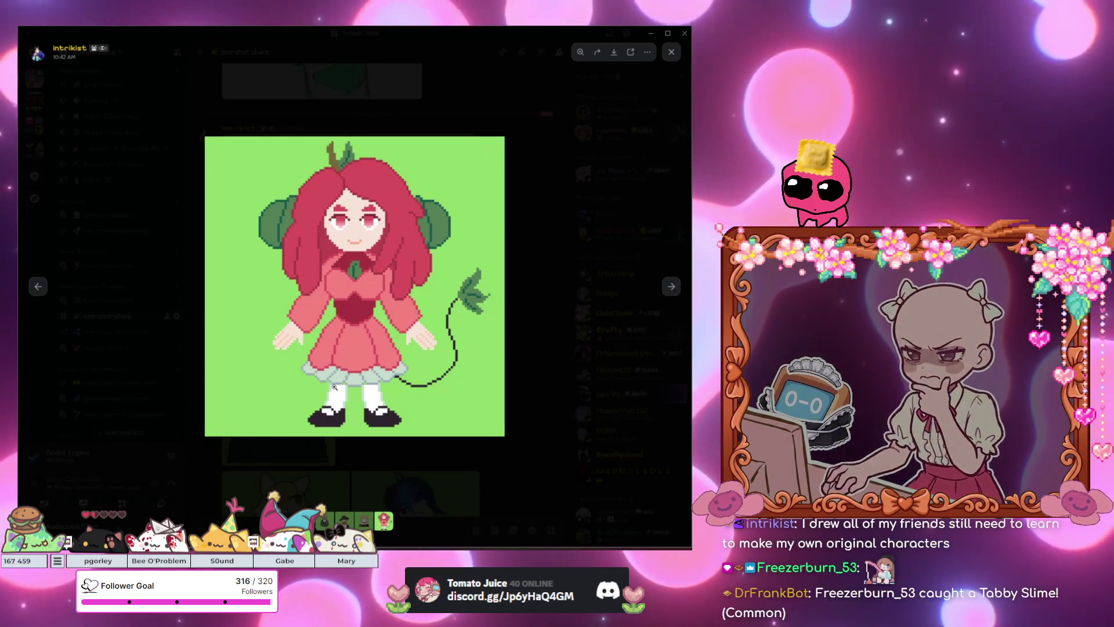
Step: Swap the tomato-girl picture for the enlarged cat-girl pixel portrait, then close it
key("Escape")
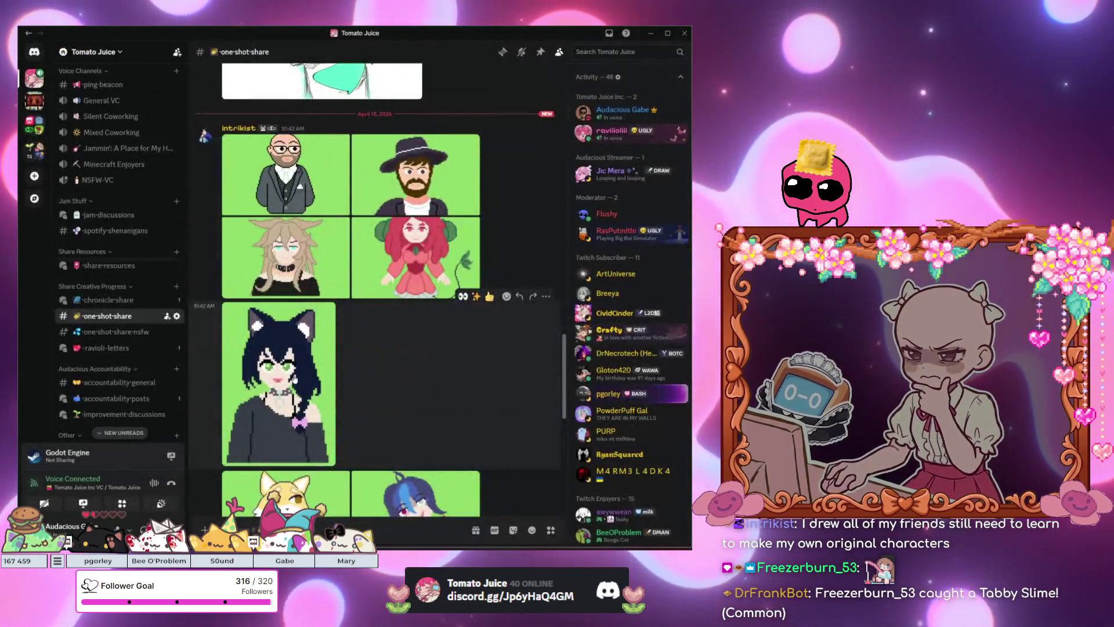
left_click(272, 371)
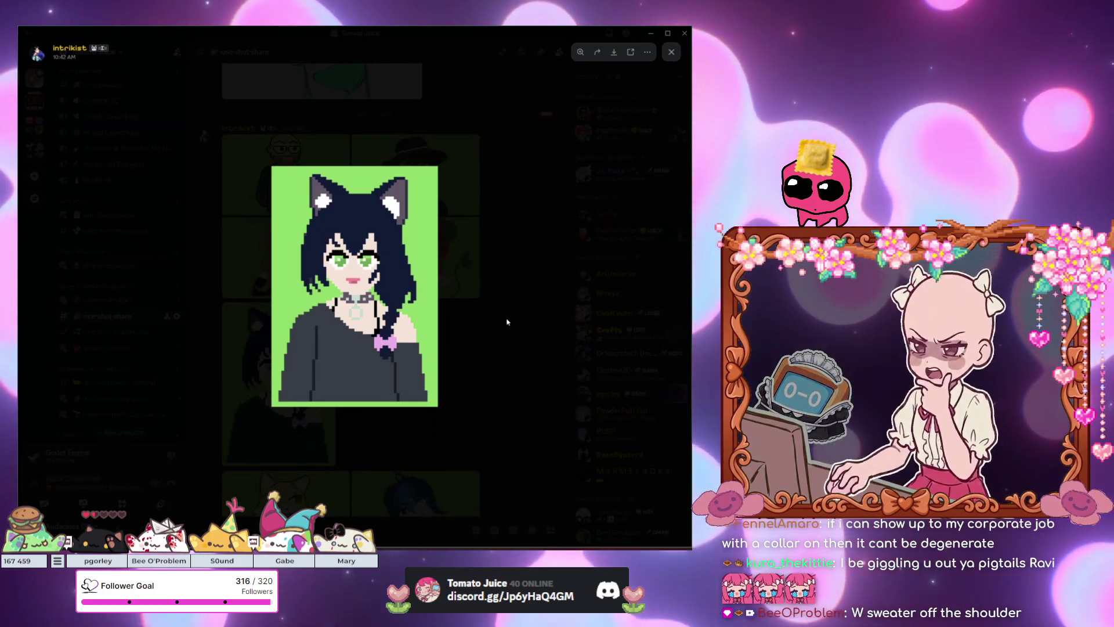
left_click(507, 322)
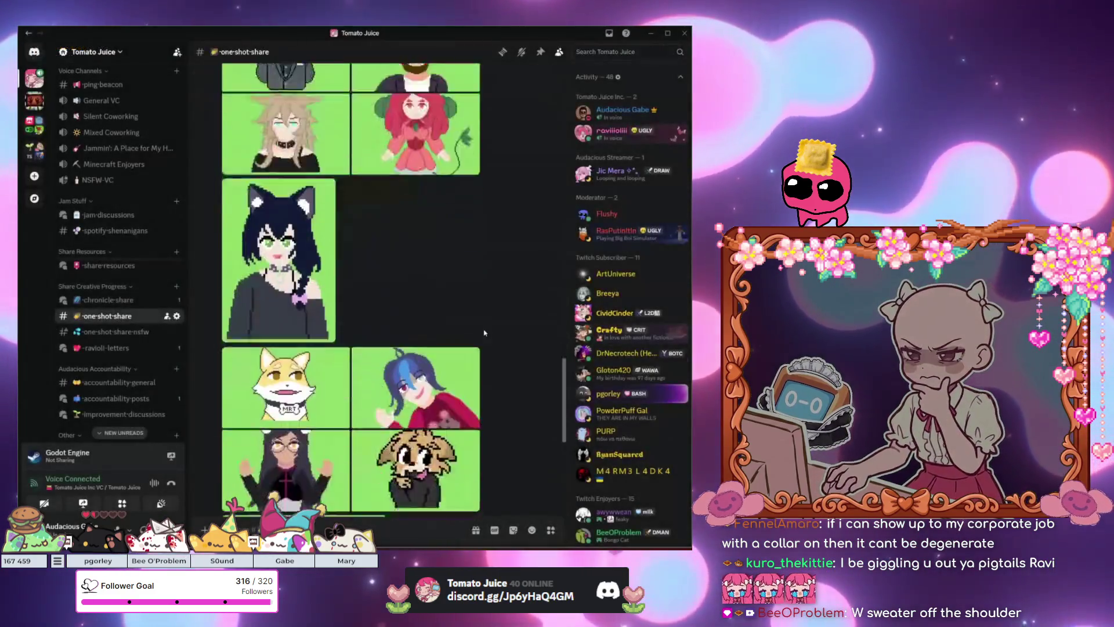
Step: Find the orange dog portrait with the 'MRT' collar tag further down and view it full size
scroll(484, 333, "down", 3)
scroll(484, 333, "down", 2)
left_click(284, 140)
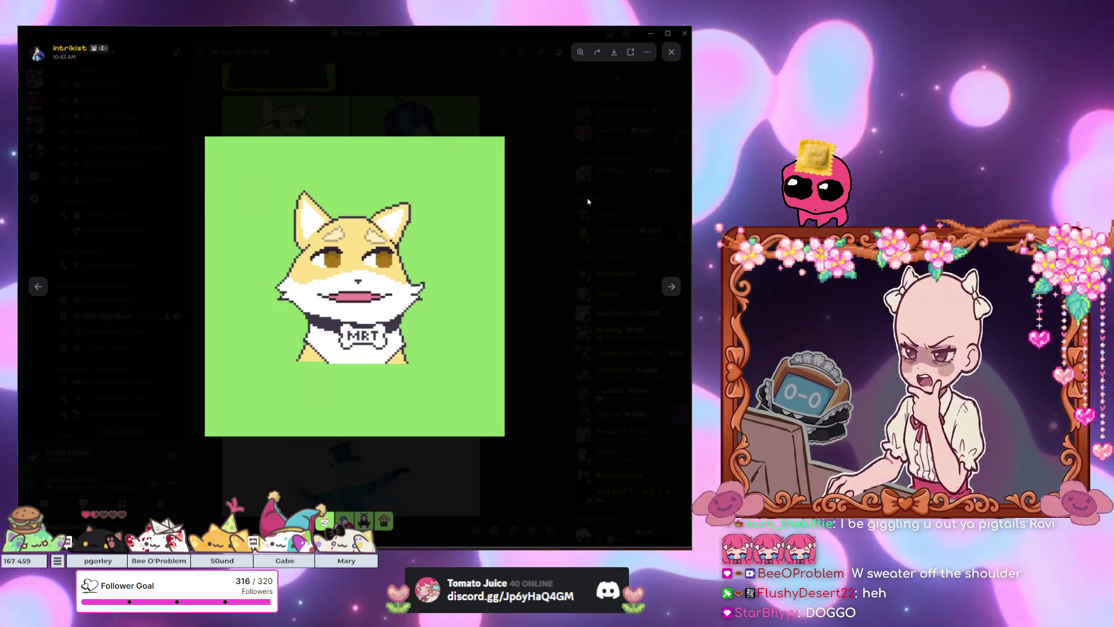
Step: Advance past the blue-haired waving girl and cat-eared girl with glasses to the brown dog image
key("Right")
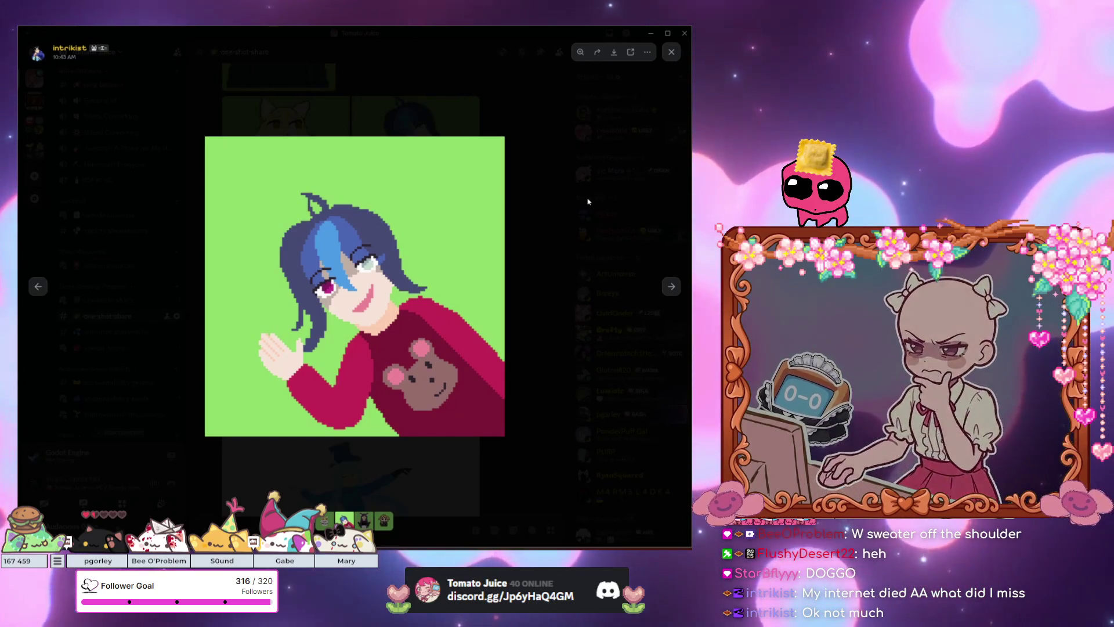
key("Right")
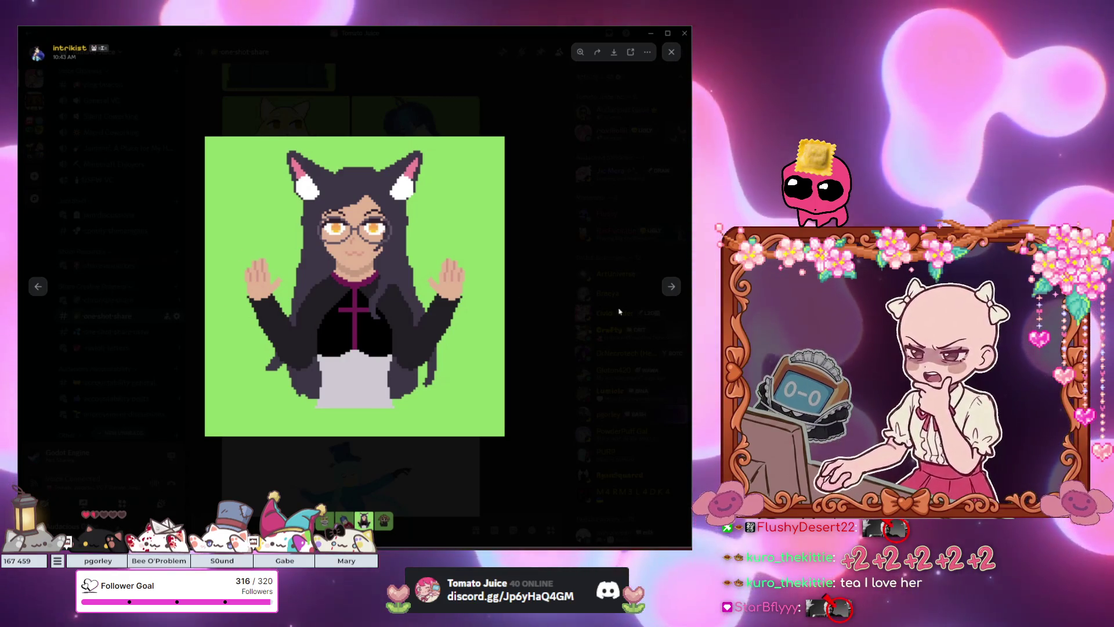
left_click(671, 286)
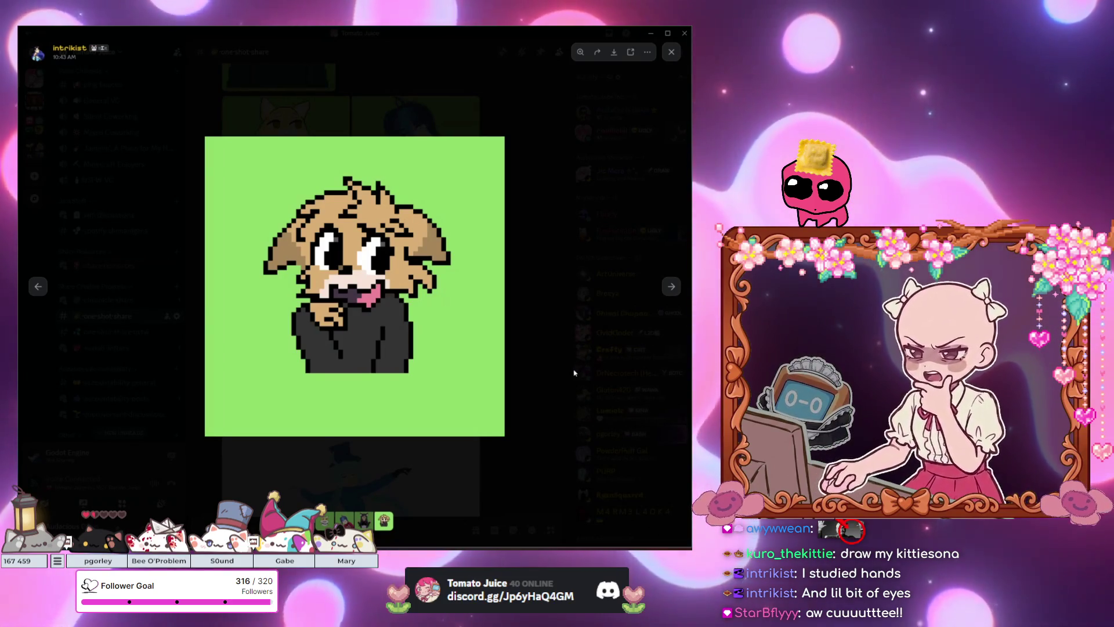
Step: Close the brown dog portrait and scroll the one-shot-share feed to the newer posts
left_click(574, 373)
scroll(499, 371, "down", 2)
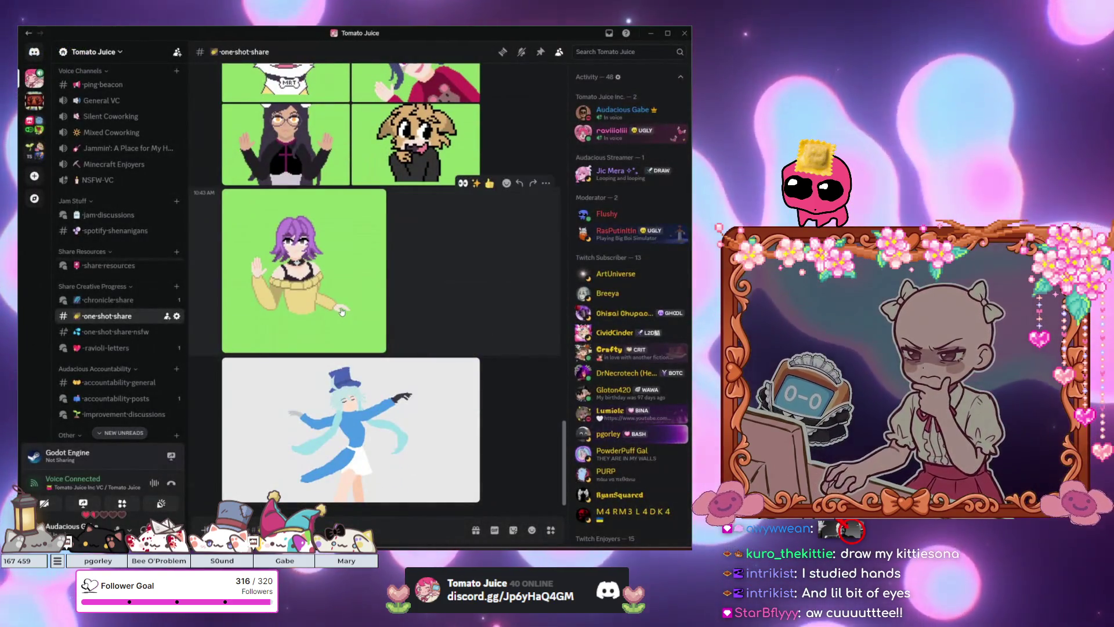
Step: View the purple-haired waving girl portrait full size, then close it
left_click(341, 308)
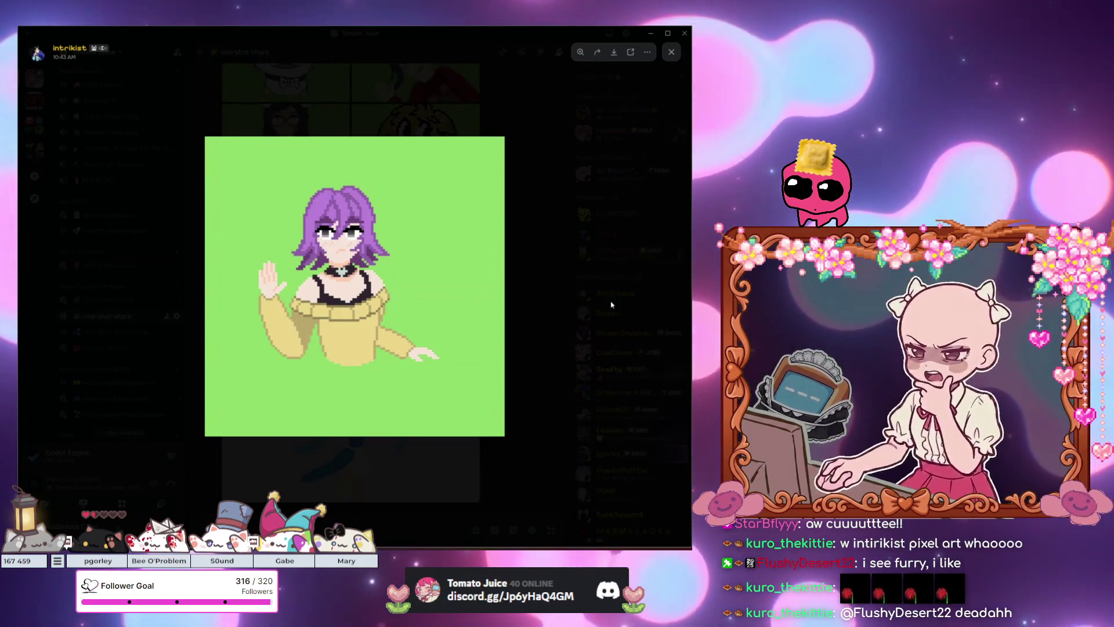
left_click(611, 305)
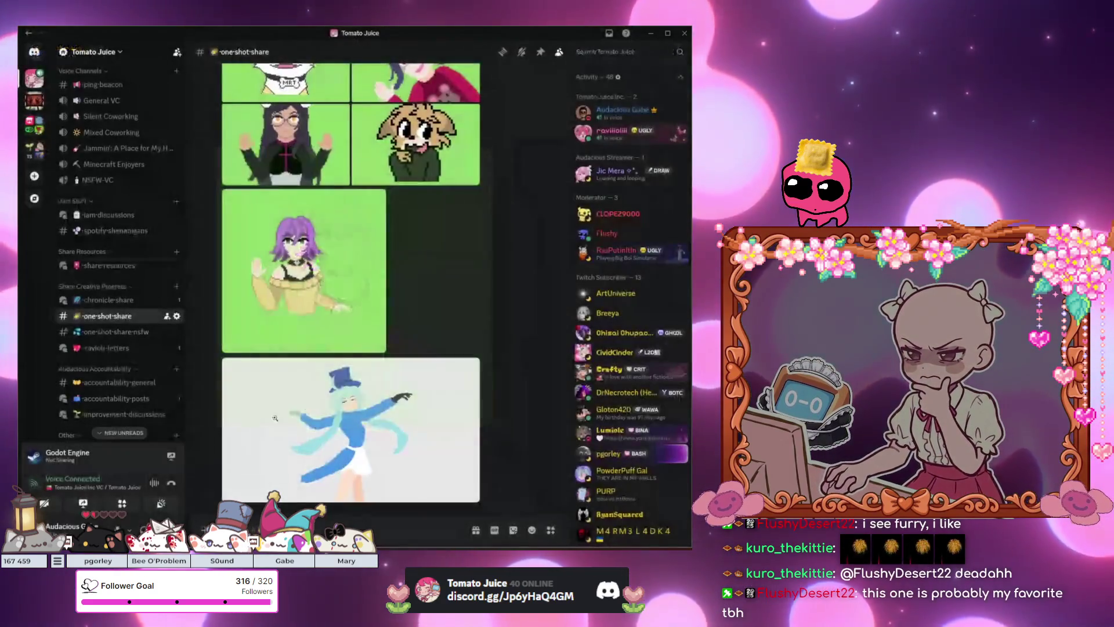
Step: Enlarge the blue top-hat dancing girl sketch, then close it back to the feed
left_click(301, 437)
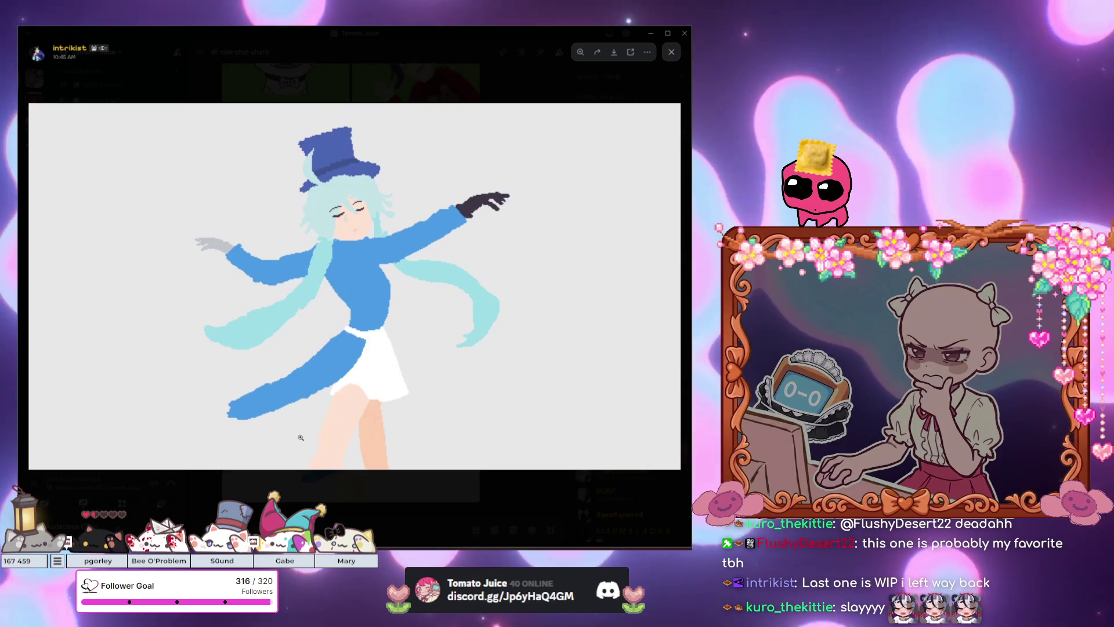
left_click(380, 510)
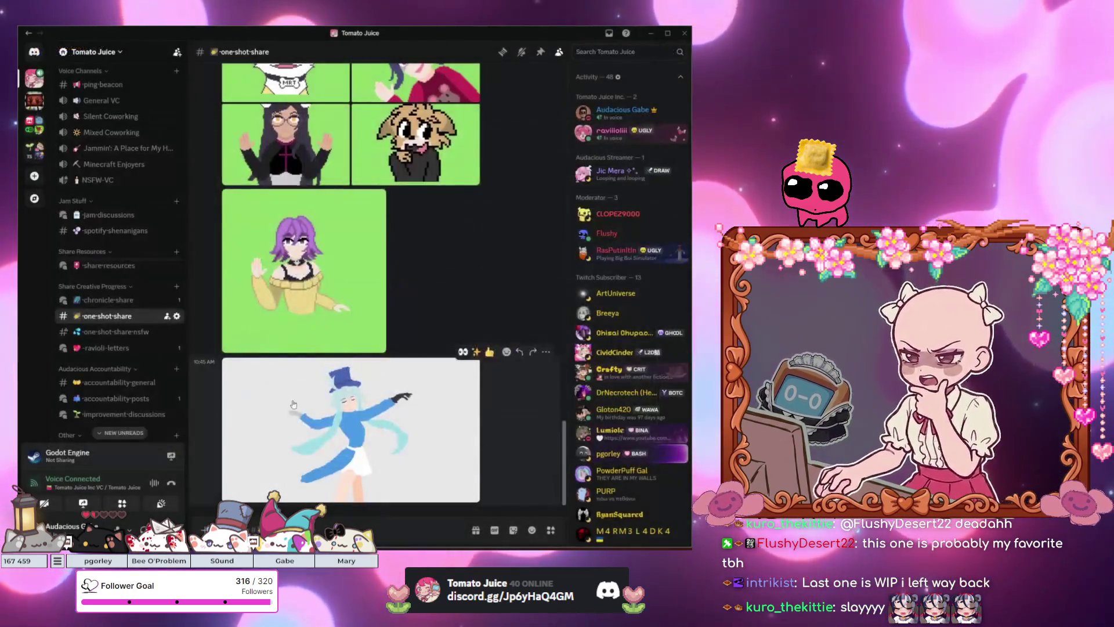
scroll(304, 406, "up", 10)
scroll(305, 406, "up", 3)
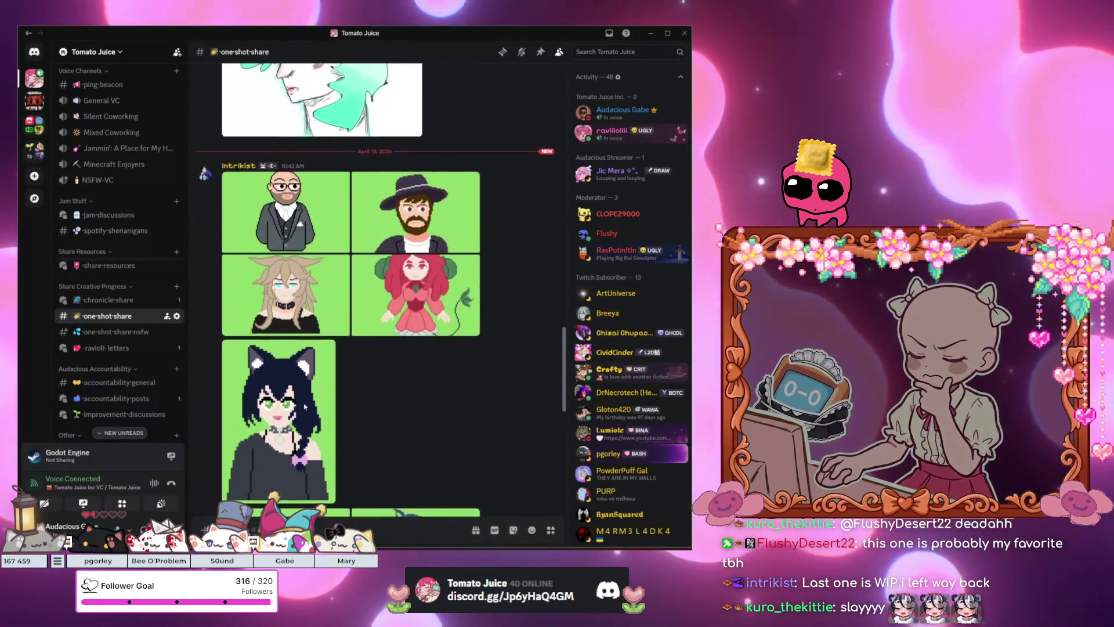
scroll(400, 388, "down", 8)
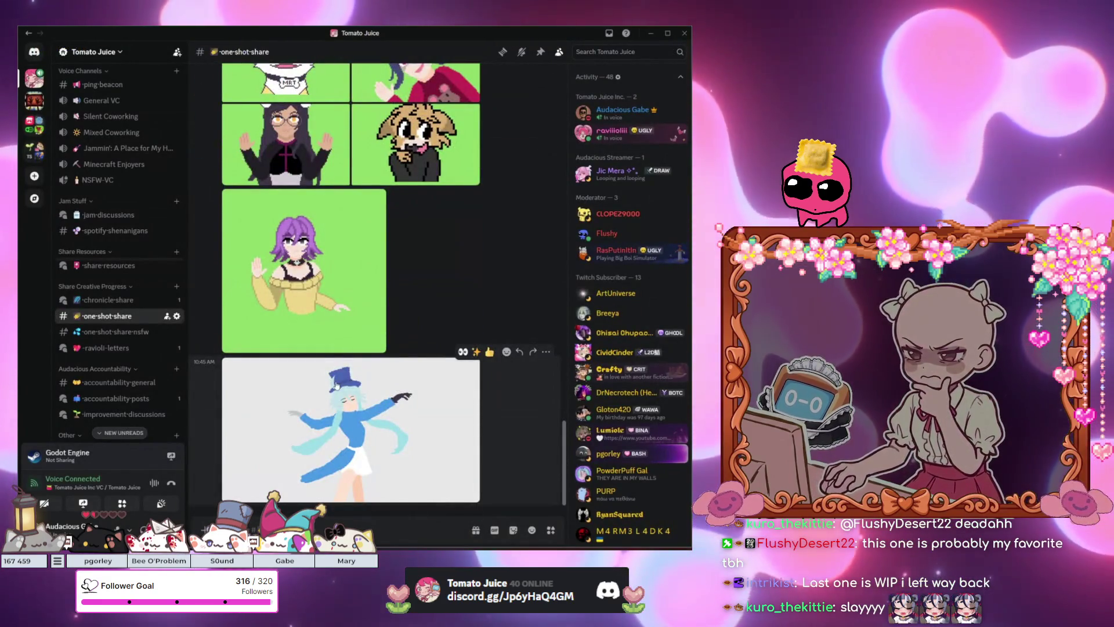
scroll(349, 388, "up", 5)
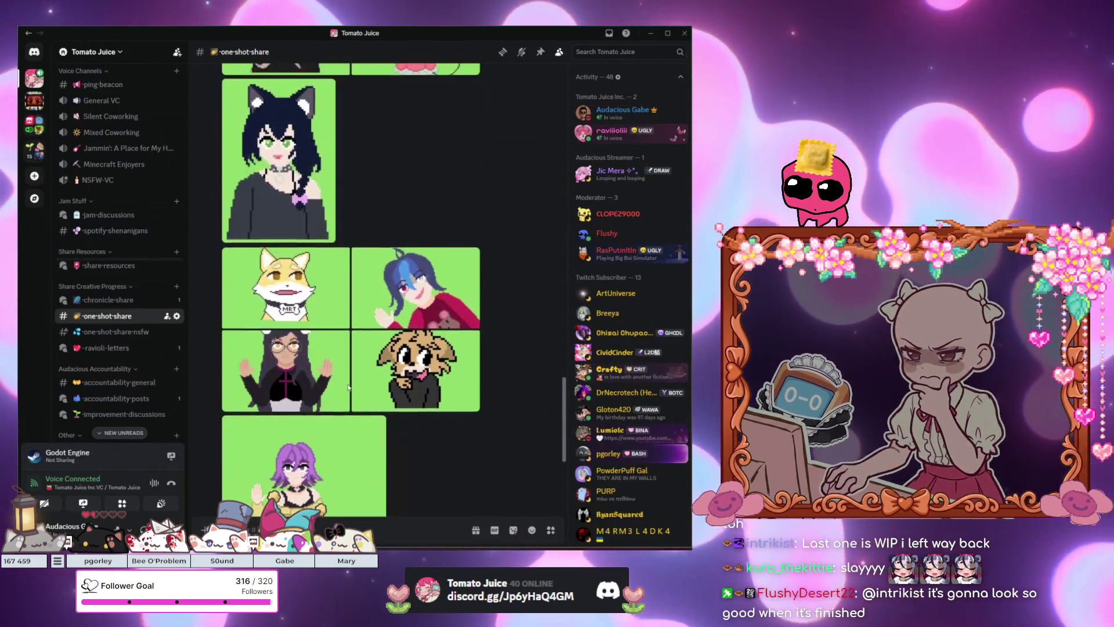
scroll(265, 125, "down", 5)
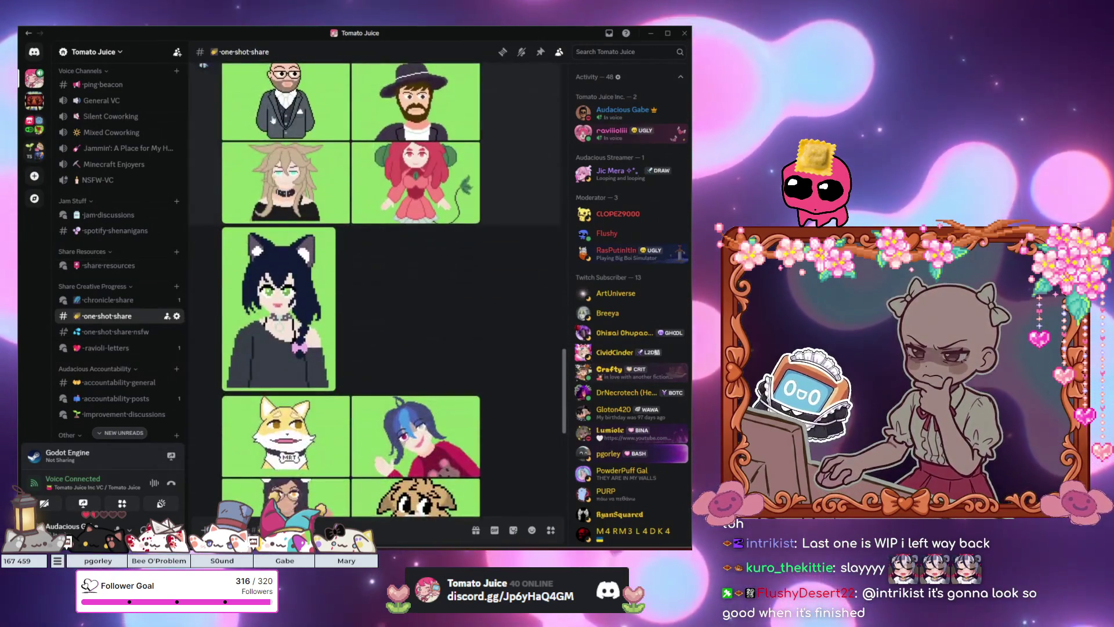
scroll(398, 410, "down", 6)
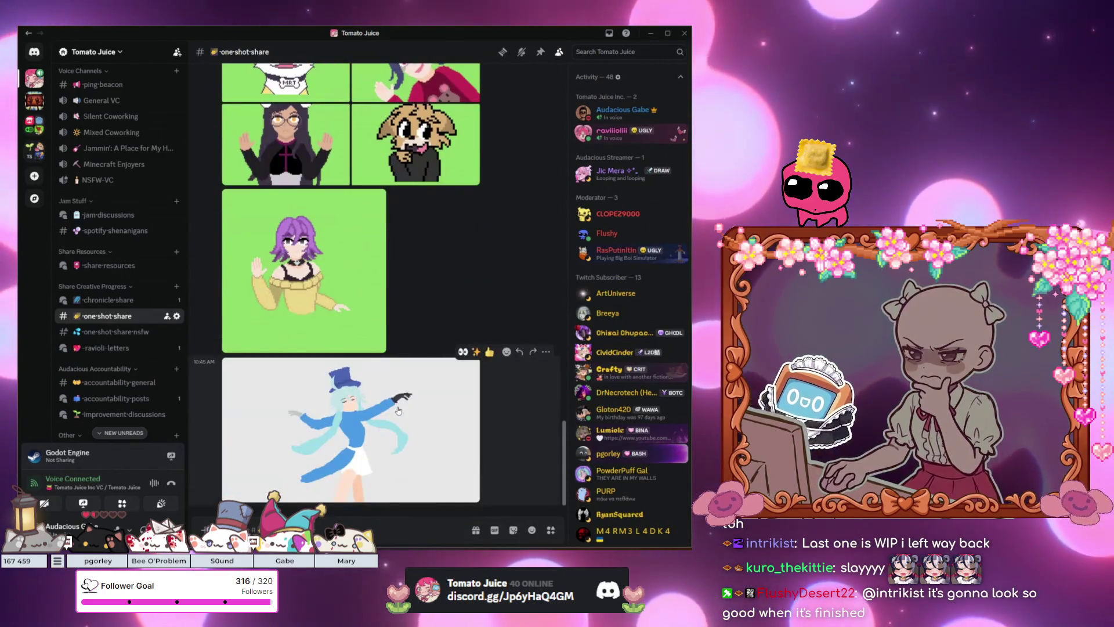
scroll(398, 410, "up", 3)
scroll(398, 410, "up", 4)
scroll(394, 388, "down", 8)
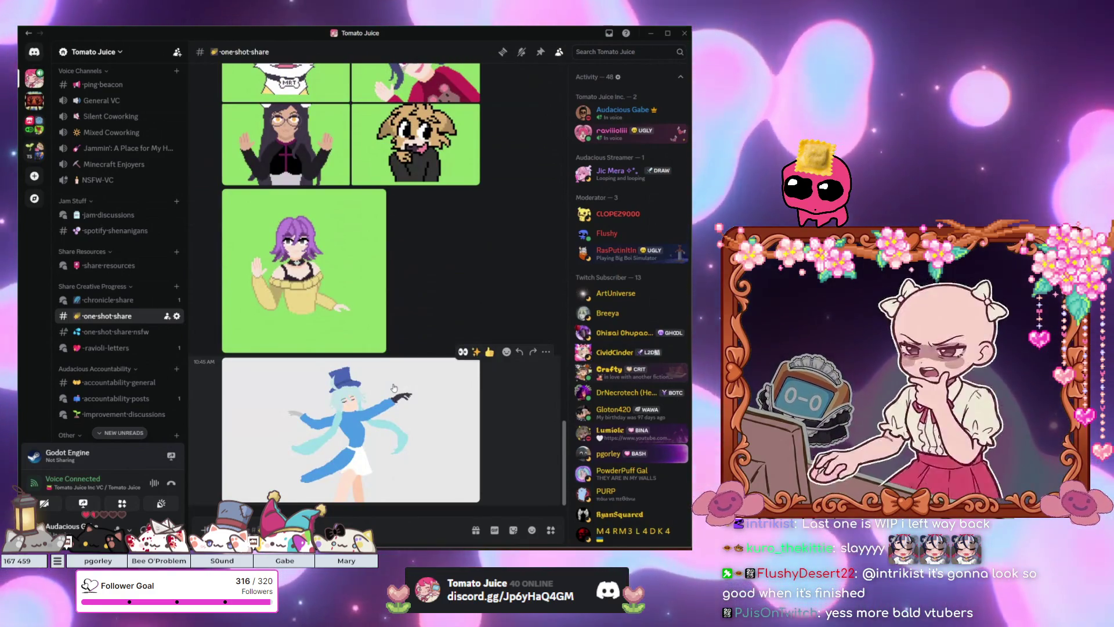
key("alt+Up")
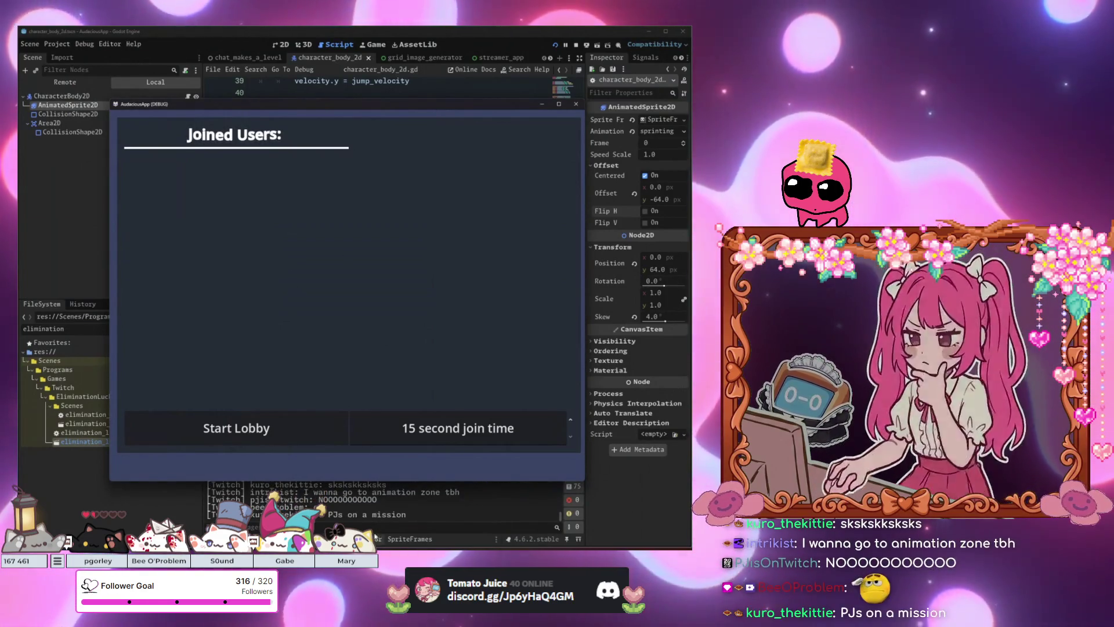
Step: Stop the running elimination game from the Godot editor with F8
left_click(384, 502)
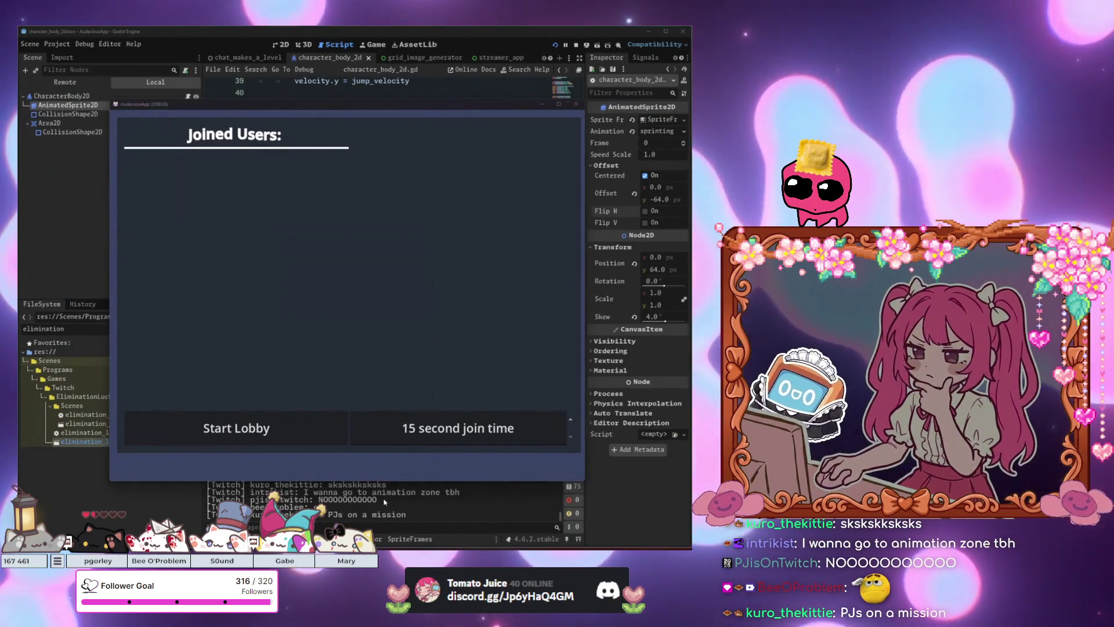
key("F8")
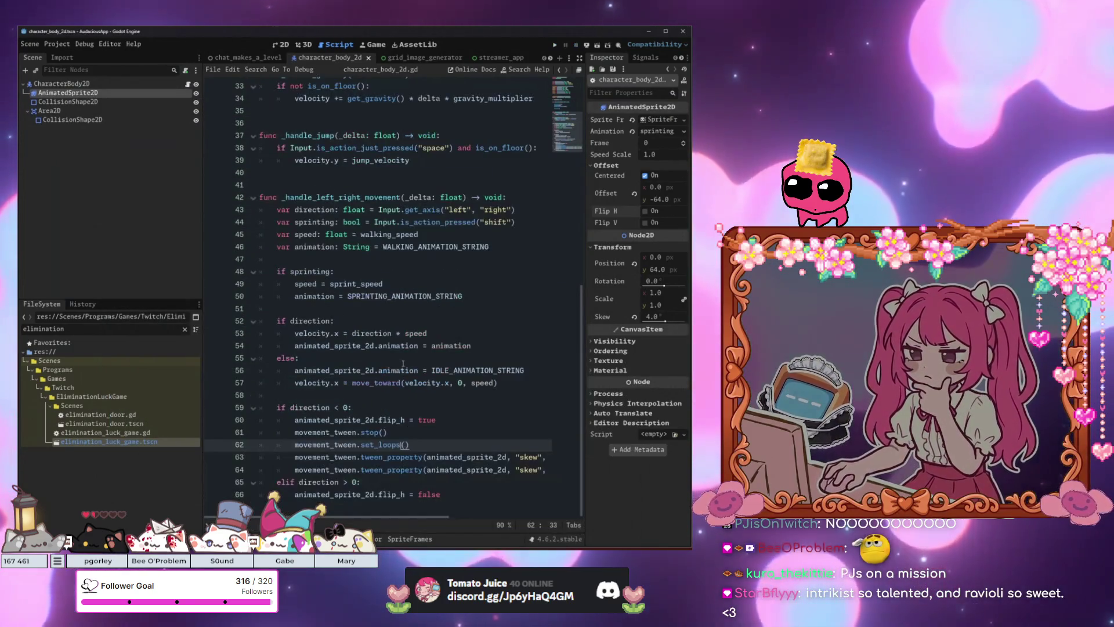
Step: Open elimination_luck_game.tscn and run it with Play This Scene
left_click(403, 363)
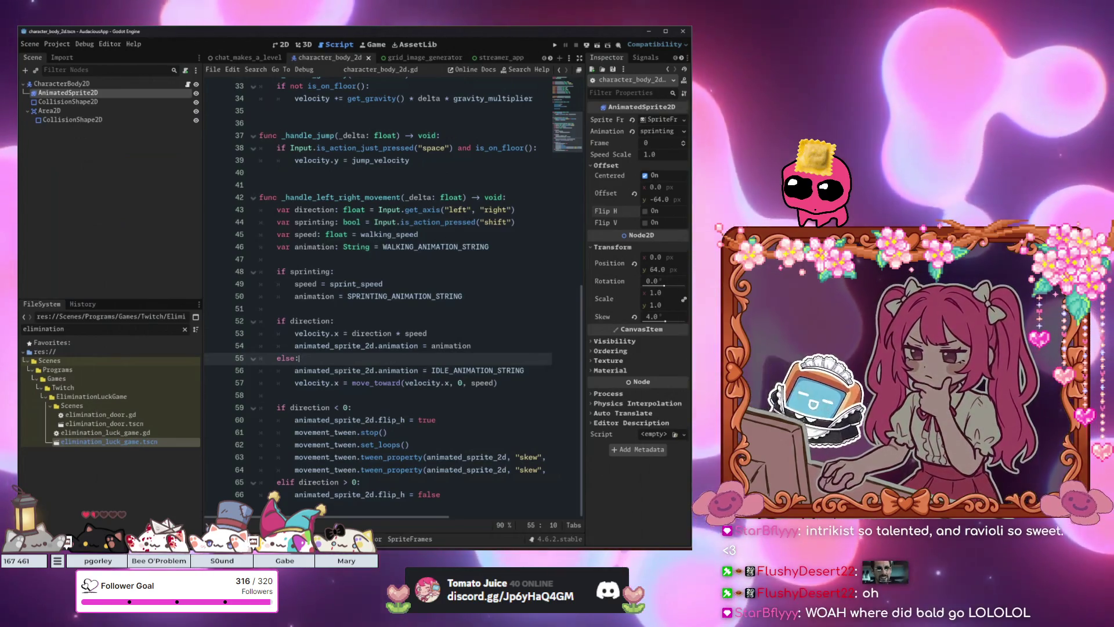
left_click(420, 148)
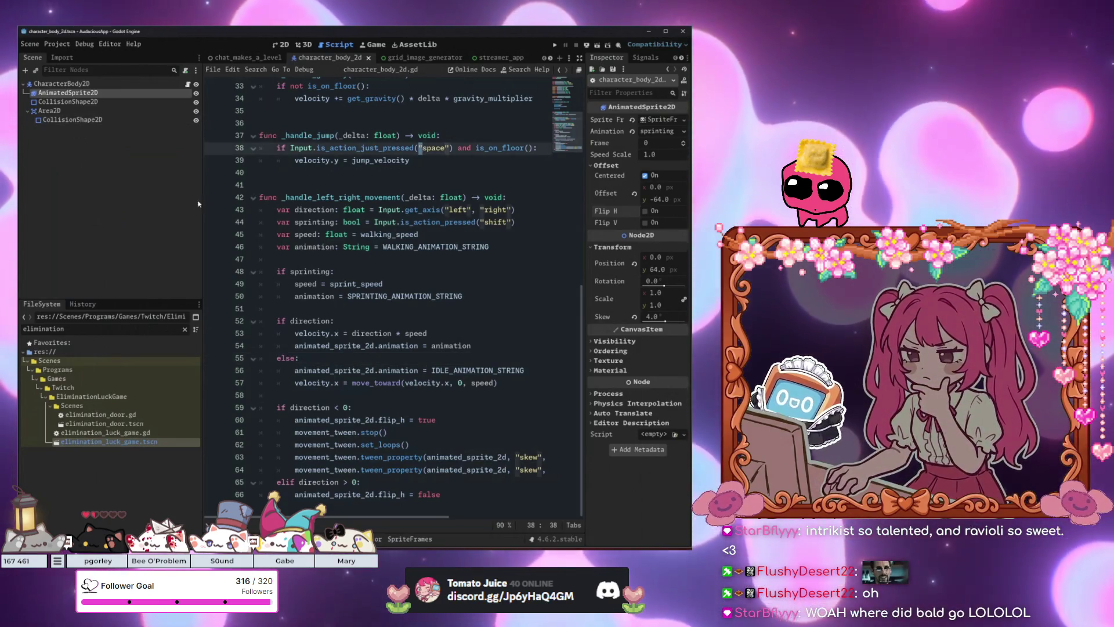
double_click(149, 443)
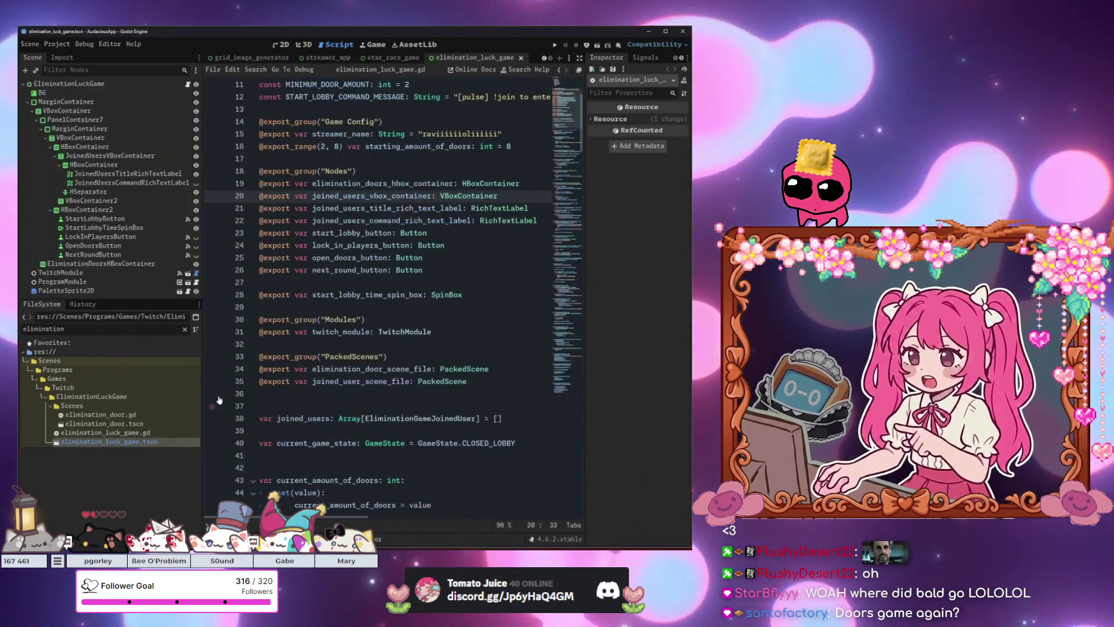
right_click(484, 60)
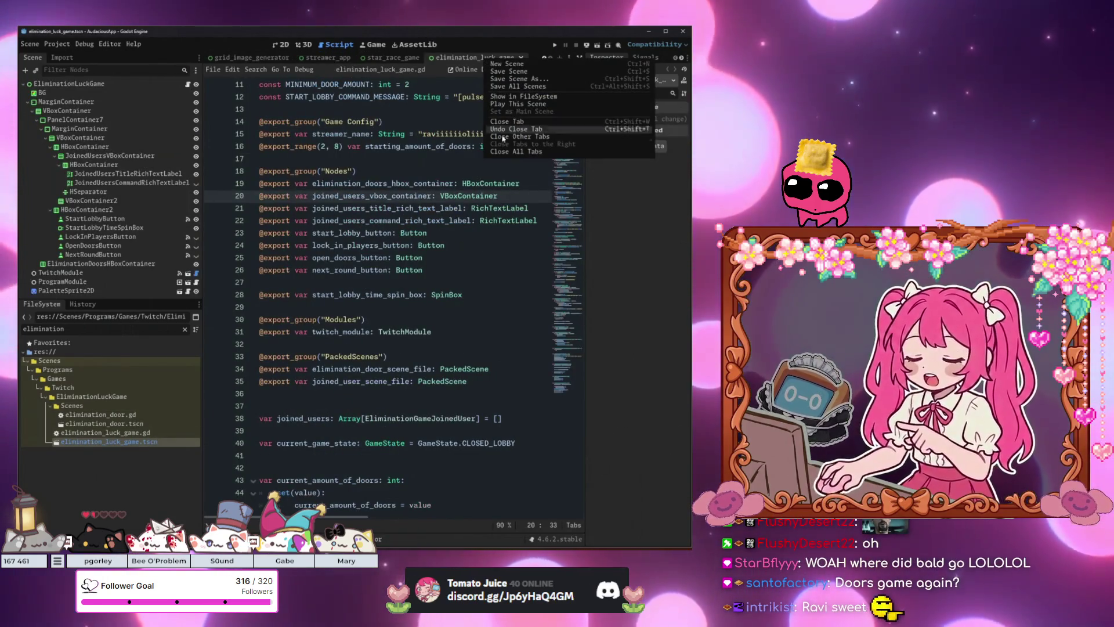
left_click(517, 104)
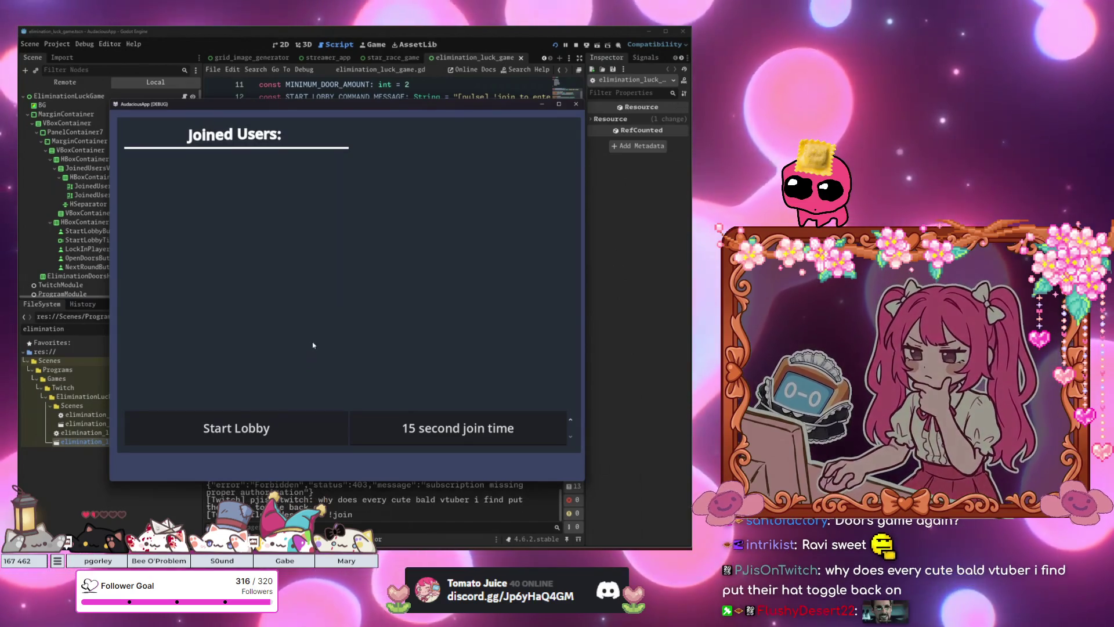
Step: Start the lobby and return to the game window while about a dozen chat users join
left_click(280, 426)
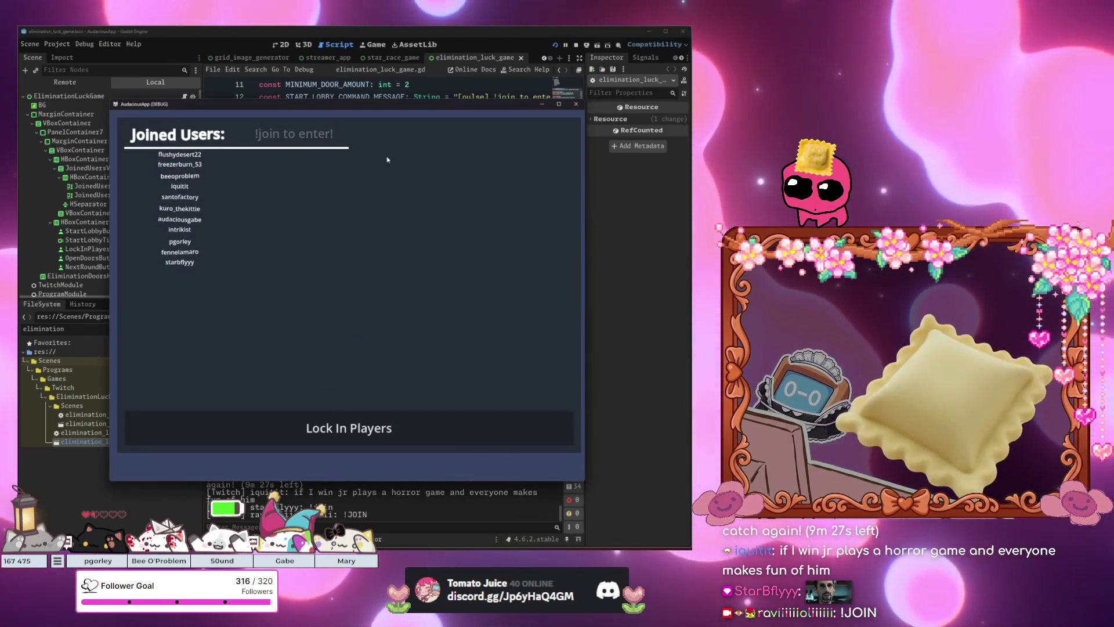
left_click(437, 83)
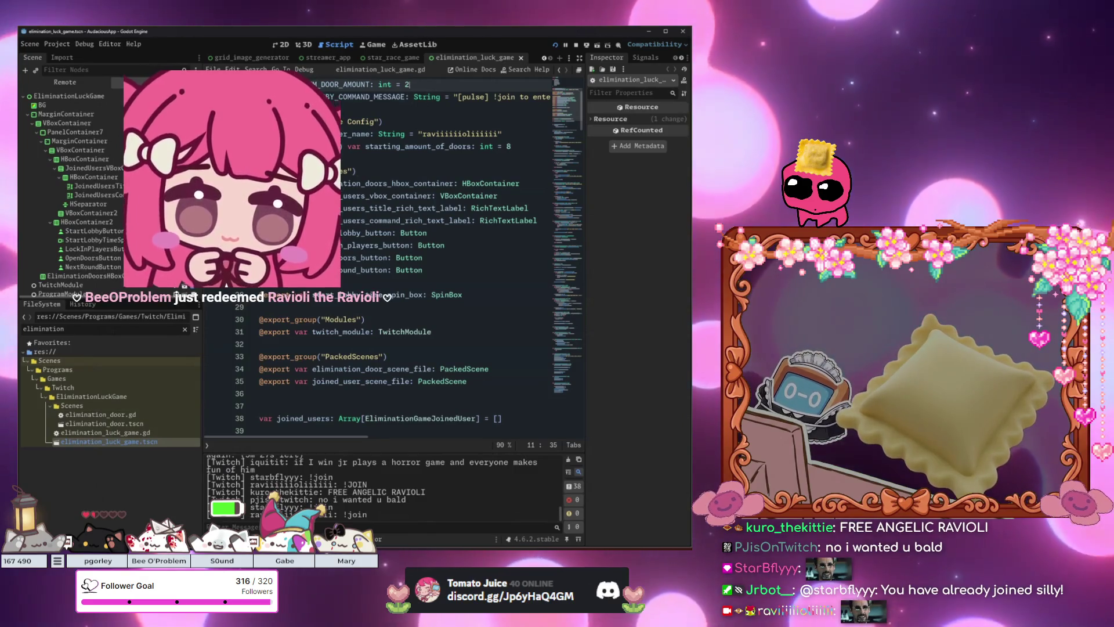
key("alt+Tab")
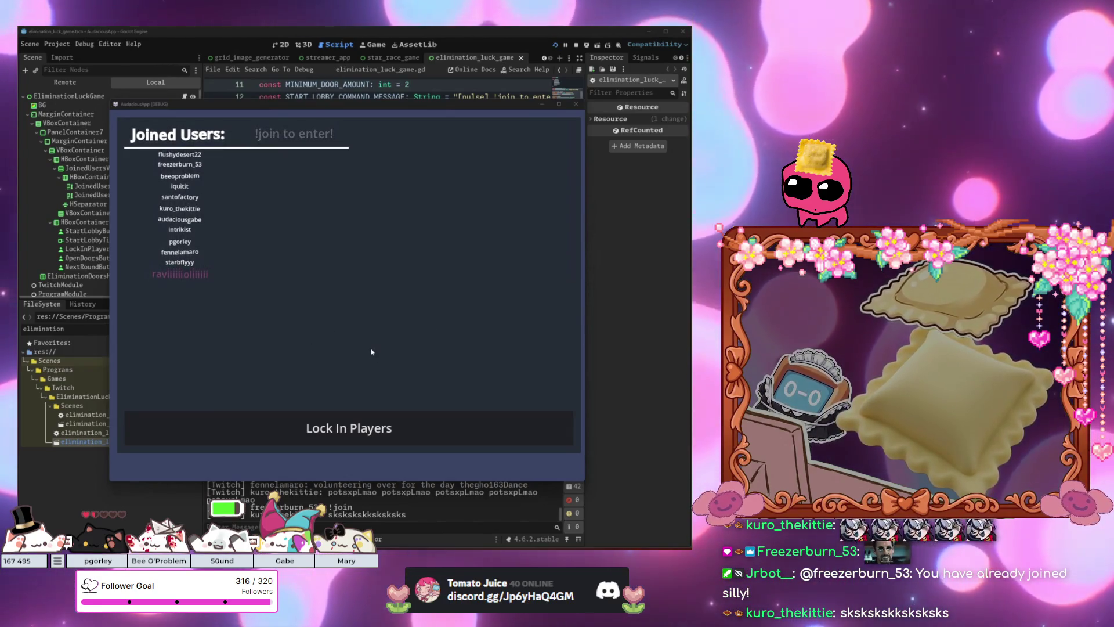
key("super")
Step: Start a 30-second Clock timer as a compact floating window over the lobby list
type("cl")
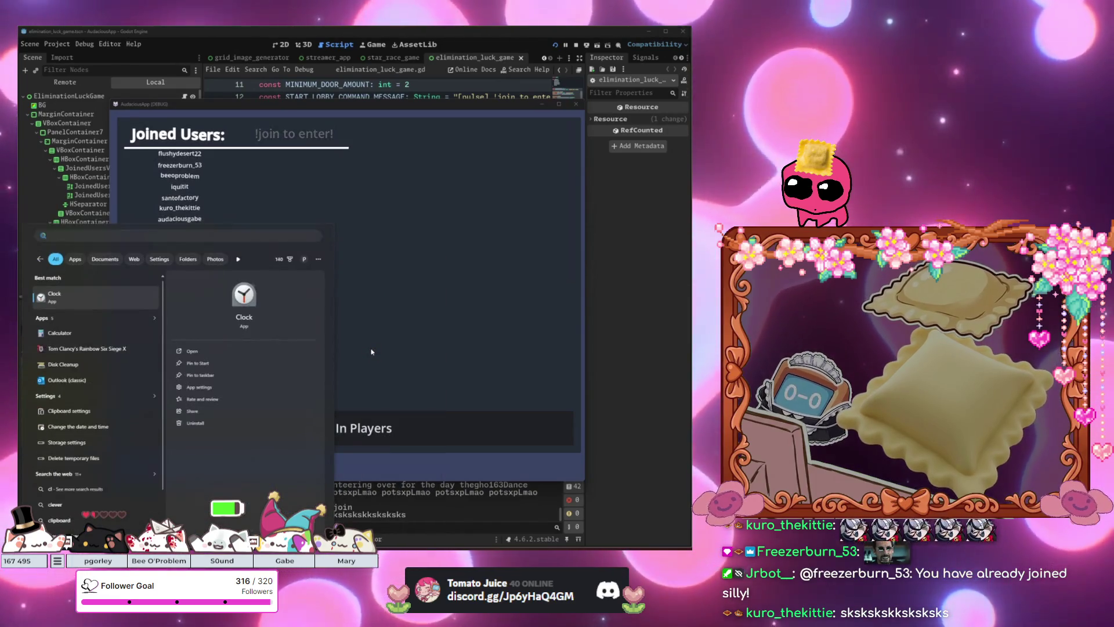
key("Return")
scroll(311, 248, "down", 5)
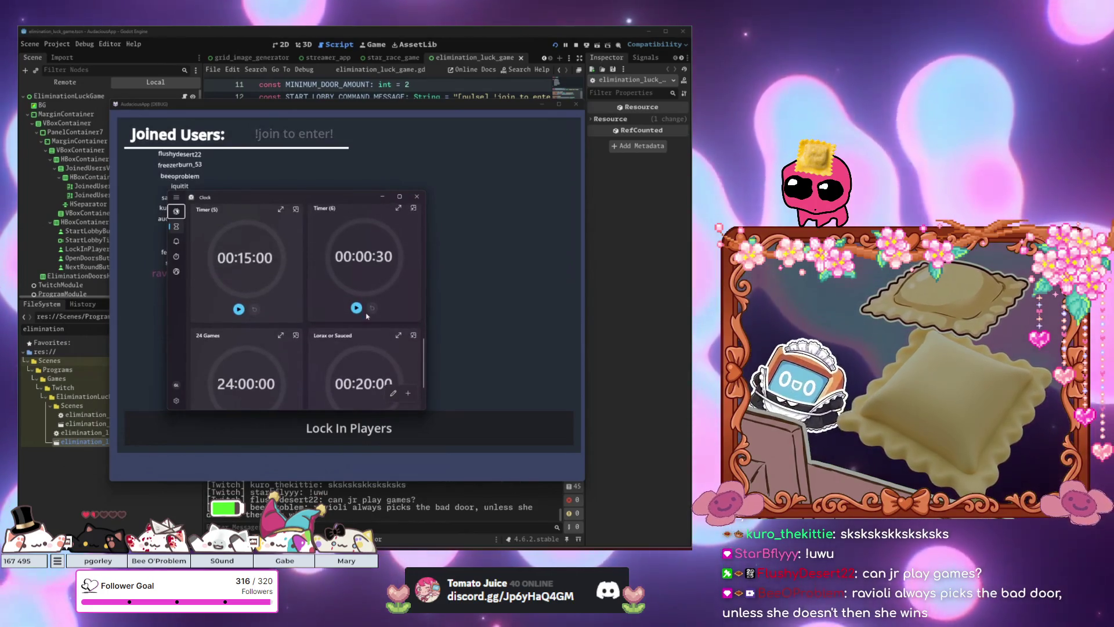
left_click(358, 309)
left_click(462, 213)
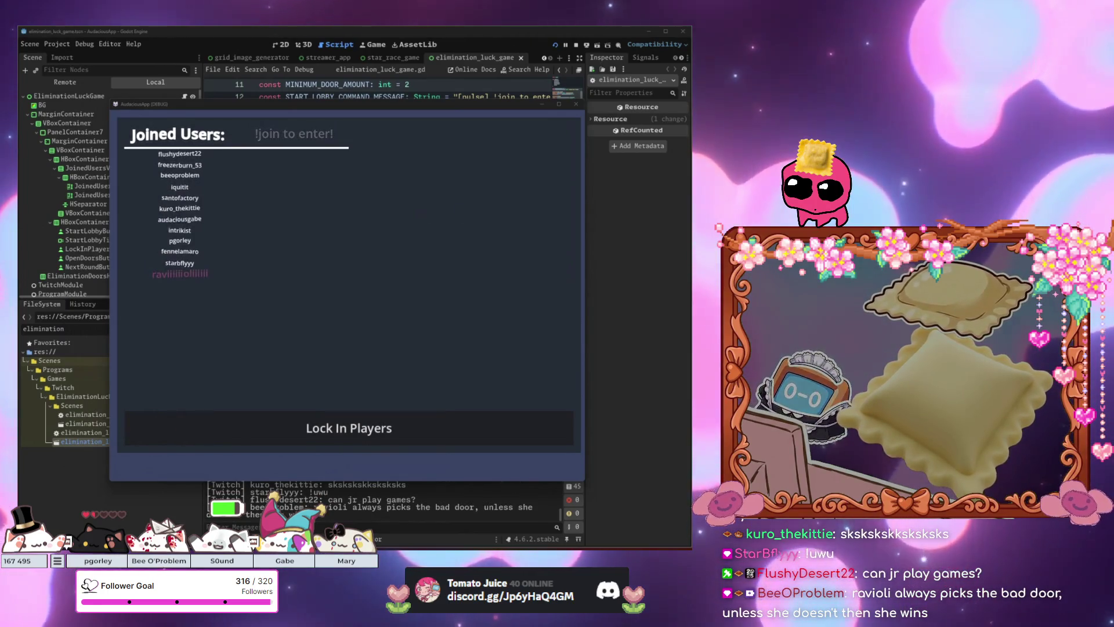
left_click_drag(546, 186, 351, 185)
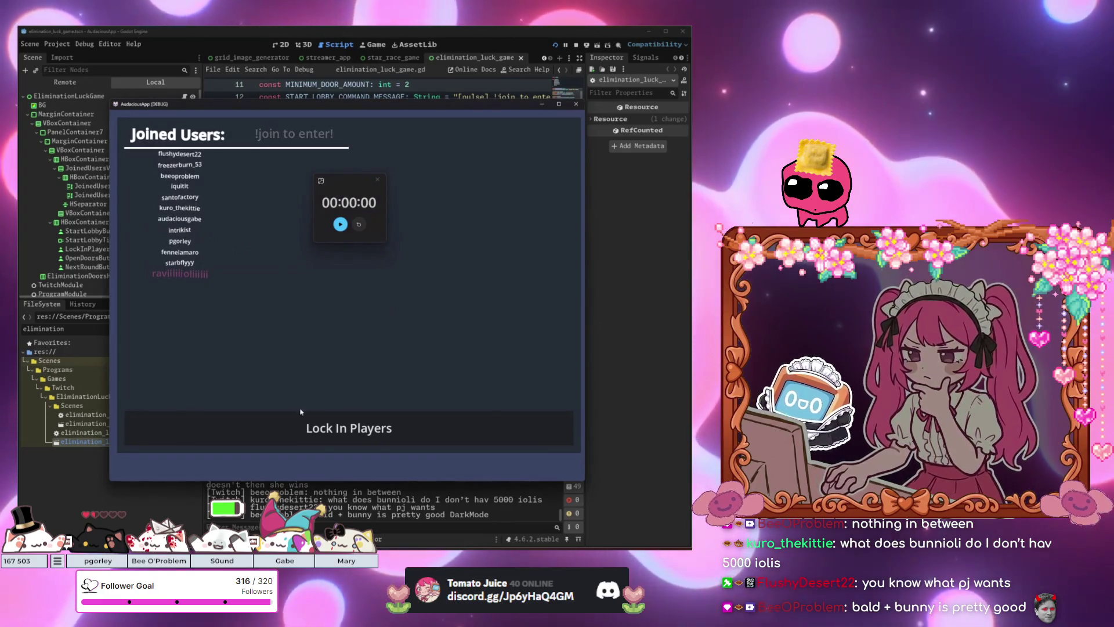
Step: Lock in the joined players to show eight numbered doors, then close the finished timer
left_click(316, 434)
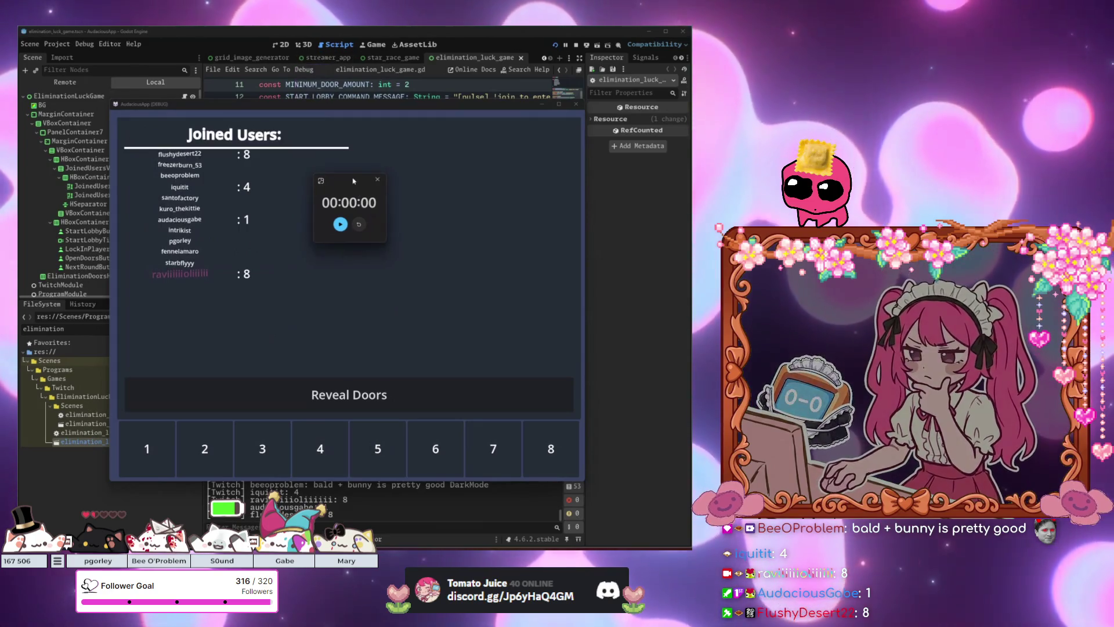
left_click_drag(310, 172, 421, 160)
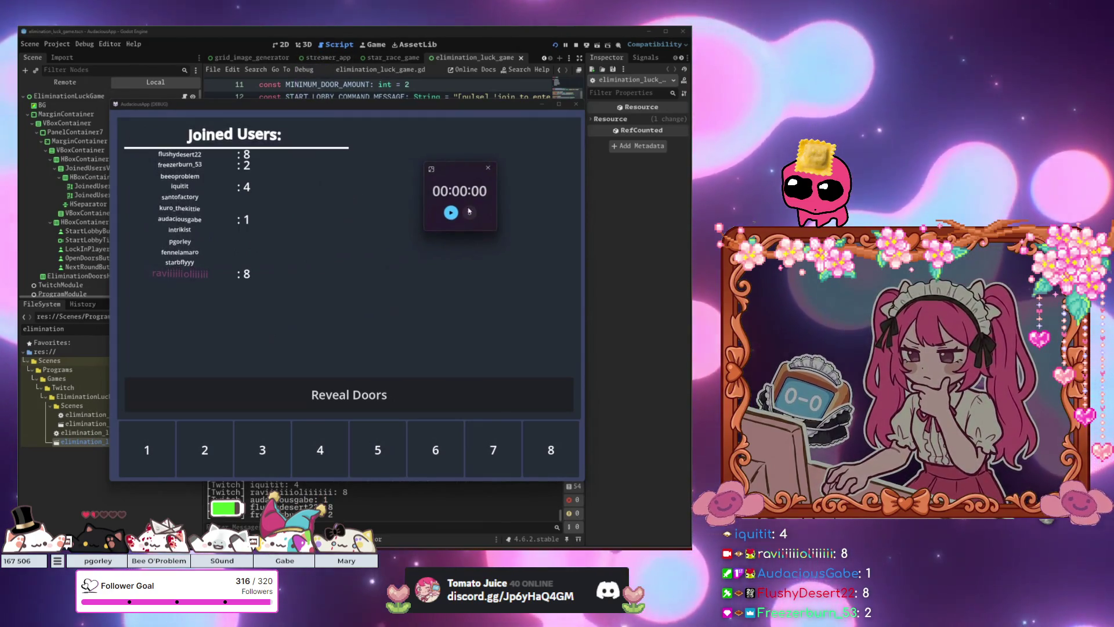
left_click(488, 169)
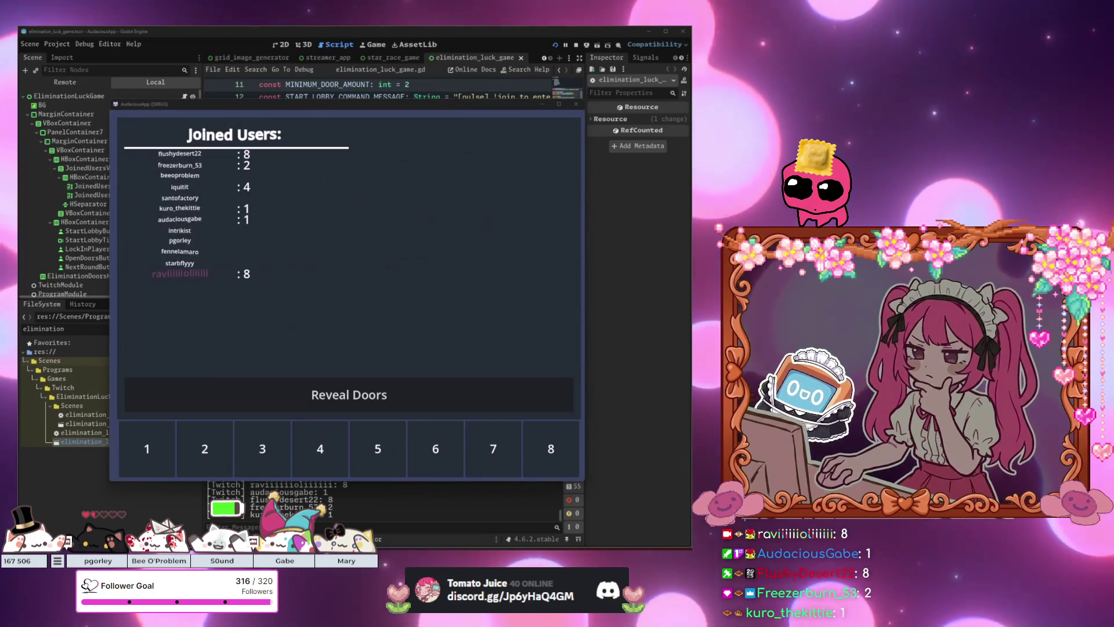
key("super")
Step: Run a 1-minute Clock countdown in a floating overlay, then reveal the doors, eliminating door 6
type("clock")
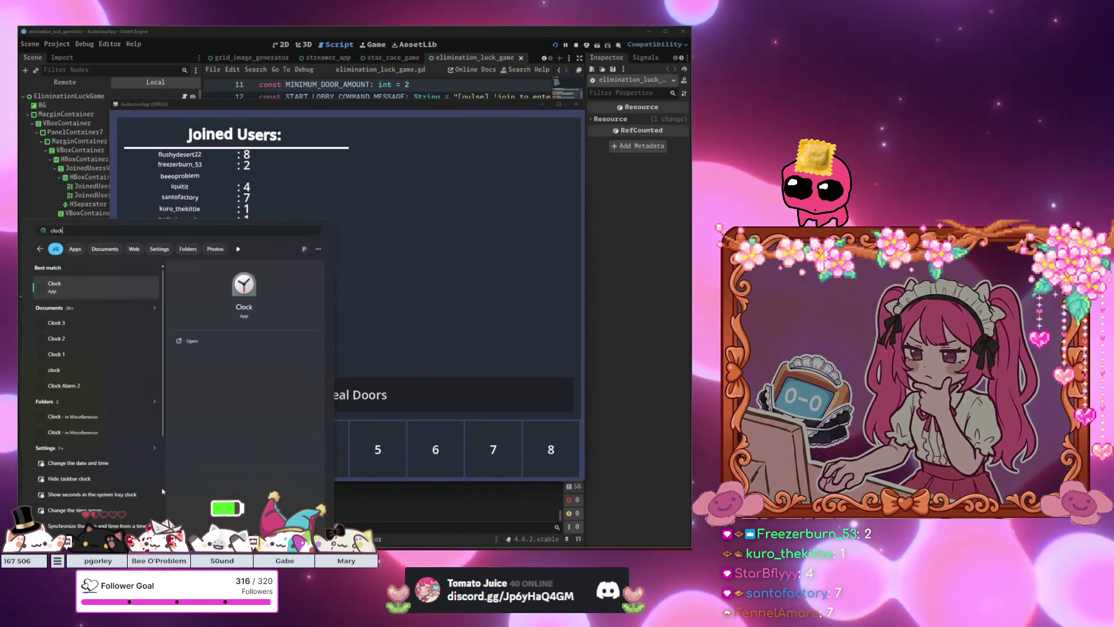
key("Return")
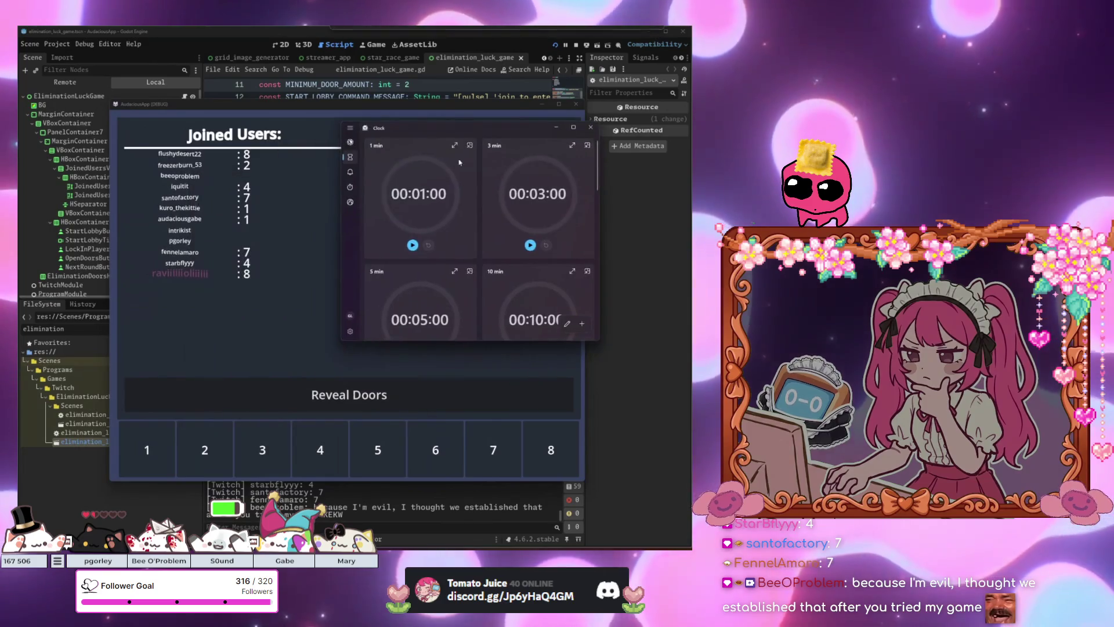
left_click(469, 149)
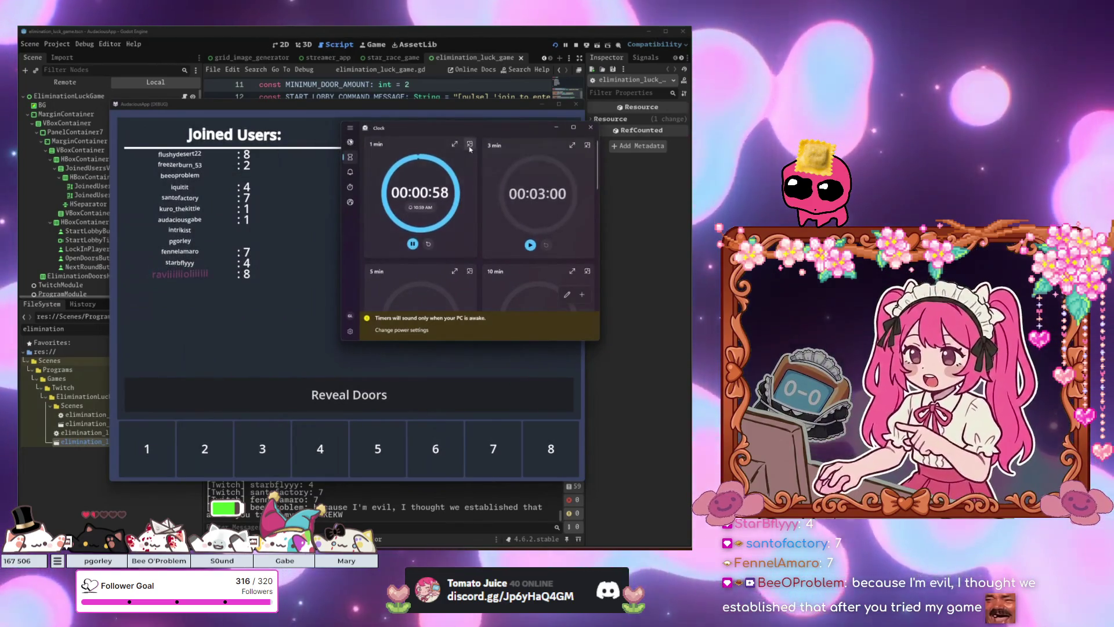
left_click(470, 149)
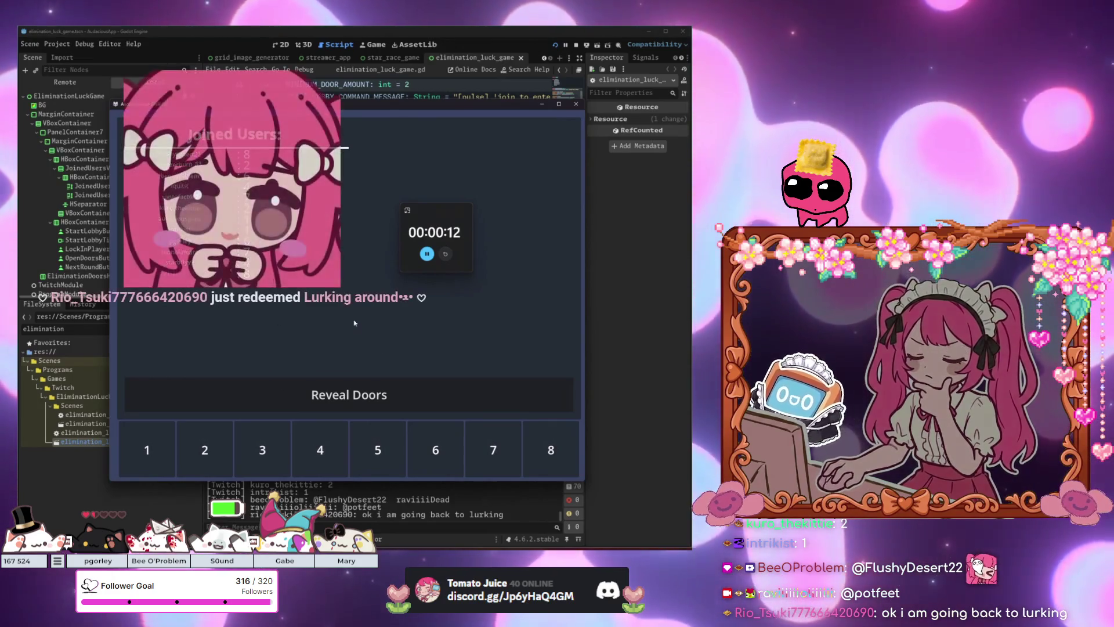
left_click(312, 397)
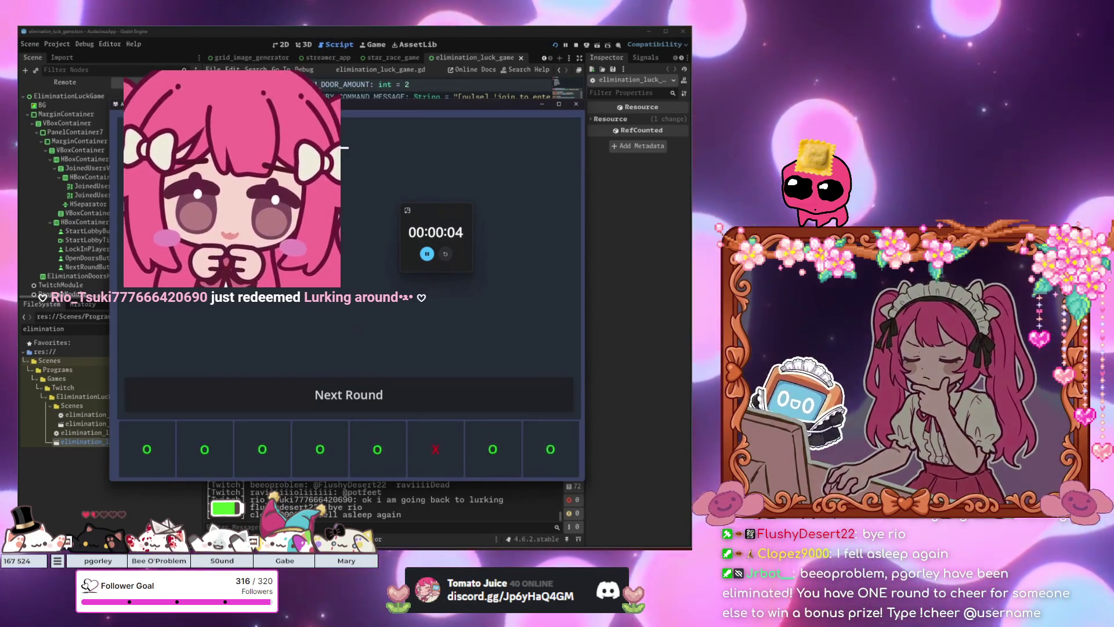
Step: Move the floating timer aside and start a new round with seven doors
left_click_drag(430, 258, 485, 221)
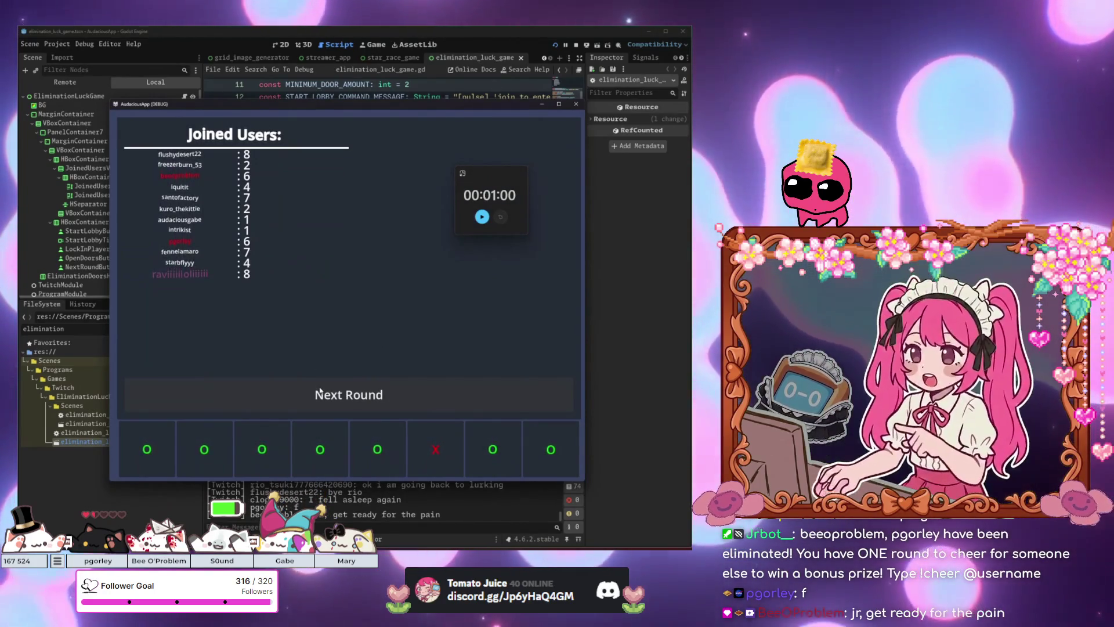
left_click(328, 393)
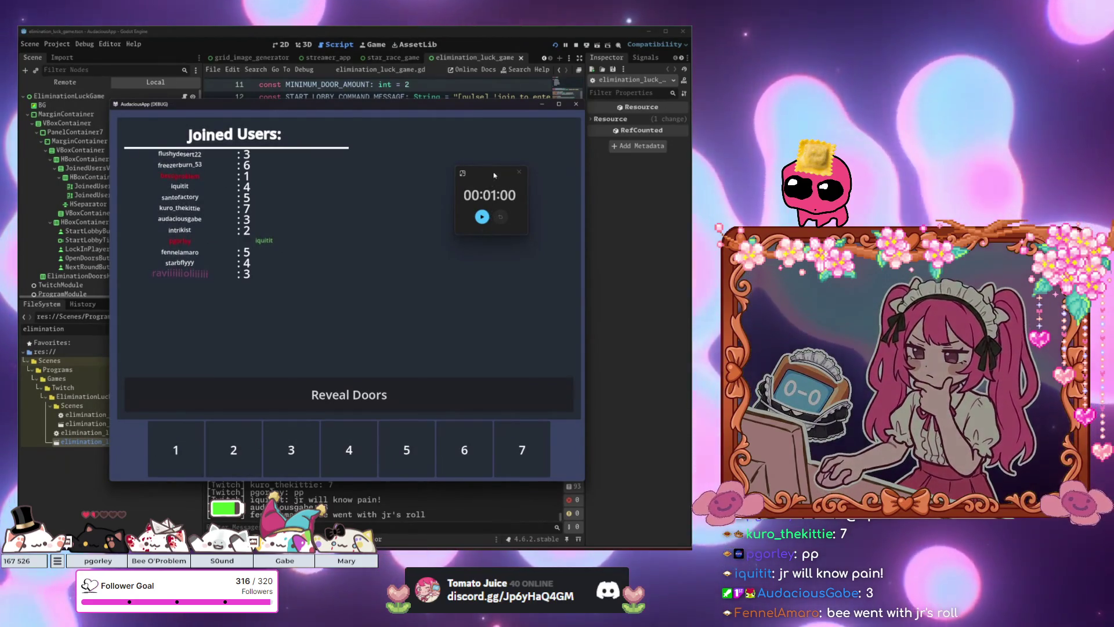
Step: Reveal the seven doors with door 5 eliminating its voters, then deal a six-door round
left_click_drag(494, 176, 461, 162)
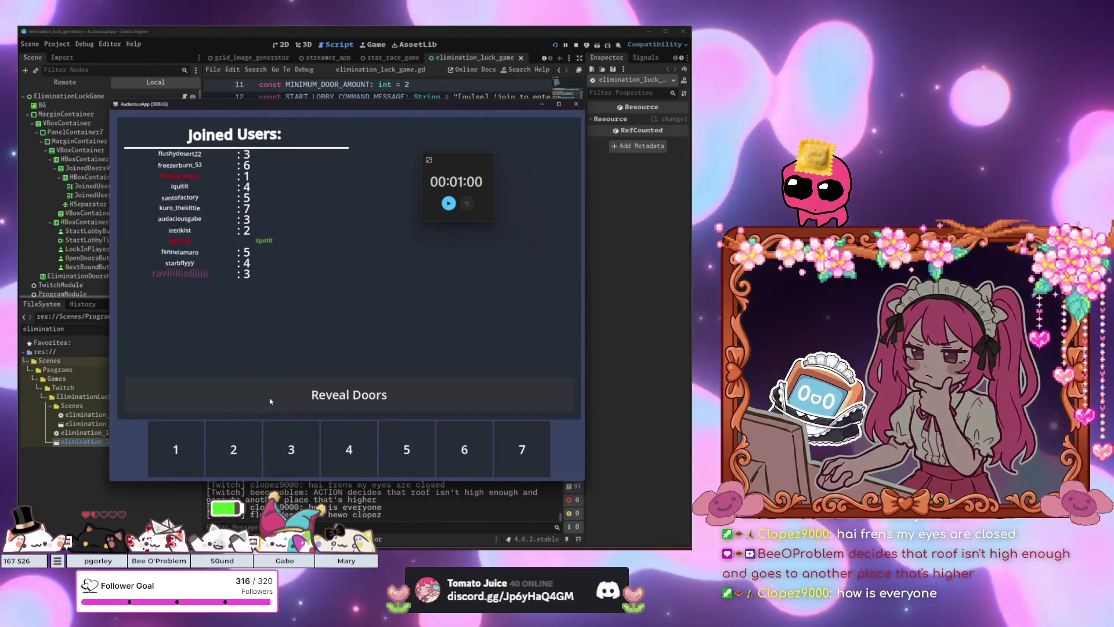
left_click(270, 401)
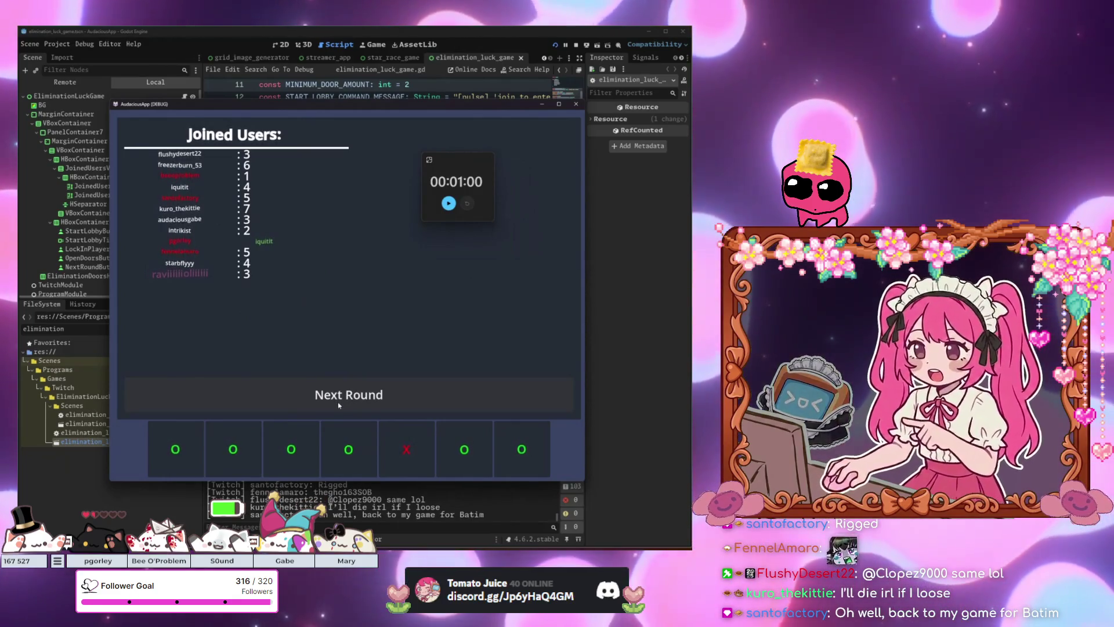
left_click(339, 406)
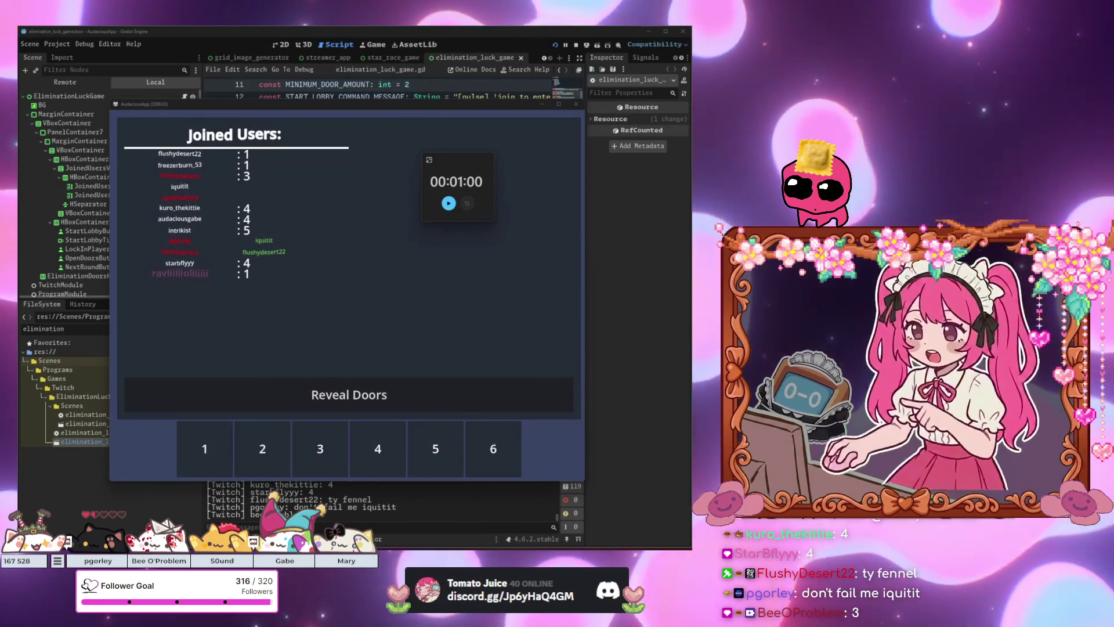
Step: Drag the game window aside to uncover the elimination_luck_game.gd script
left_click_drag(348, 104, 335, 310)
Step: Search the script for 'have been' to find the eliminated-players chat message
left_click(367, 184)
scroll(366, 187, "down", 3)
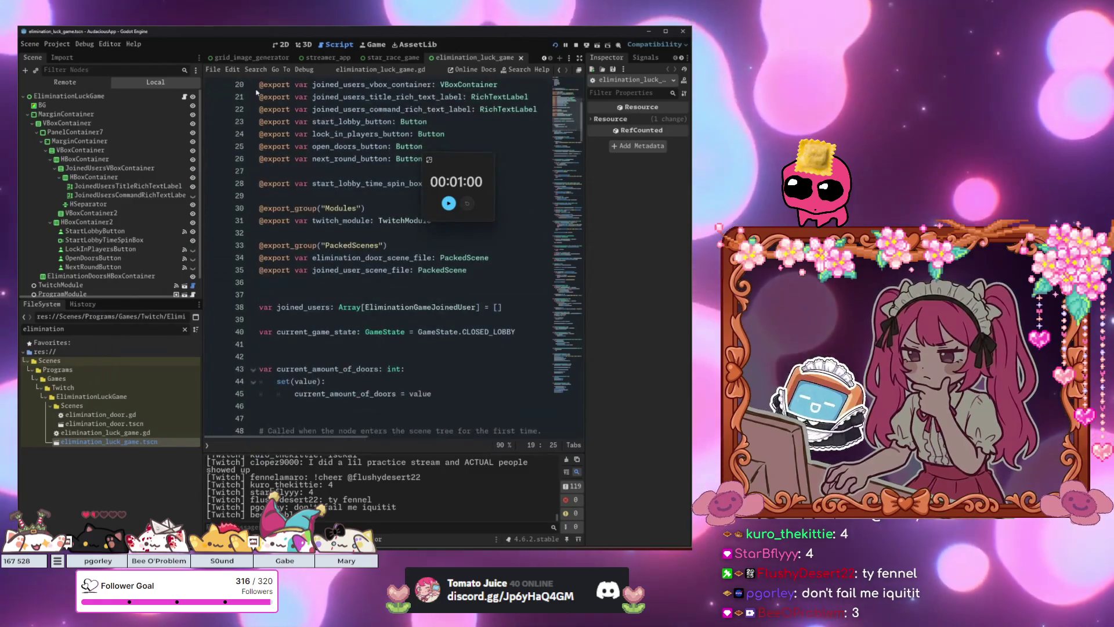
scroll(353, 297, "down", 10)
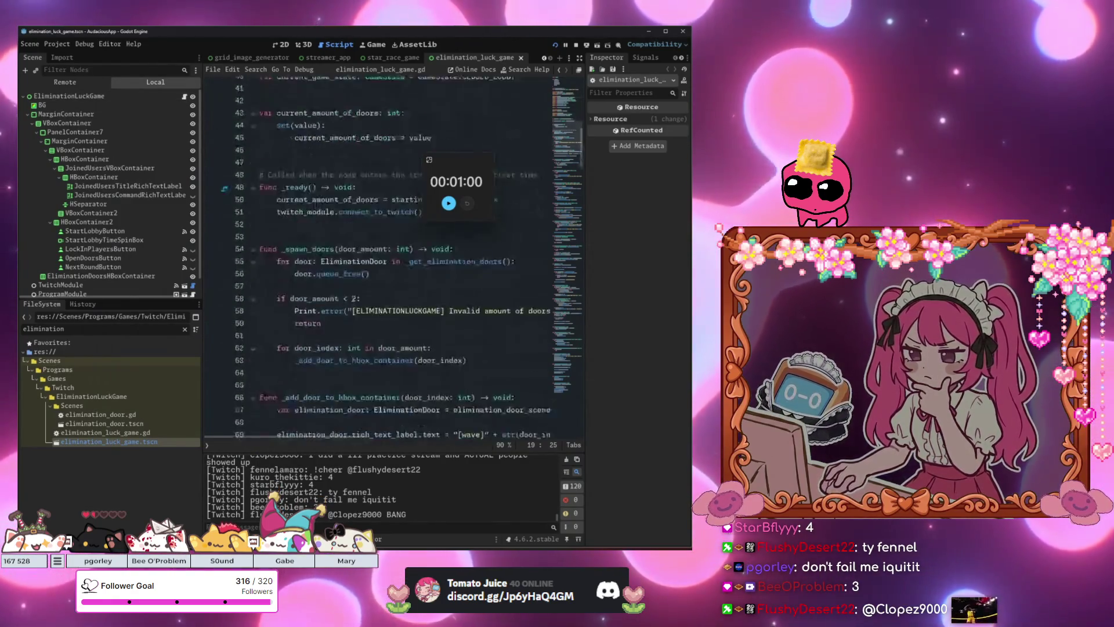
left_click(353, 294)
key("ctrl+f")
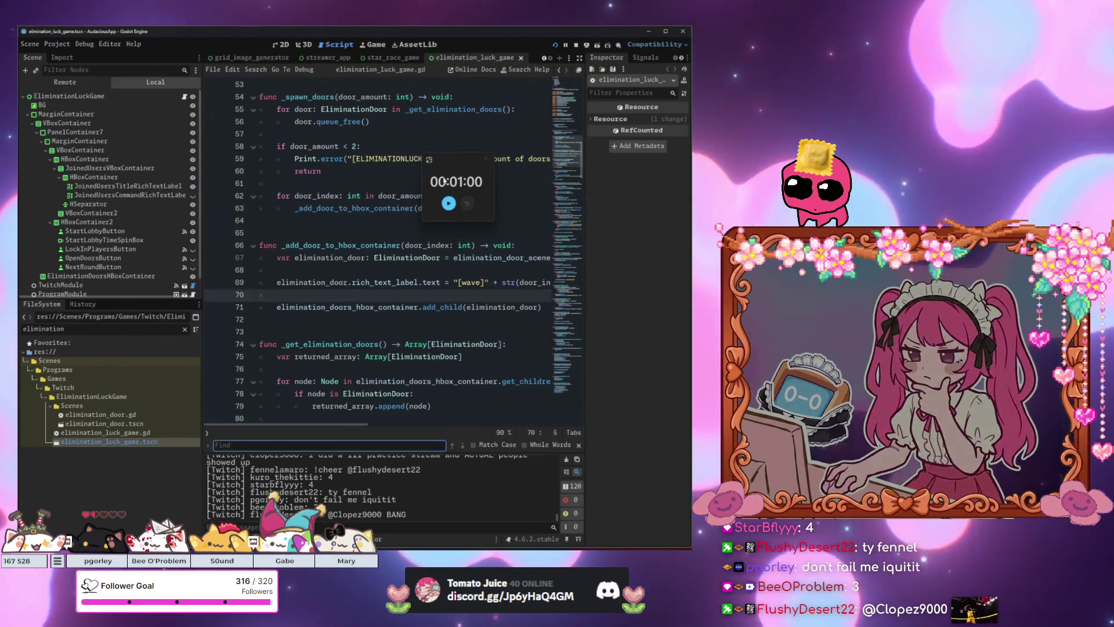
type("have been")
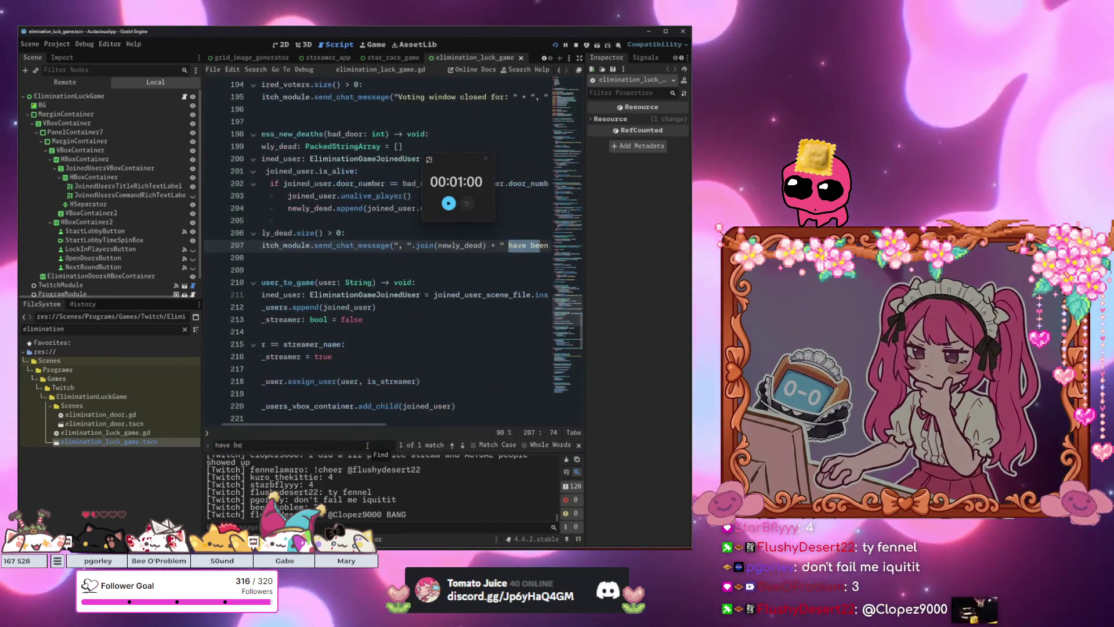
Step: Add a space to line 207's join separator, save the script, and return to the game
left_click(439, 245)
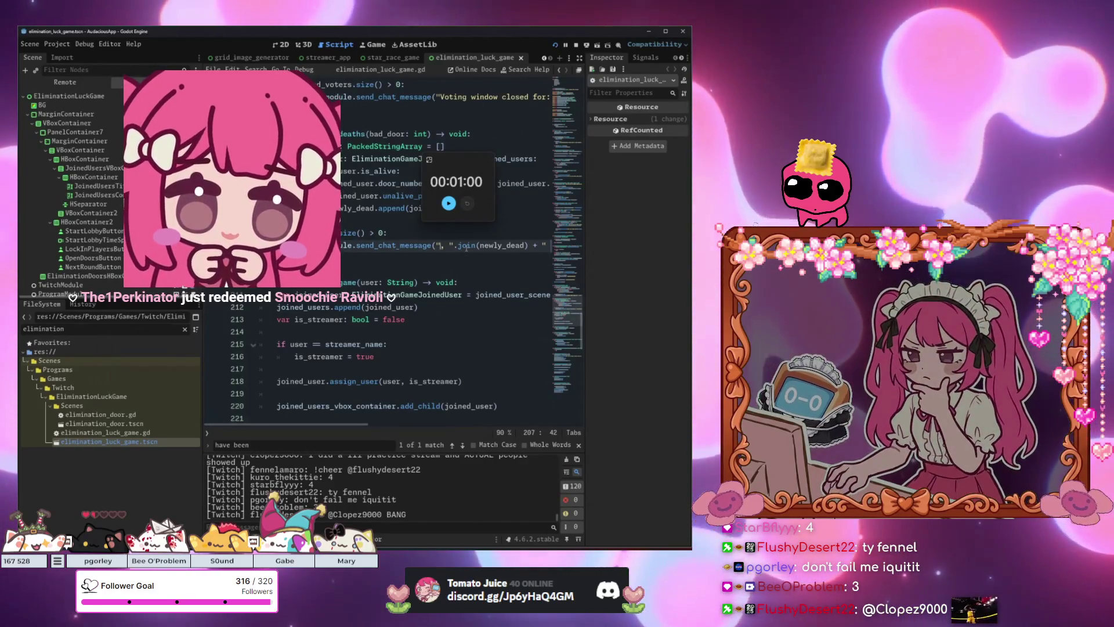
mouse_move(467, 247)
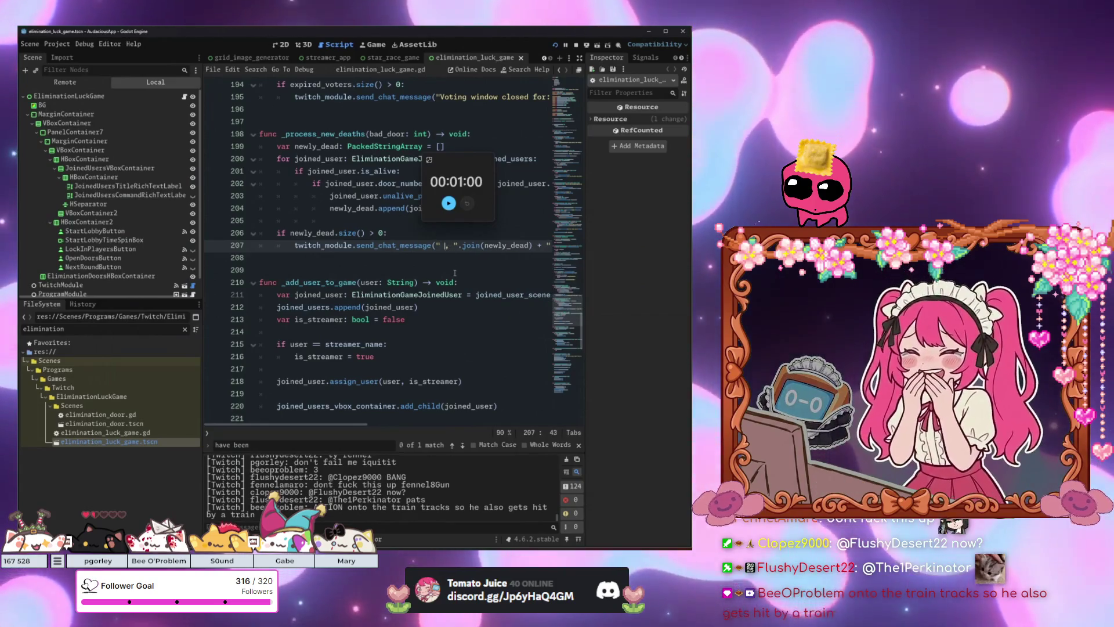
left_click(469, 268)
key("ctrl+s")
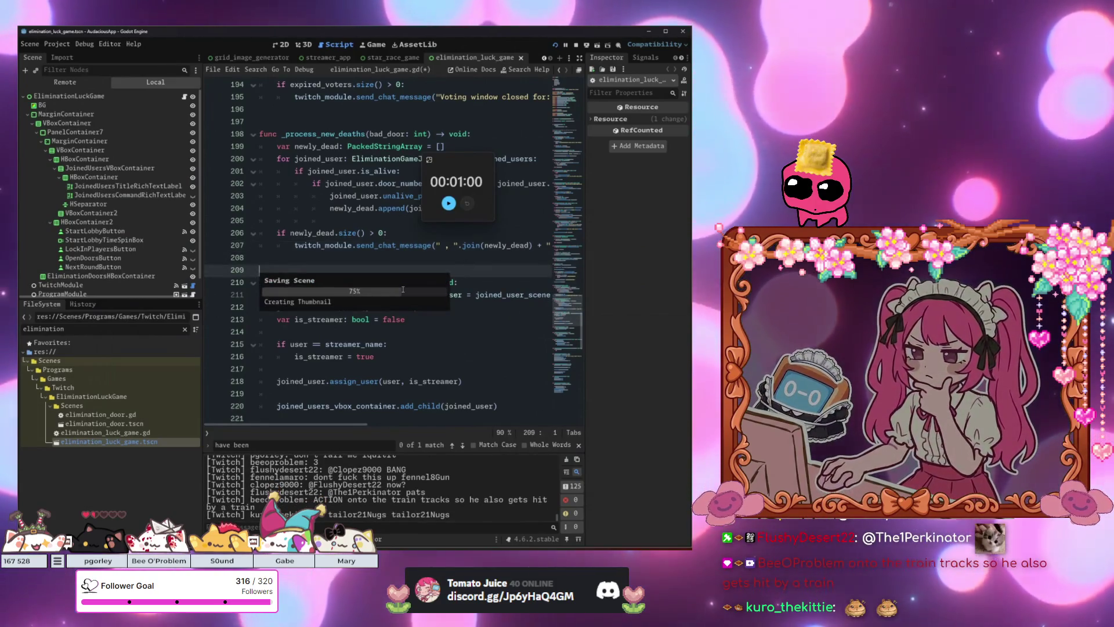
left_click(331, 262)
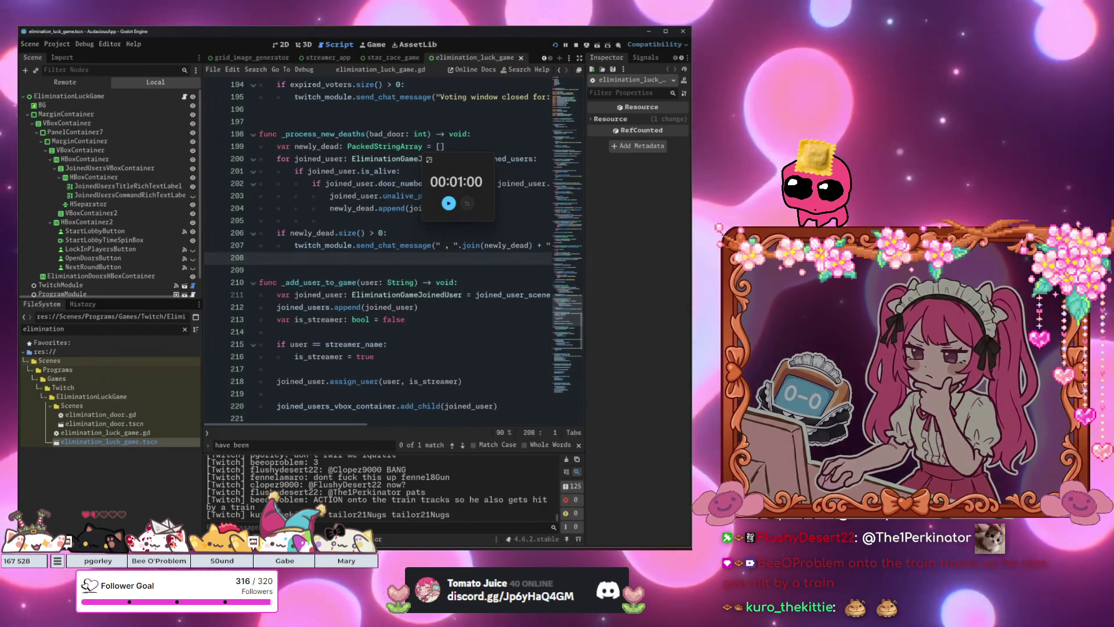
key("F6")
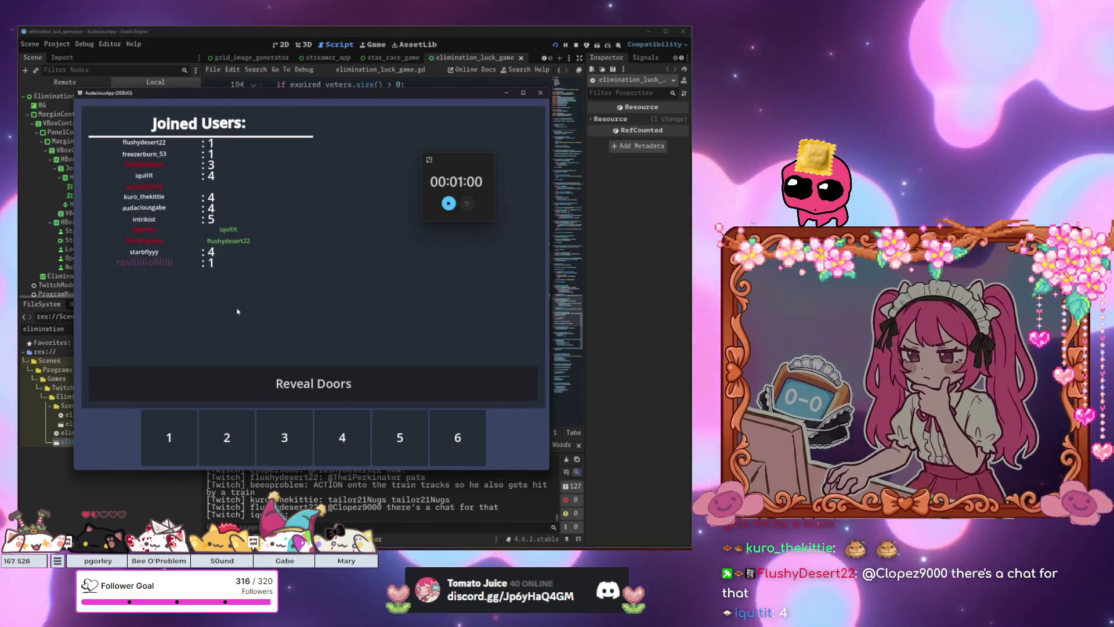
Step: Reveal the six doors with door 6 losing, then start a five-door round
left_click(295, 394)
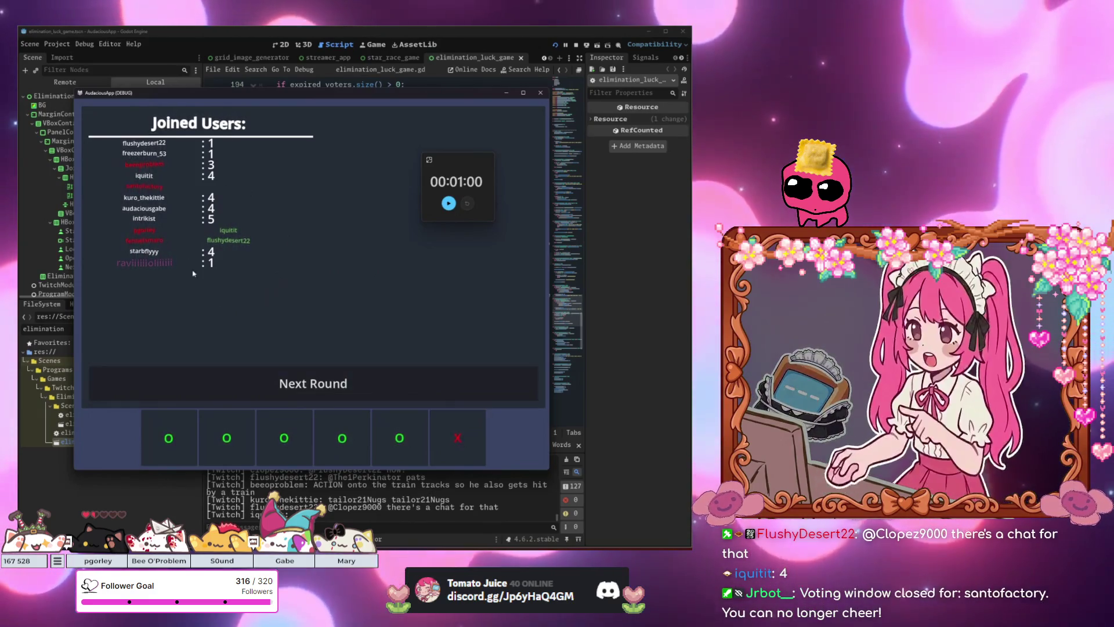
left_click(302, 385)
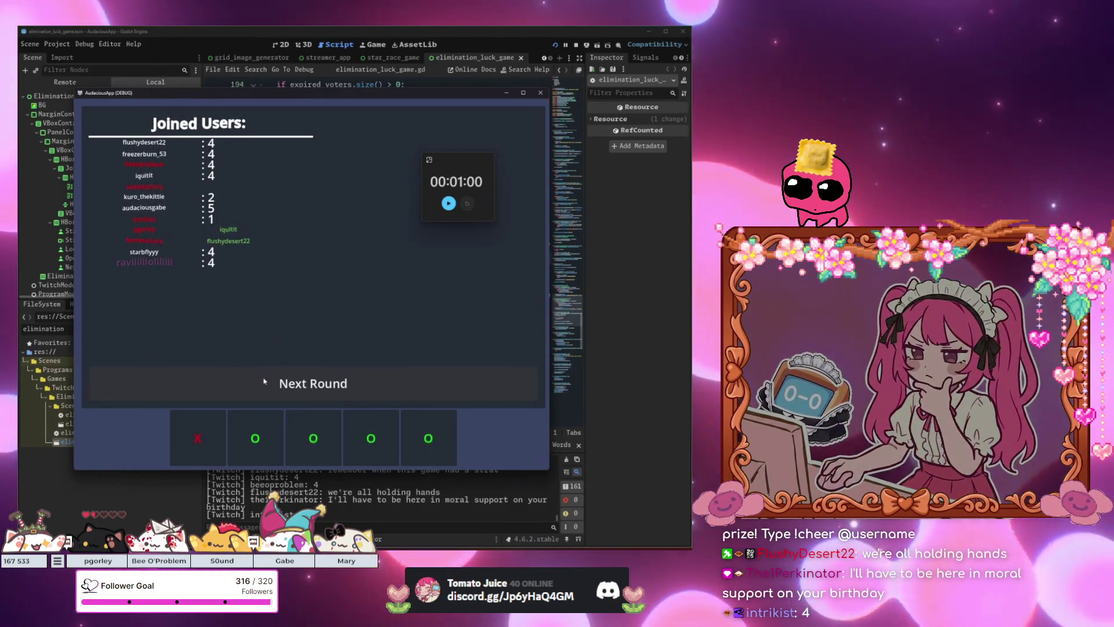
Step: Clear the five-door votes and deal a new round with doors 1–4
left_click(264, 381)
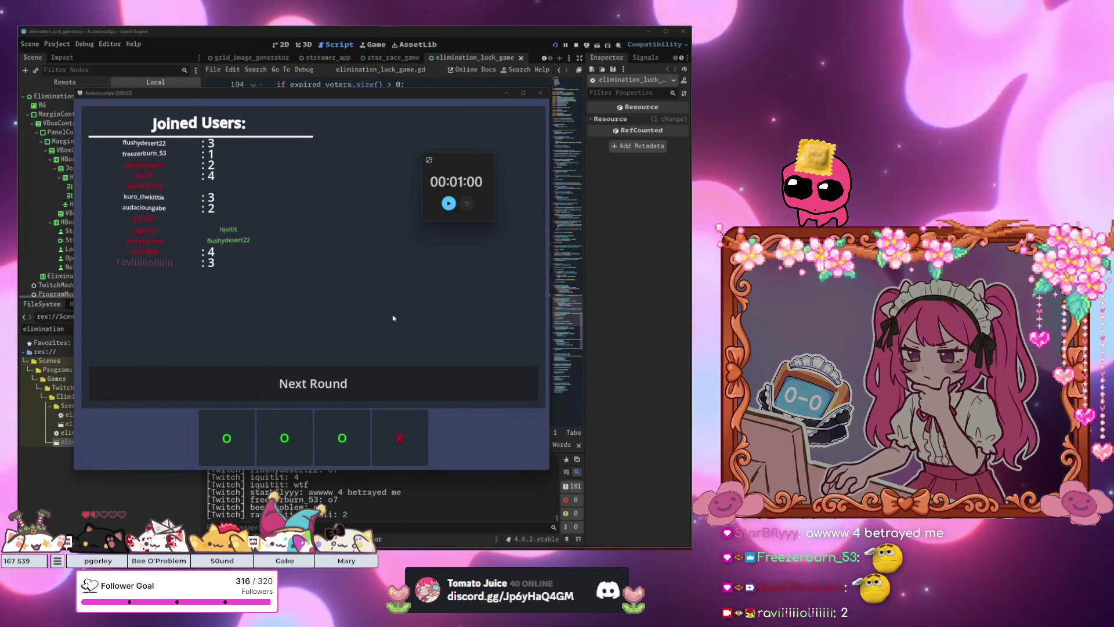
Step: Move on from the revealed four-door round to a new three-door round
left_click(251, 374)
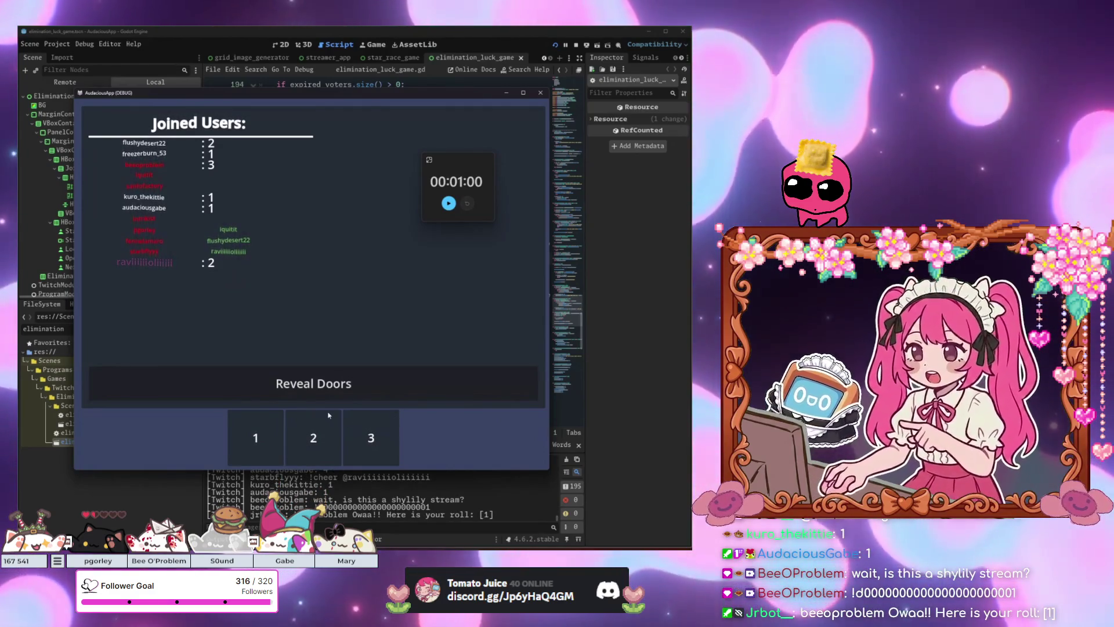
Step: Reveal the three doors: door 1 is the losing X, doors 2 and 3 are safe
left_click(336, 388)
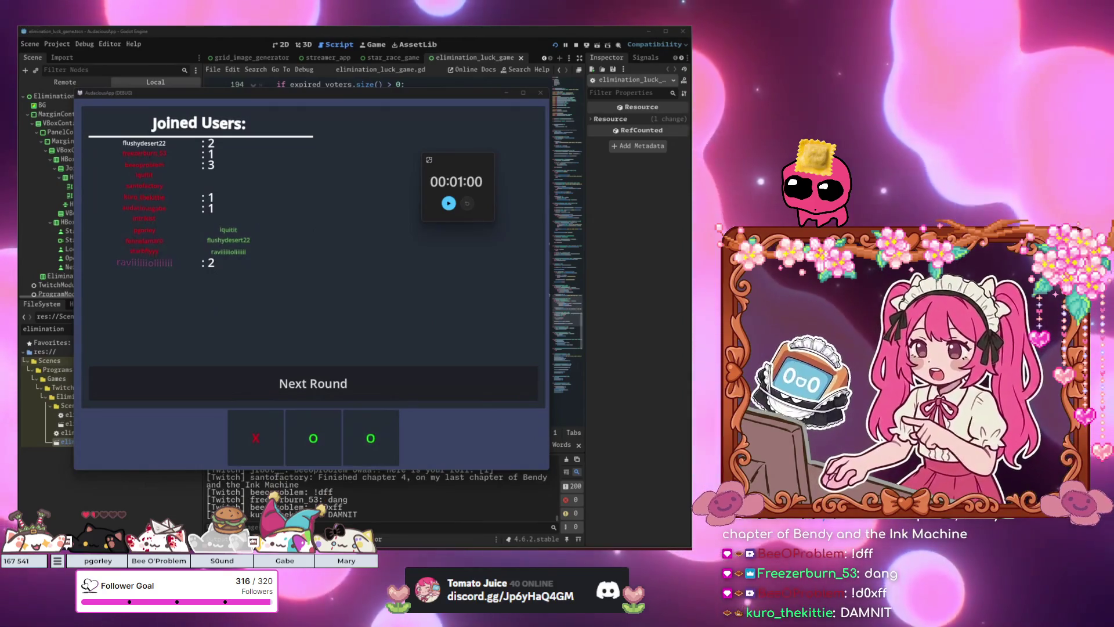
Step: Run the final two-door round and reveal it: door 1 safe, door 2 the losing X
key("space")
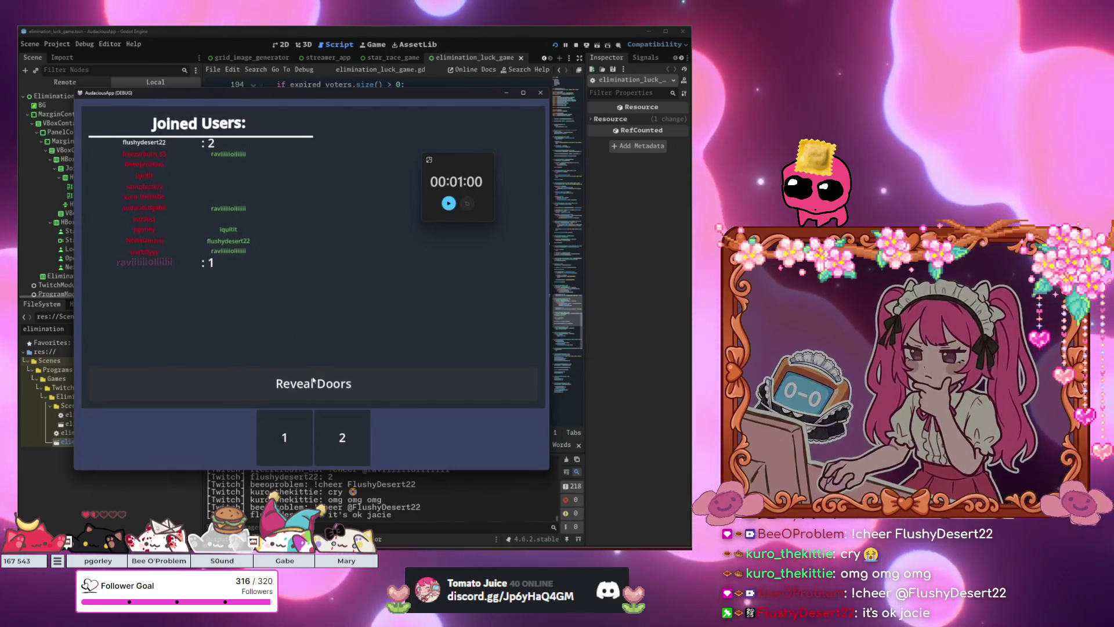
left_click(313, 381)
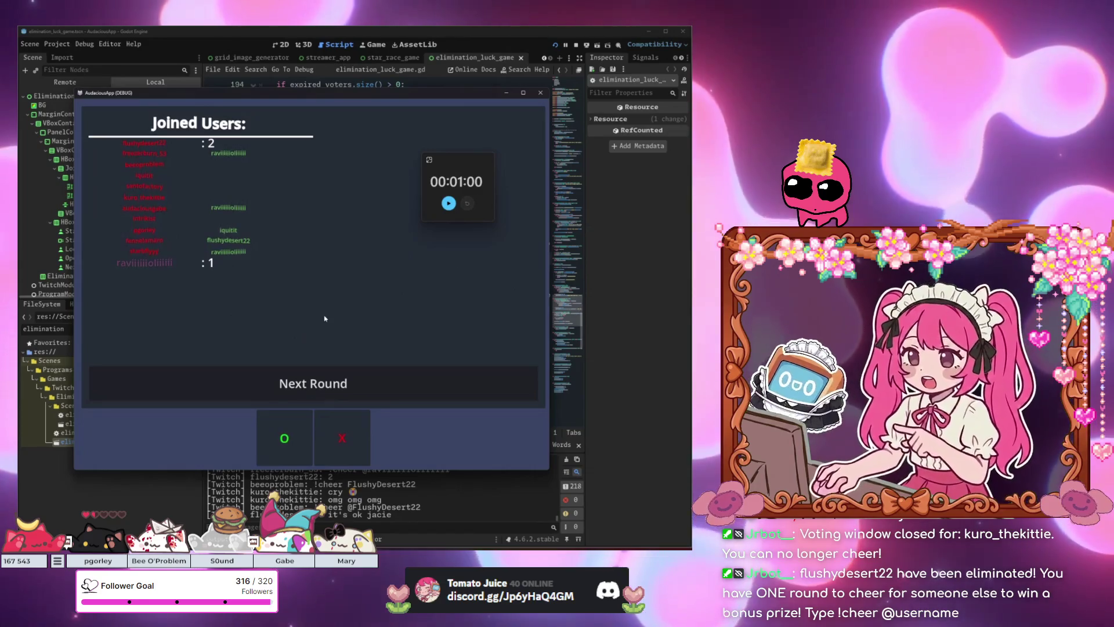